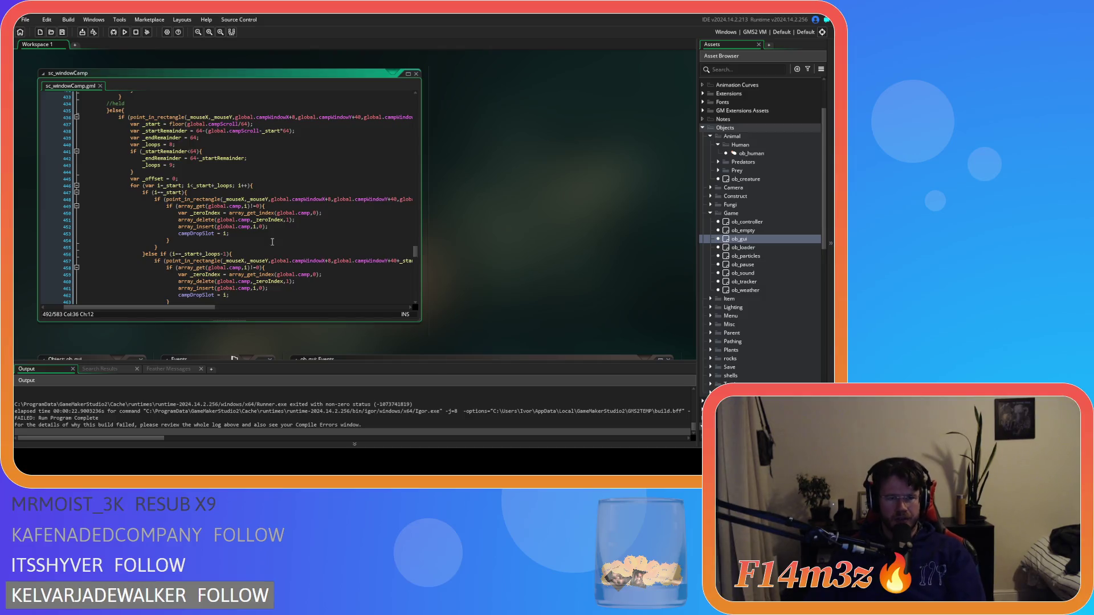
Review the reordering code in sc_windowCamp, then build and run the game with F5
{"action": "scroll", "coordinate": [272, 242], "scroll_direction": "down", "scroll_amount": 5}
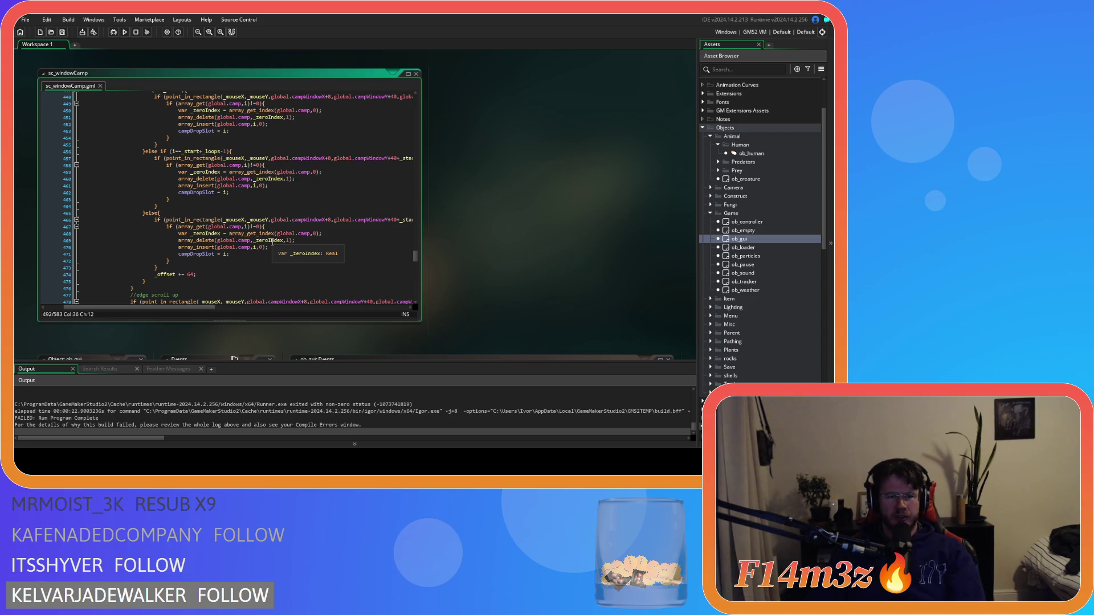
{"action": "scroll", "coordinate": [273, 242], "scroll_direction": "down", "scroll_amount": 6}
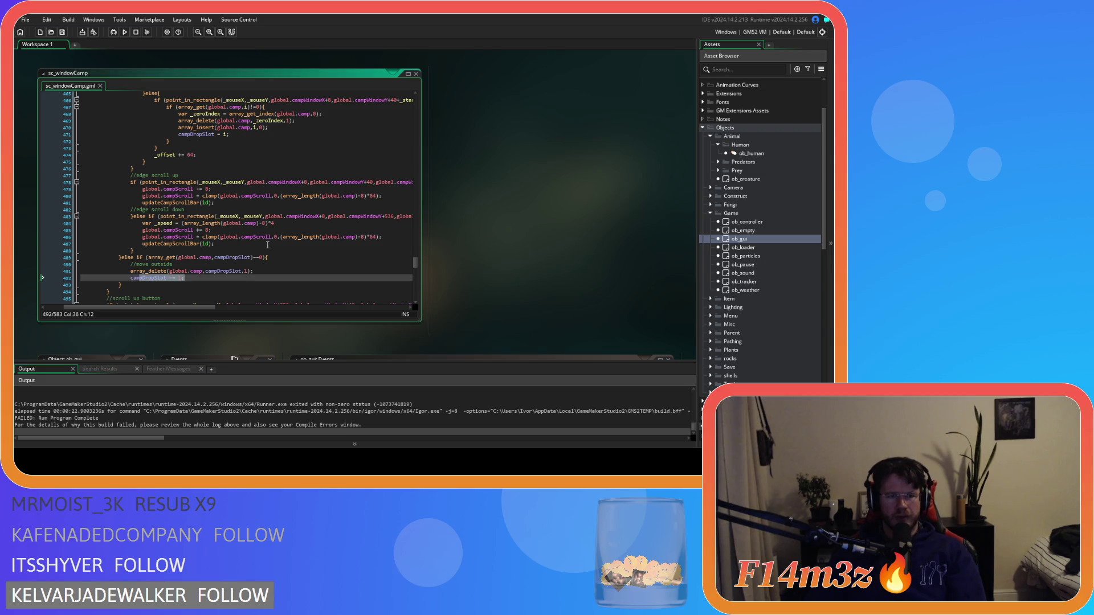
{"action": "scroll", "coordinate": [244, 265], "scroll_direction": "down", "scroll_amount": 4}
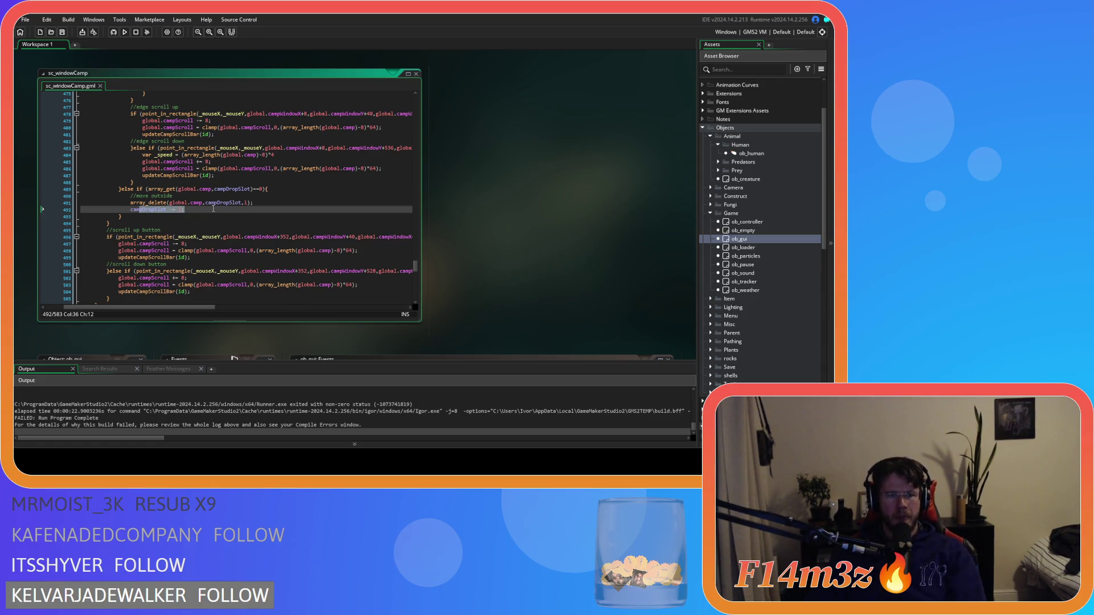
{"action": "scroll", "coordinate": [231, 207], "scroll_direction": "up", "scroll_amount": 2}
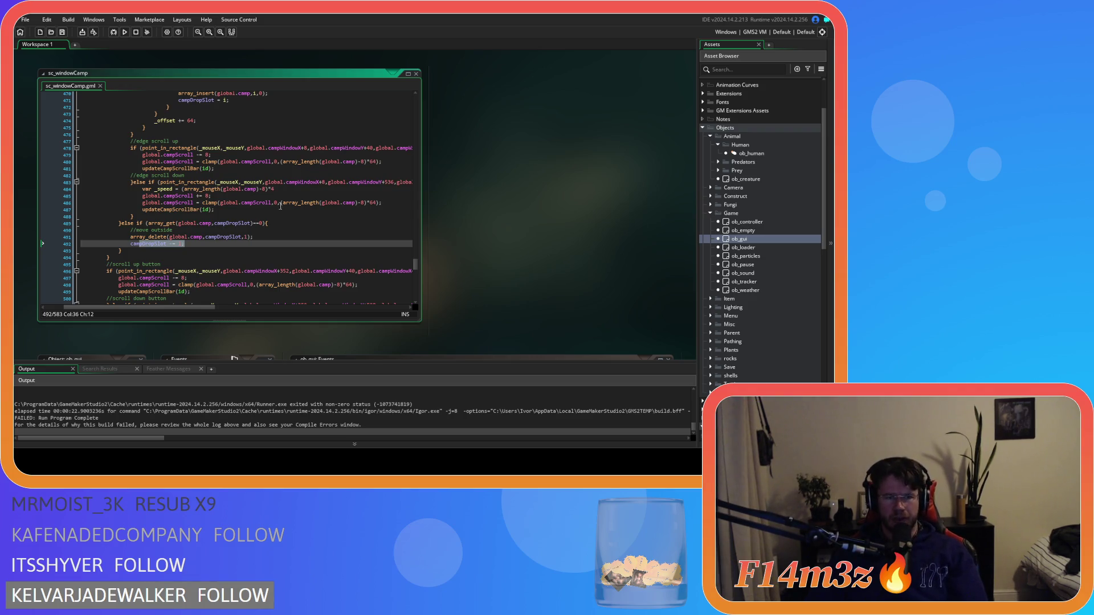
{"action": "key", "text": "F5"}
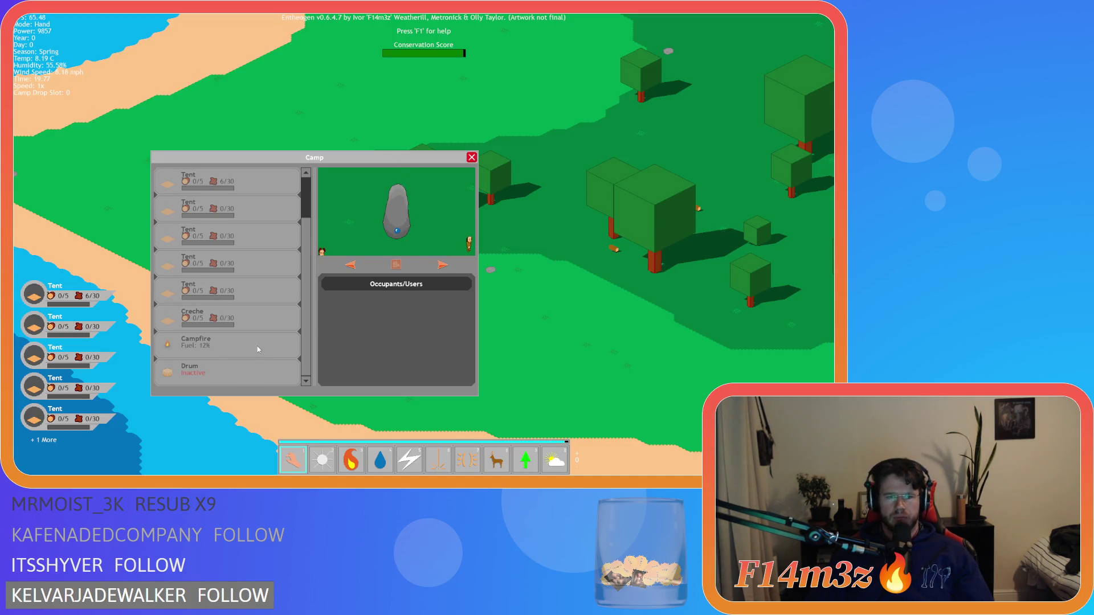
Take the Campfire and Drum out of the game's Camp list, then quit with Escape and Y
{"action": "left_click", "coordinate": [258, 350]}
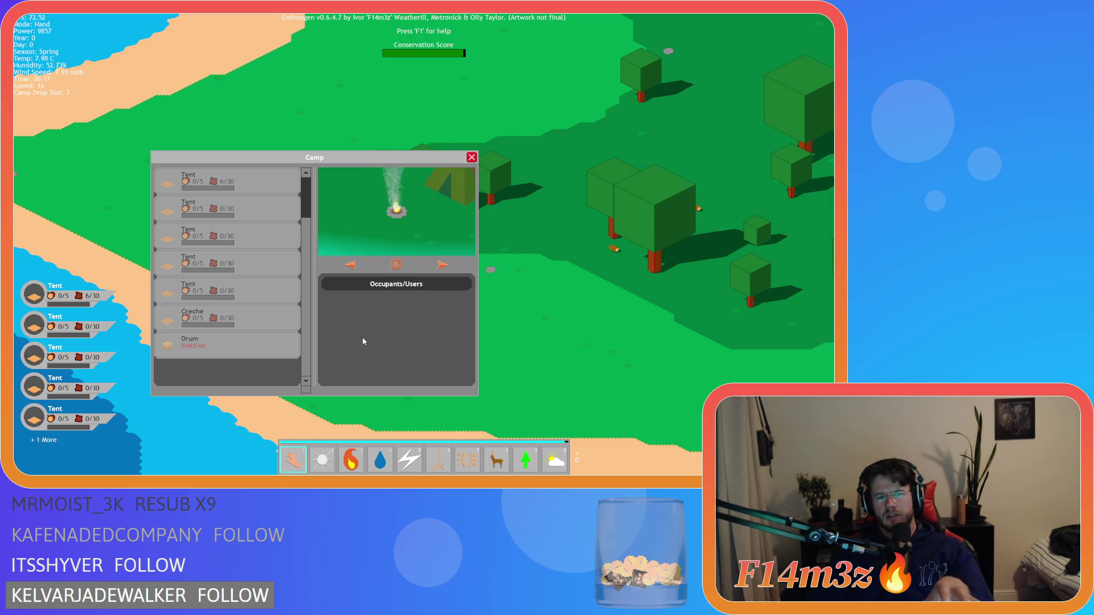
{"action": "left_click", "coordinate": [285, 345]}
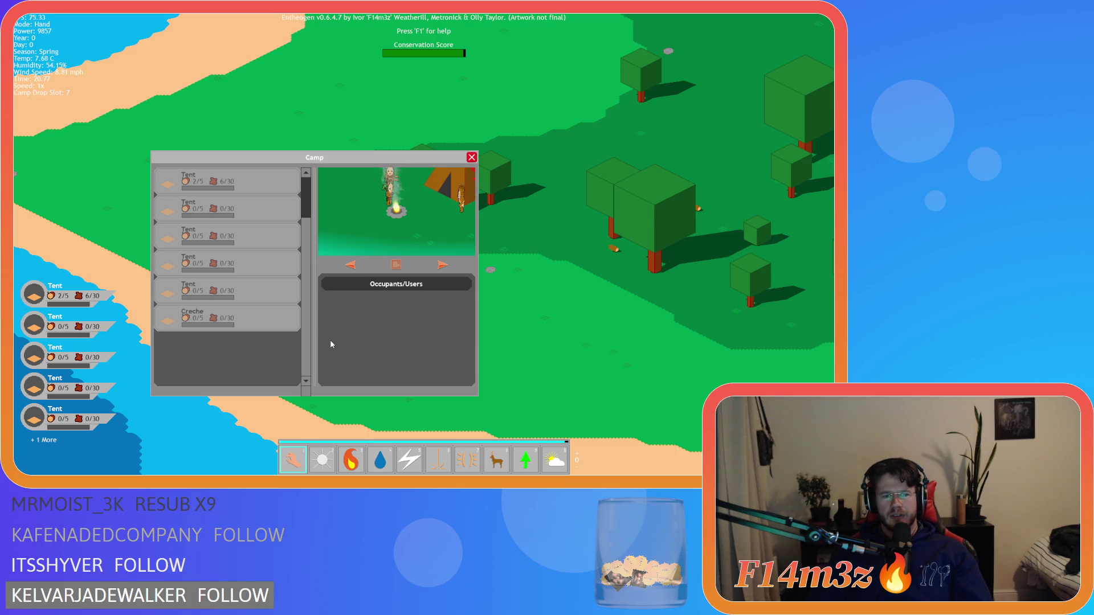
{"action": "key", "text": "Escape"}
{"action": "key", "text": "Escape"}
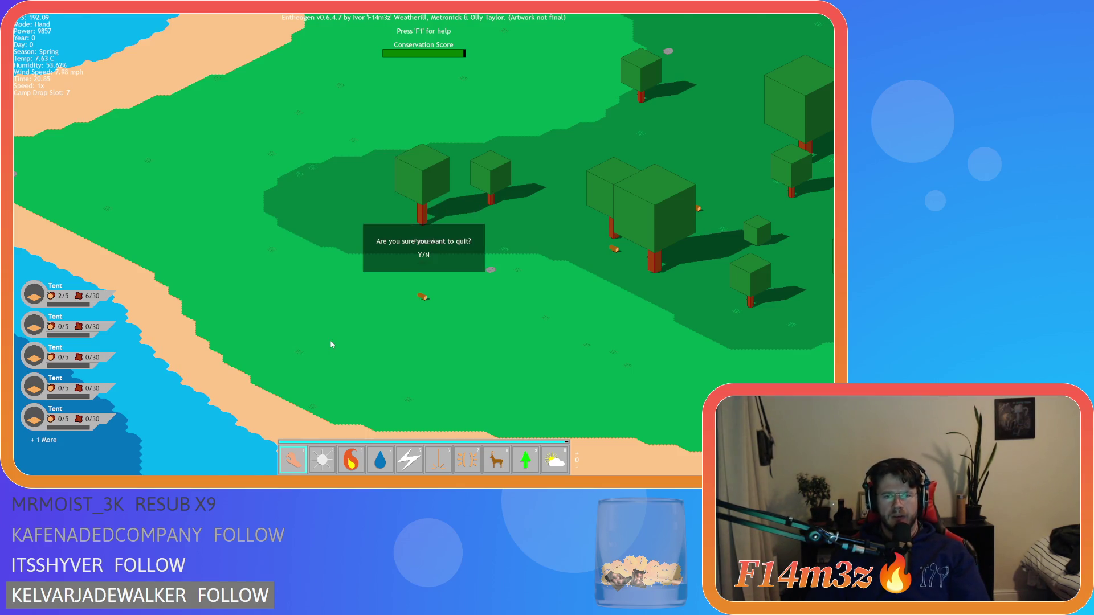
{"action": "key", "text": "y"}
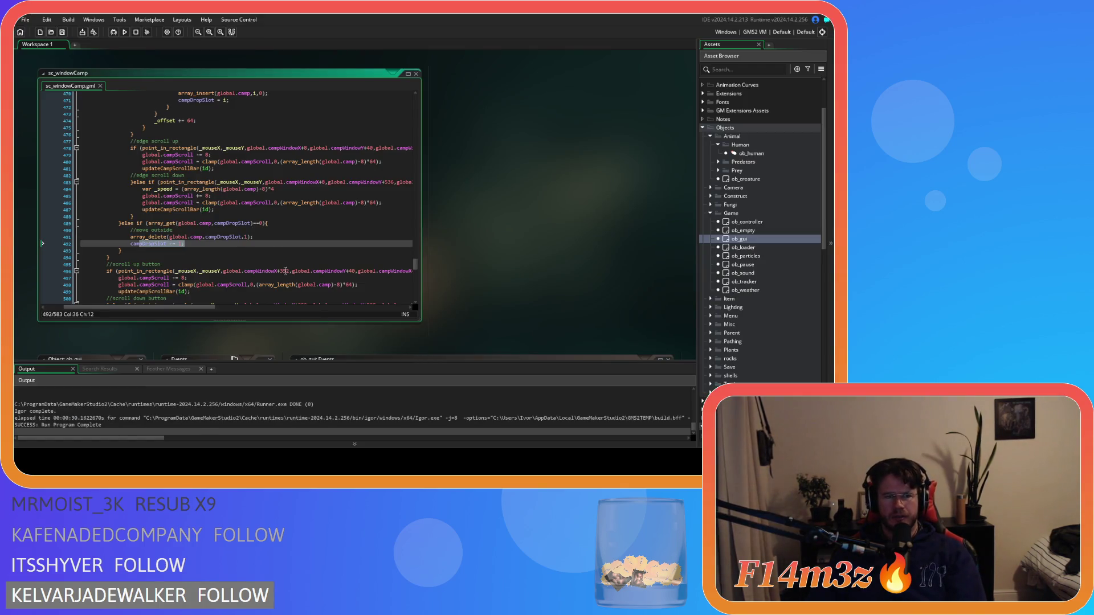
{"action": "scroll", "coordinate": [286, 271], "scroll_direction": "up", "scroll_amount": 10}
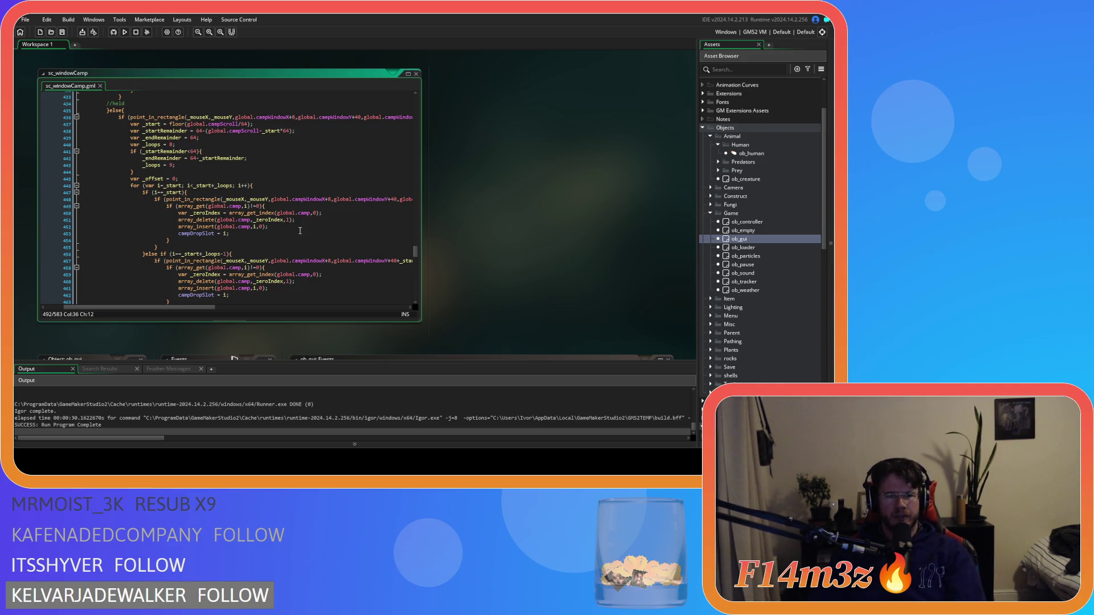
{"action": "left_click", "coordinate": [300, 228]}
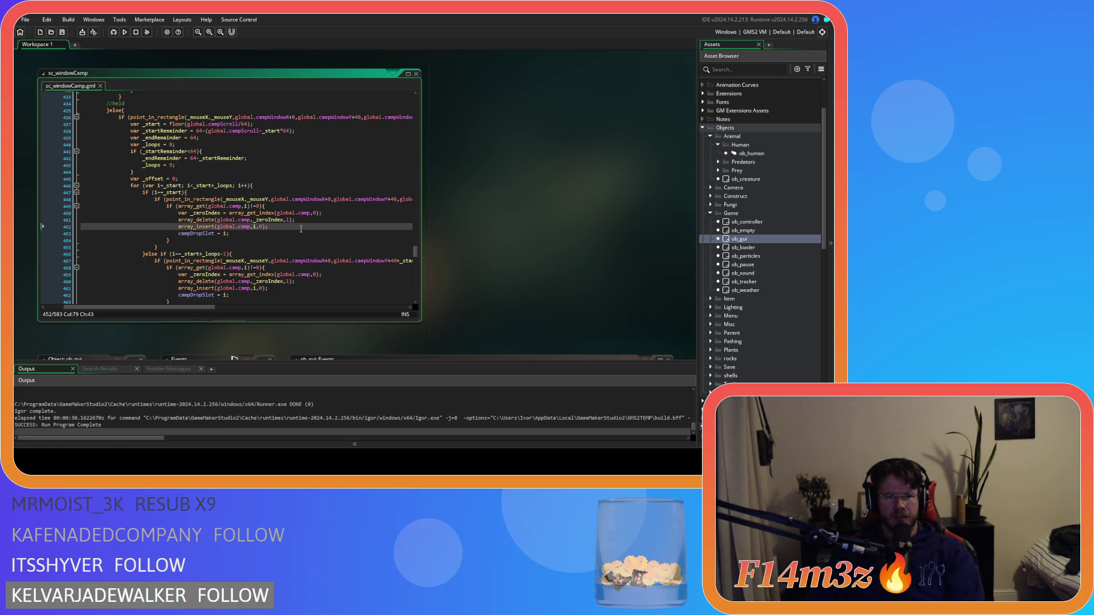
{"action": "left_click", "coordinate": [255, 212]}
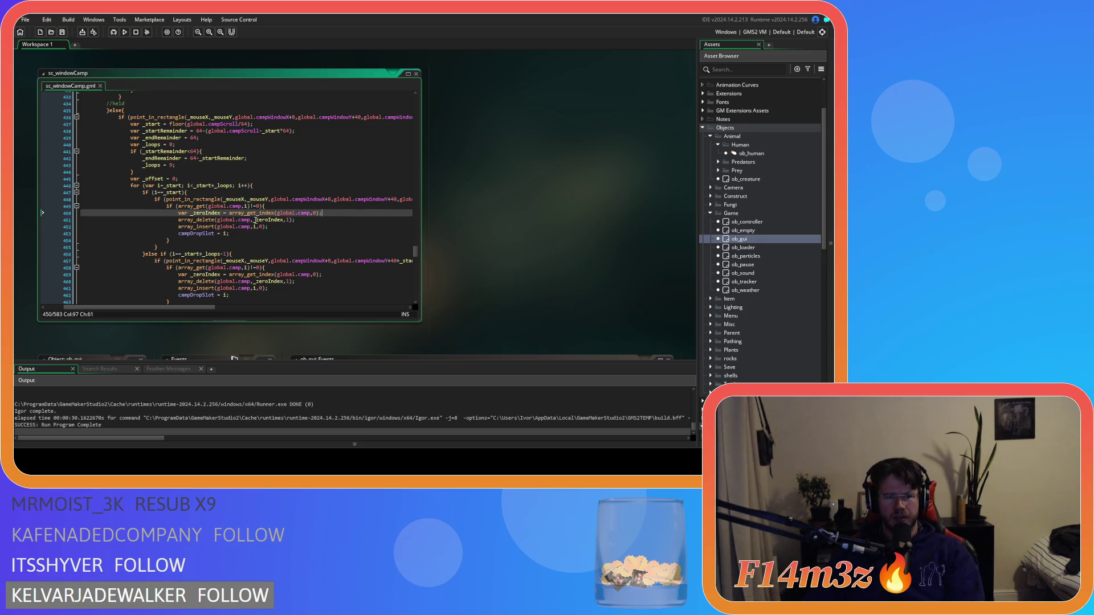
{"action": "left_click", "coordinate": [315, 221]}
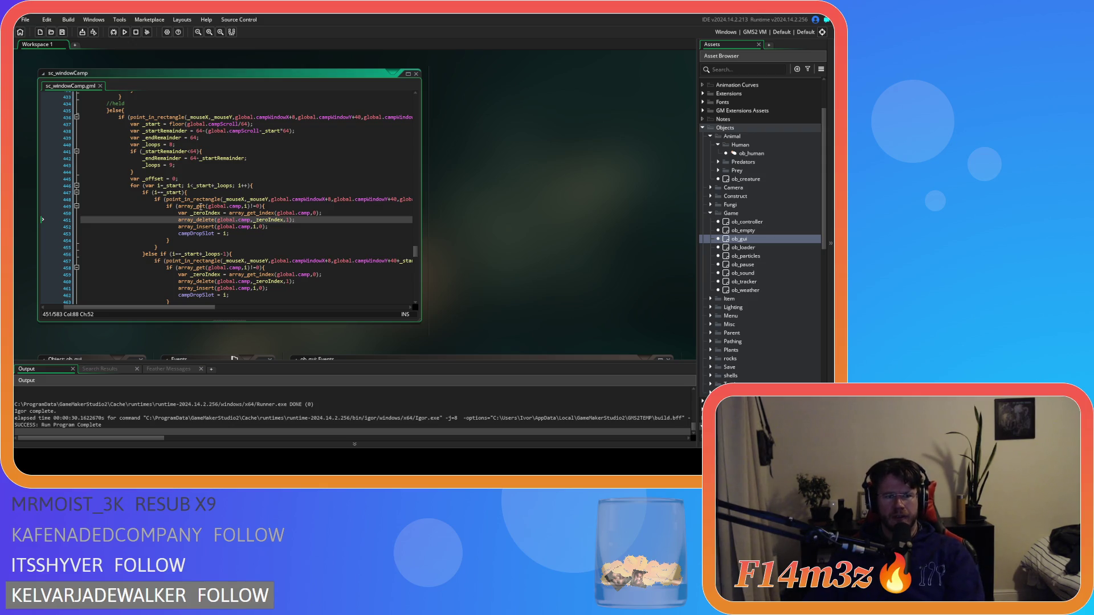
{"action": "left_click_drag", "start_coordinate": [203, 206], "coordinate": [245, 206]}
{"action": "left_click", "coordinate": [262, 207]}
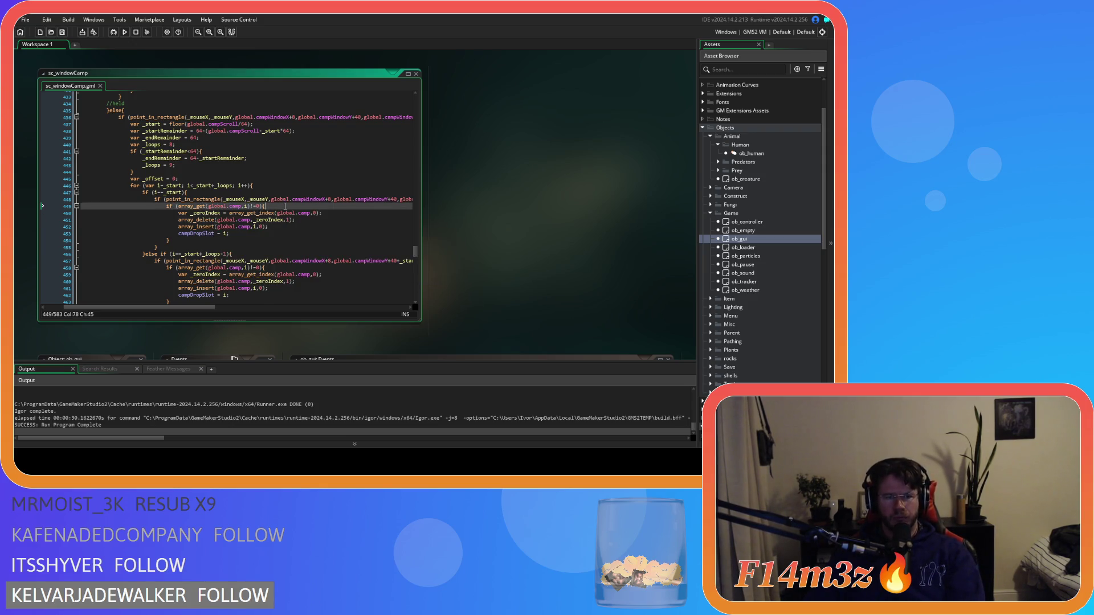
{"action": "left_click", "coordinate": [263, 212]}
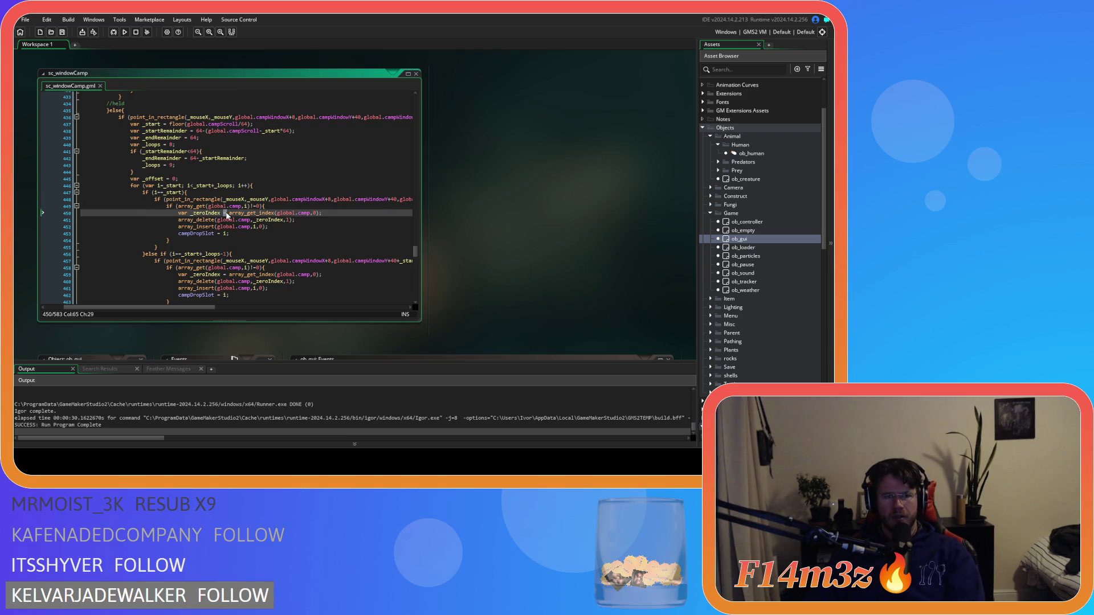
{"action": "double_click", "coordinate": [315, 212]}
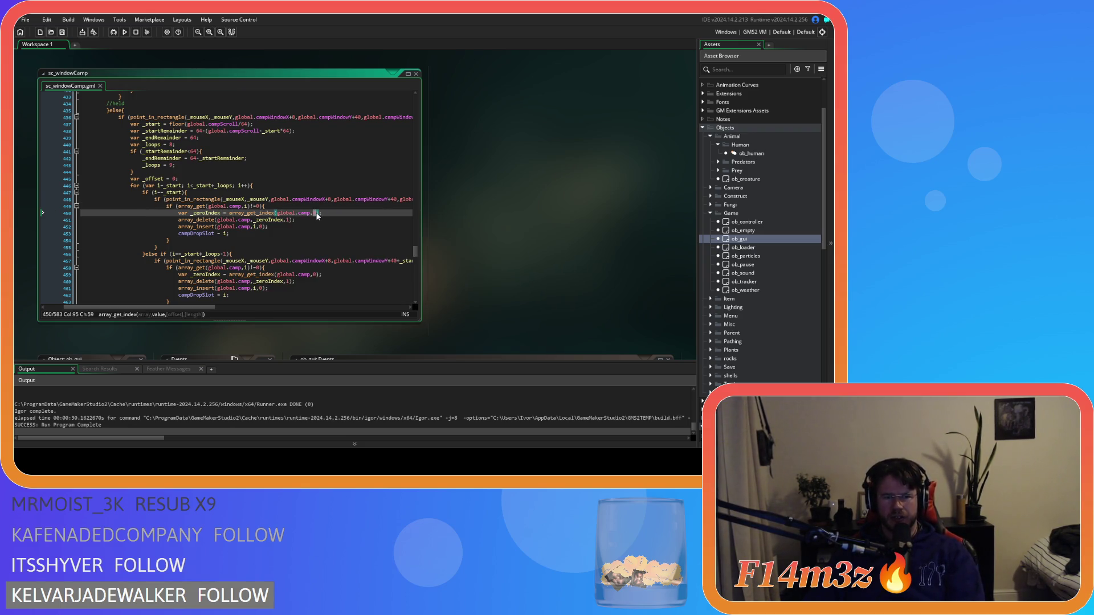
{"action": "type", "text": "0"}
{"action": "left_click", "coordinate": [257, 213]}
{"action": "mouse_move", "coordinate": [257, 213]}
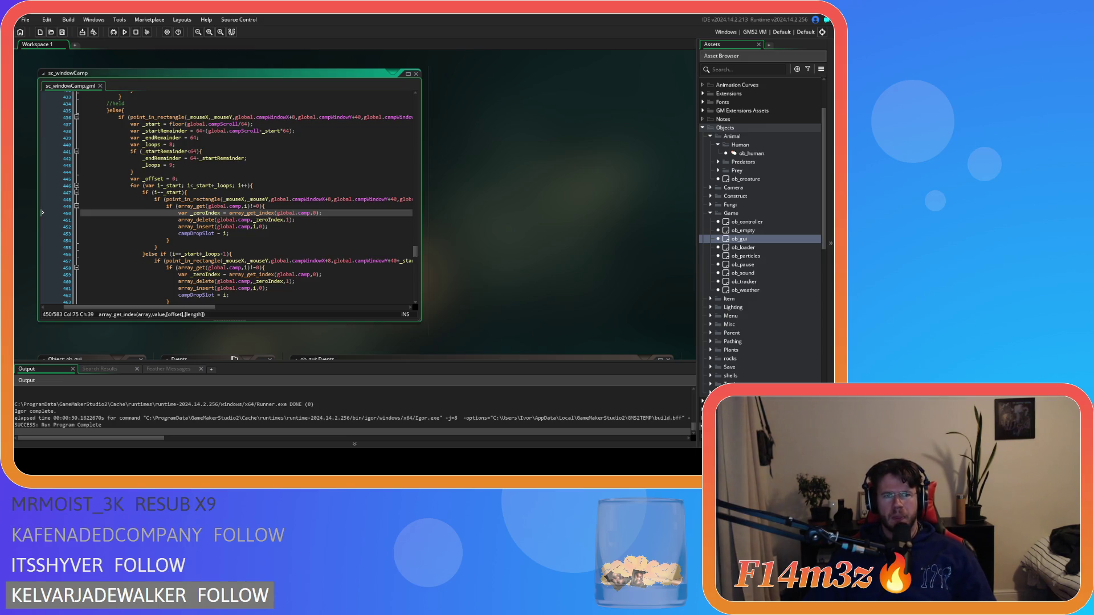
{"action": "left_click", "coordinate": [196, 220]}
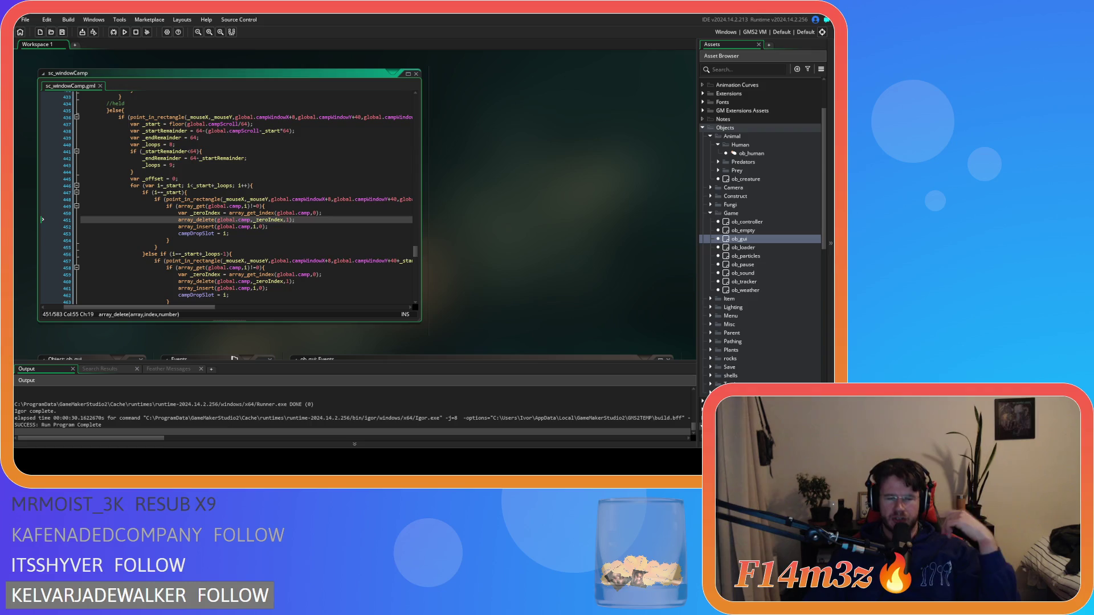
{"action": "left_click", "coordinate": [327, 213]}
{"action": "left_click", "coordinate": [331, 206]}
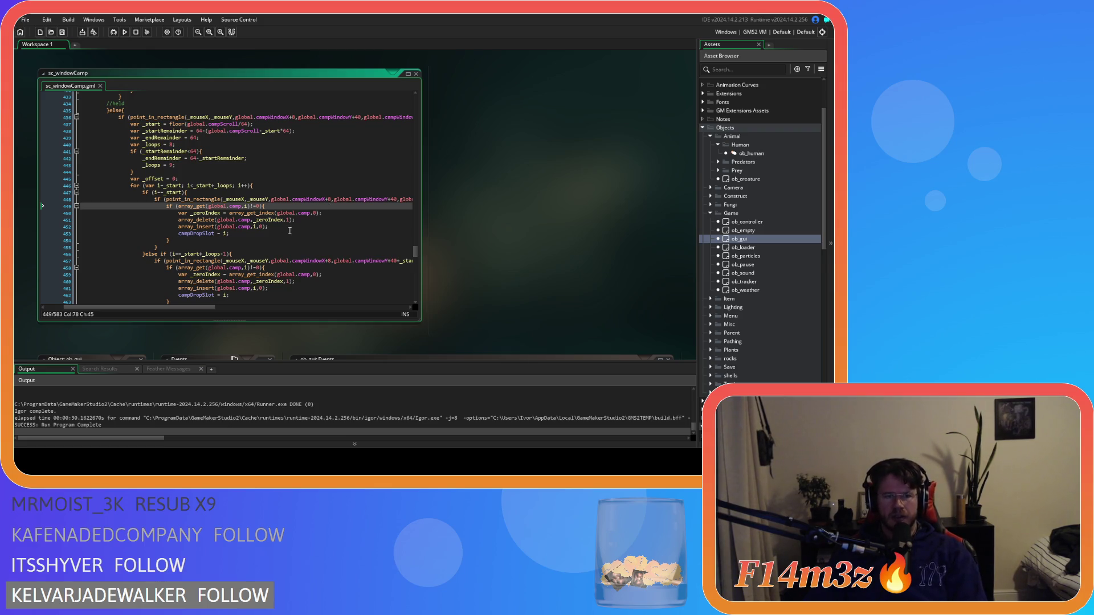
{"action": "left_click", "coordinate": [333, 212]}
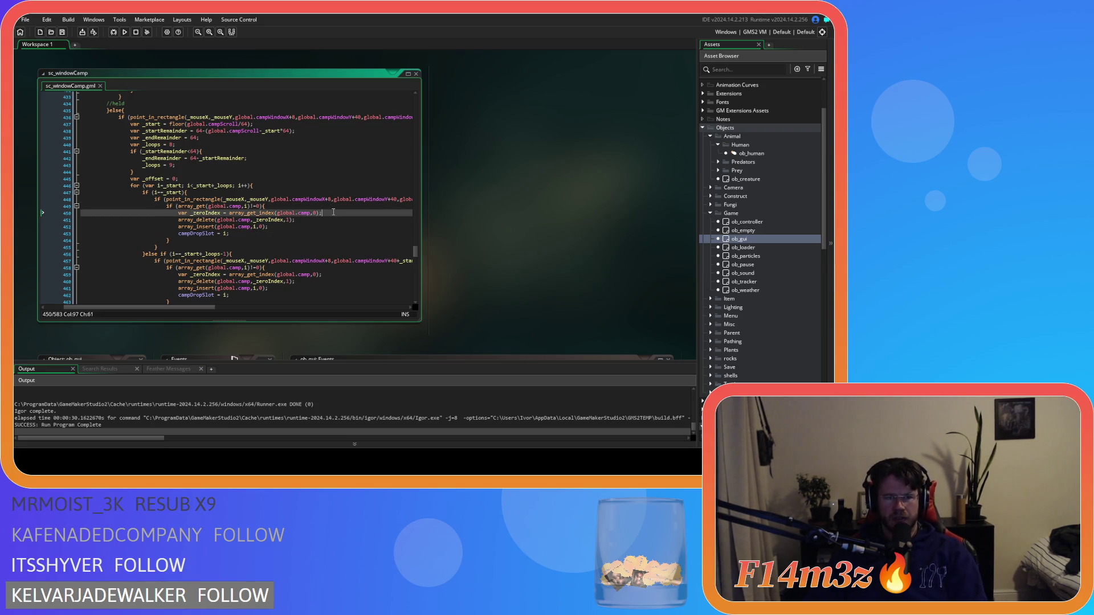
Add 'if (!_zeroIndex!=-1)' after the lookup and indent the delete, insert and drop-slot lines
{"action": "key", "text": "Return"}
{"action": "type", "text": "if "}
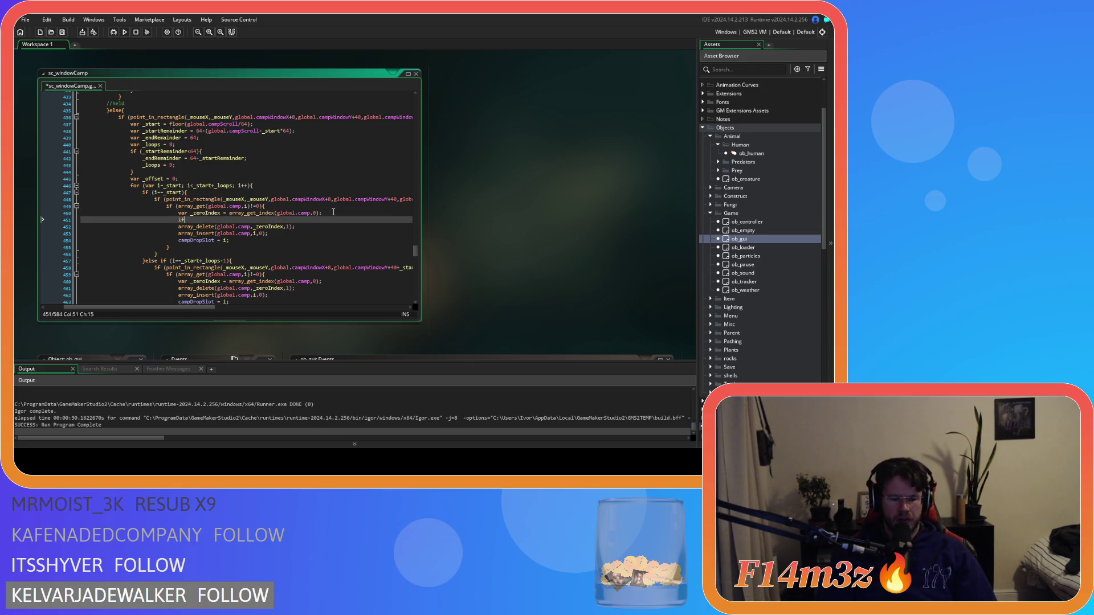
{"action": "type", "text": "("}
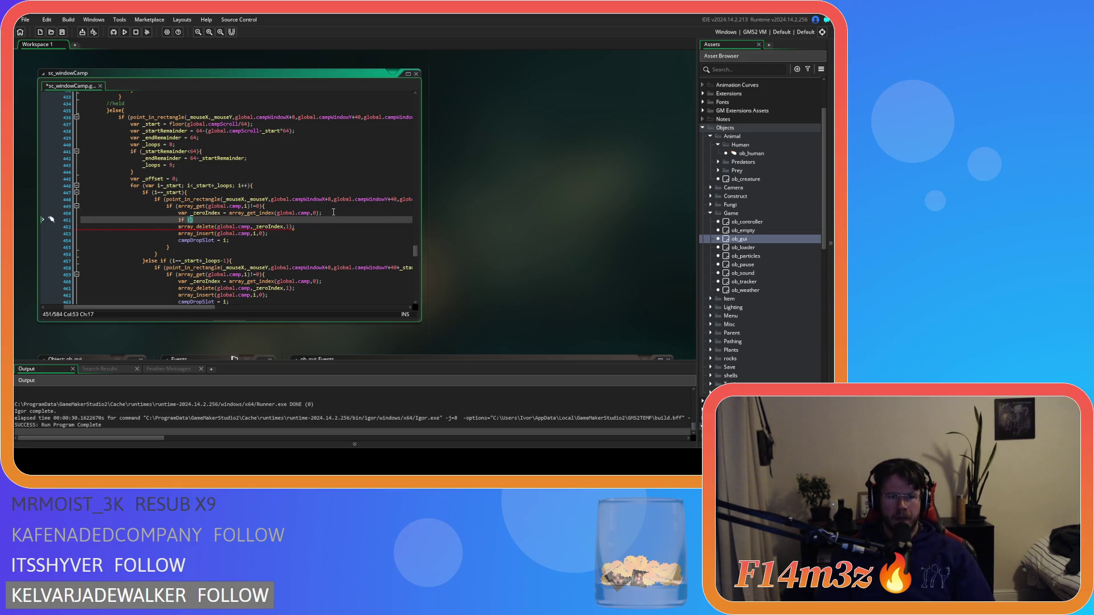
{"action": "type", "text": "!_zeroIndex"}
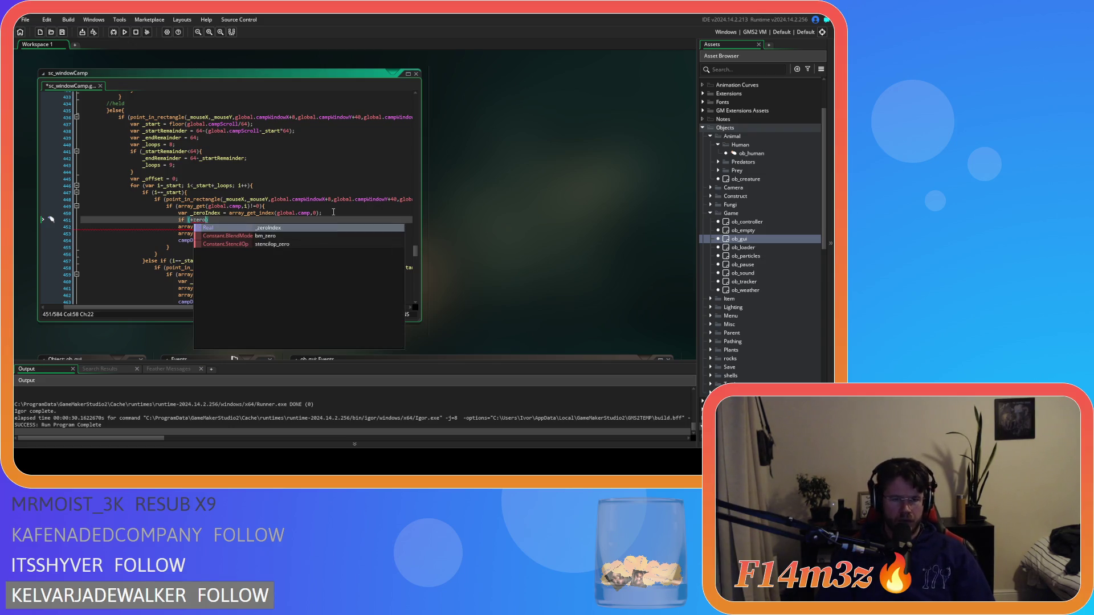
{"action": "type", "text": "!=-1"}
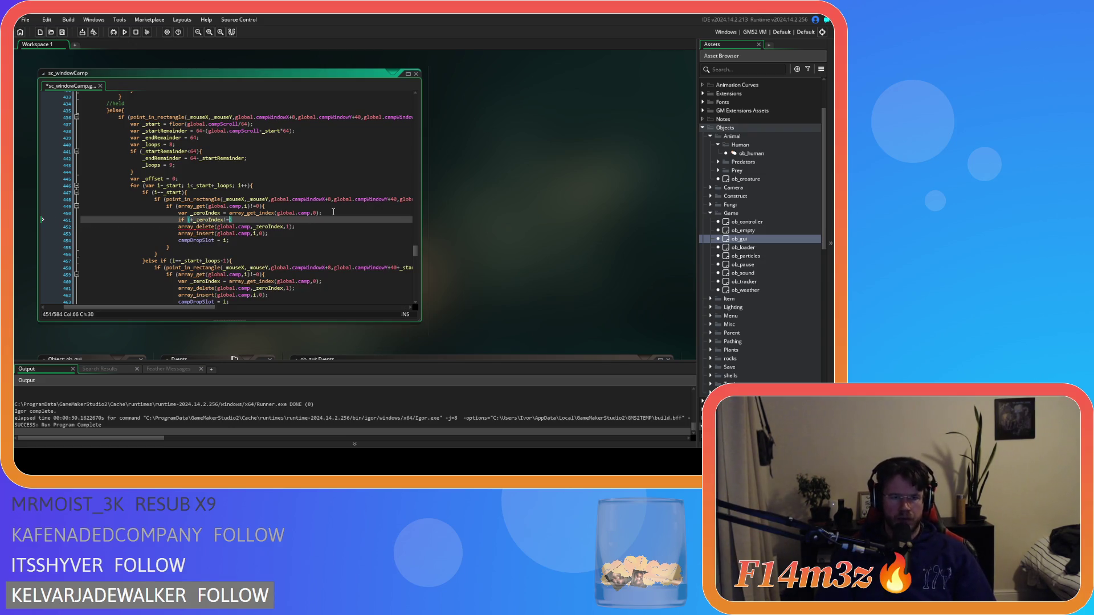
{"action": "type", "text": "){"}
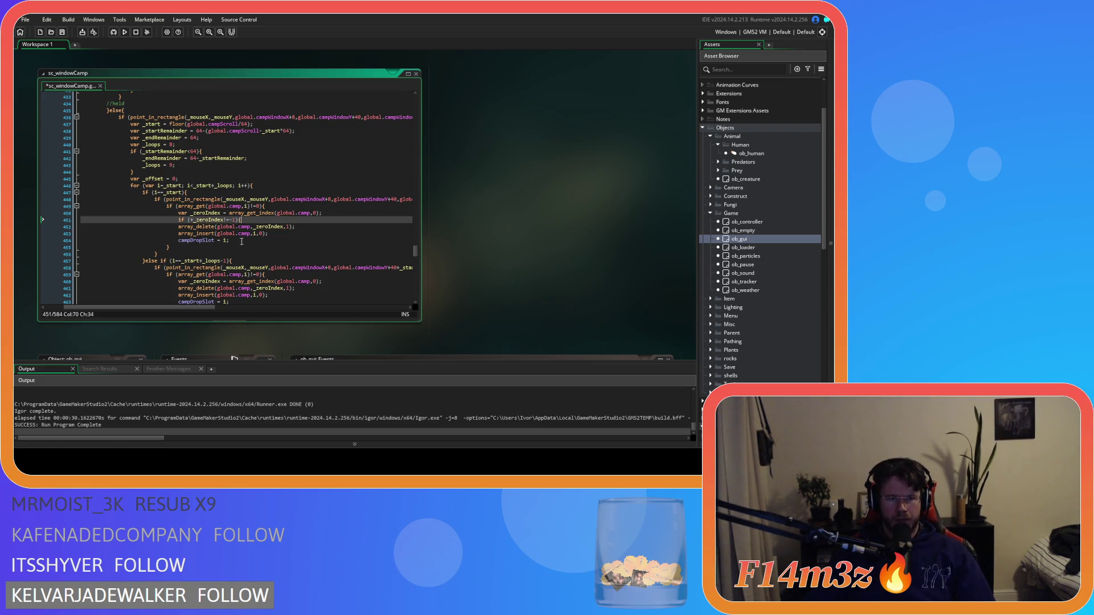
{"action": "left_click_drag", "start_coordinate": [243, 241], "coordinate": [157, 227]}
{"action": "key", "text": "Tab"}
Close the if block with a brace after the campDropSlot line and save
{"action": "left_click", "coordinate": [255, 240]}
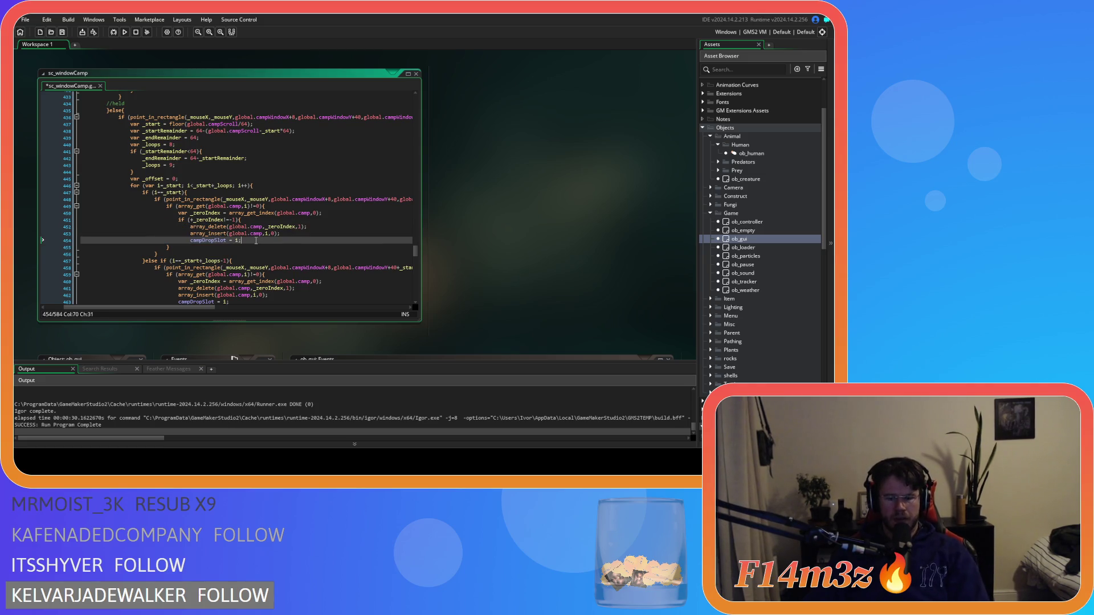
{"action": "key", "text": "Return"}
{"action": "type", "text": "}"}
{"action": "key", "text": "ctrl+s"}
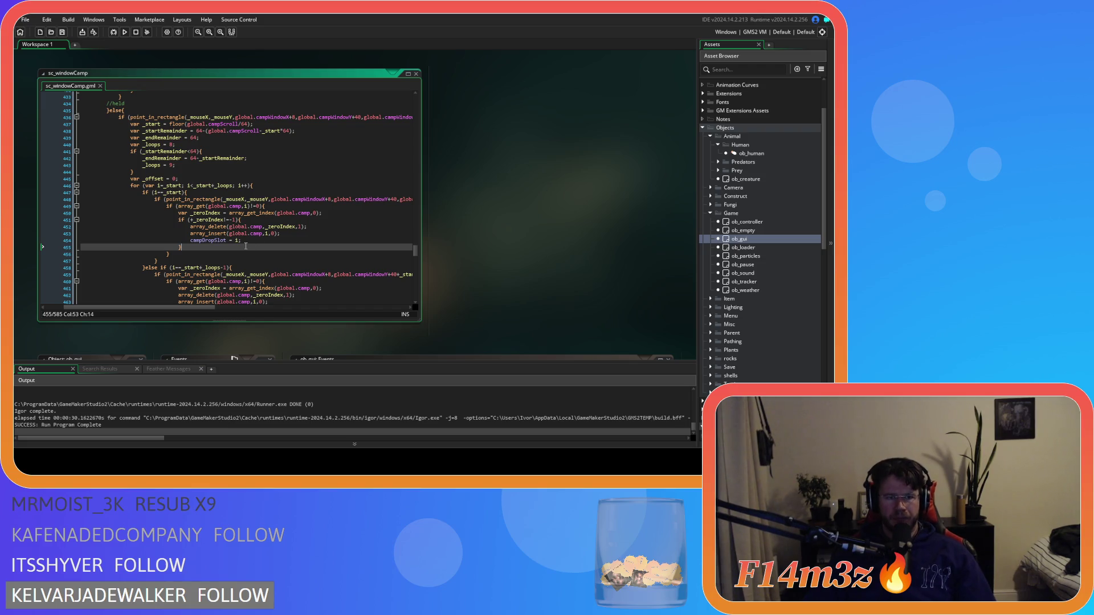
{"action": "left_click_drag", "start_coordinate": [241, 240], "coordinate": [188, 233]}
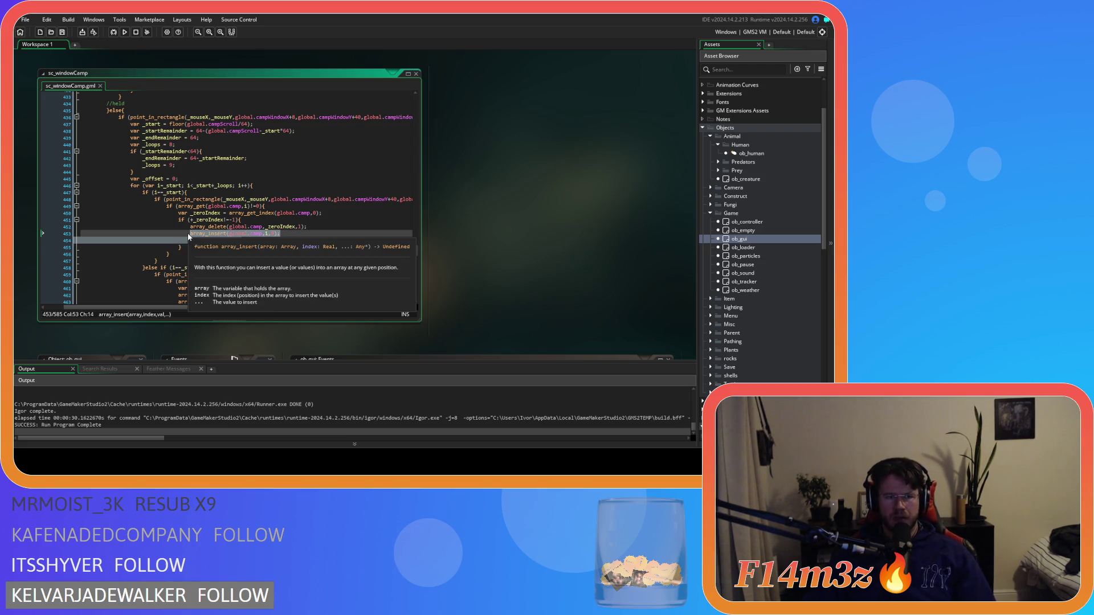
Move the array_insert and campDropSlot lines below the if's closing brace, realign, and save
{"action": "key", "text": "Delete"}
{"action": "key", "text": "Delete"}
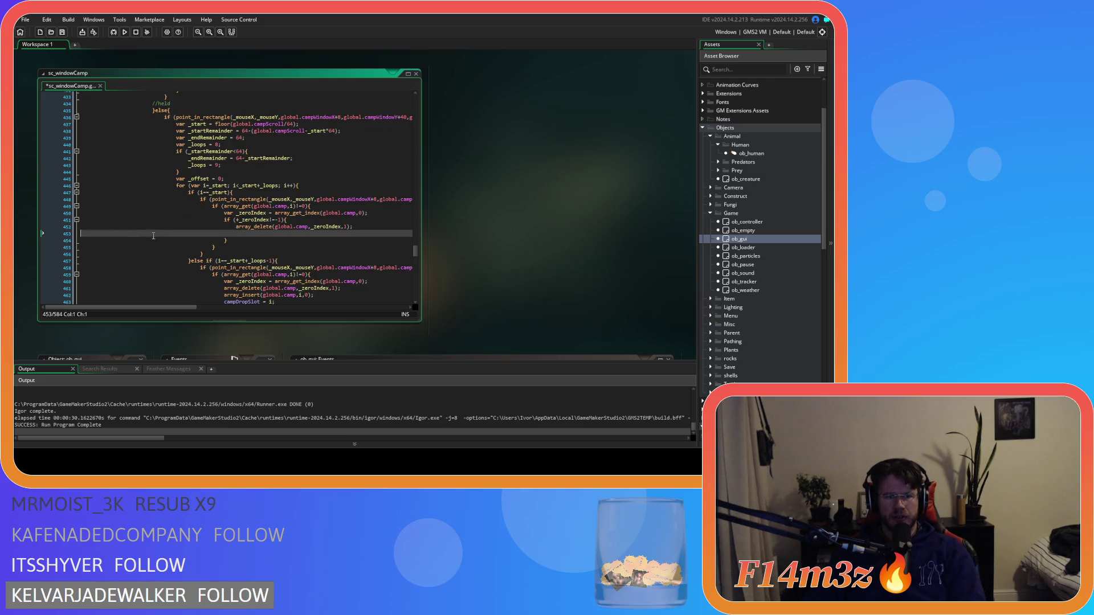
{"action": "key", "text": "ctrl+v"}
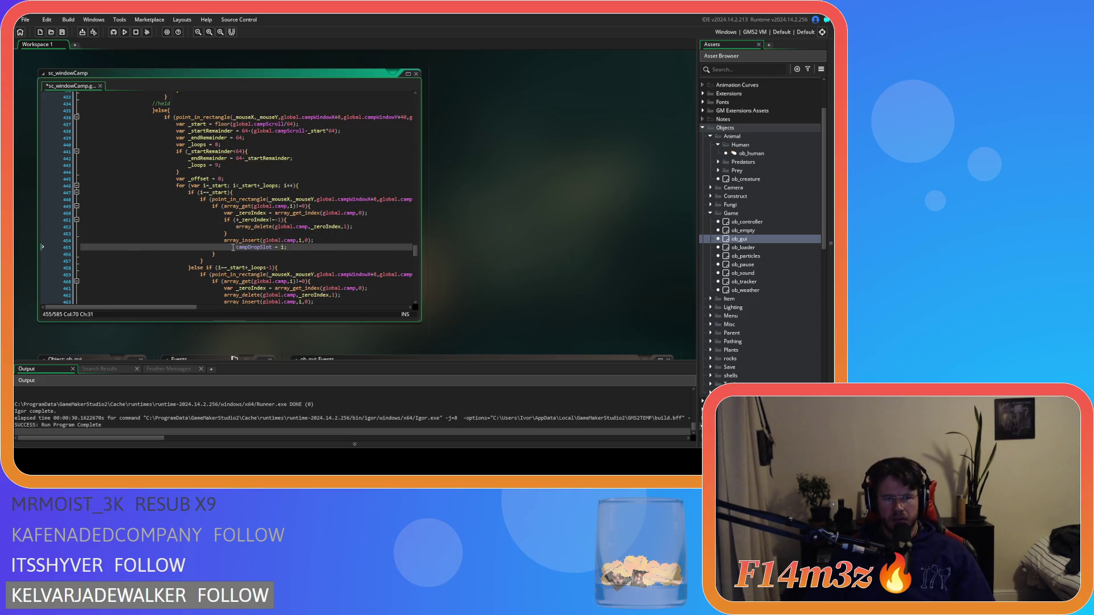
{"action": "left_click", "coordinate": [232, 248]}
{"action": "key", "text": "BackSpace"}
{"action": "key", "text": "ctrl+s"}
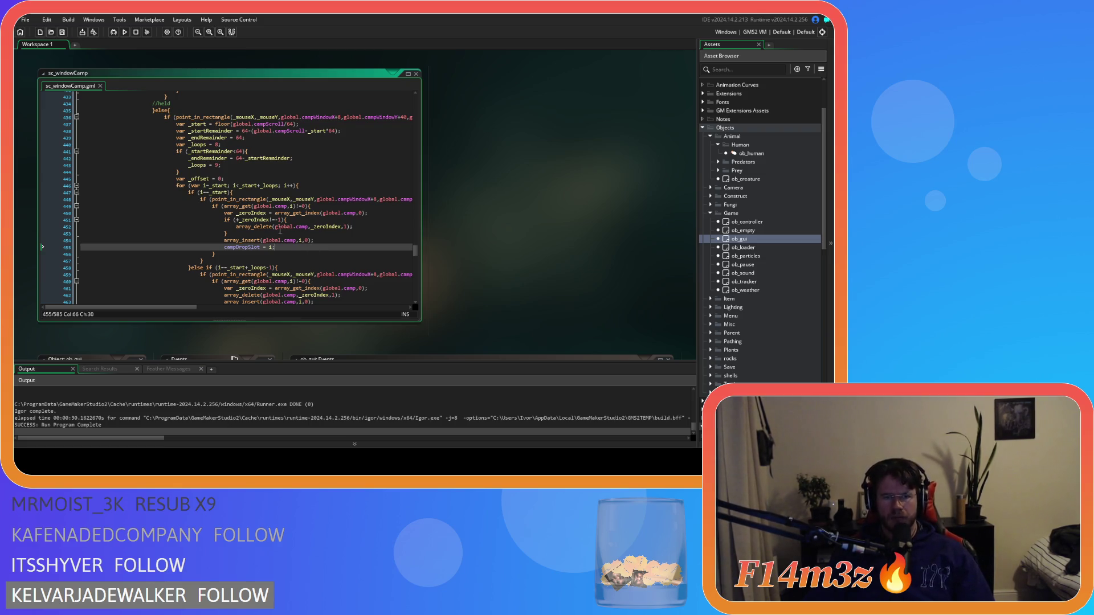
Inspect the array_get_index, array_delete and array_insert calls on lines 450-454
{"action": "left_click_drag", "start_coordinate": [245, 226], "coordinate": [359, 227]}
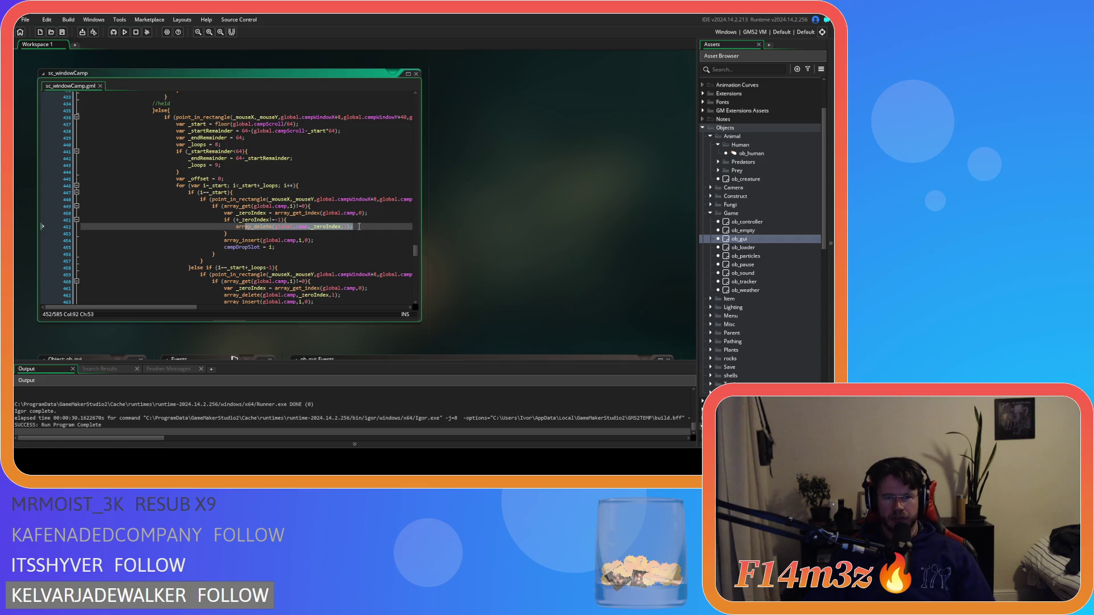
{"action": "left_click", "coordinate": [331, 214]}
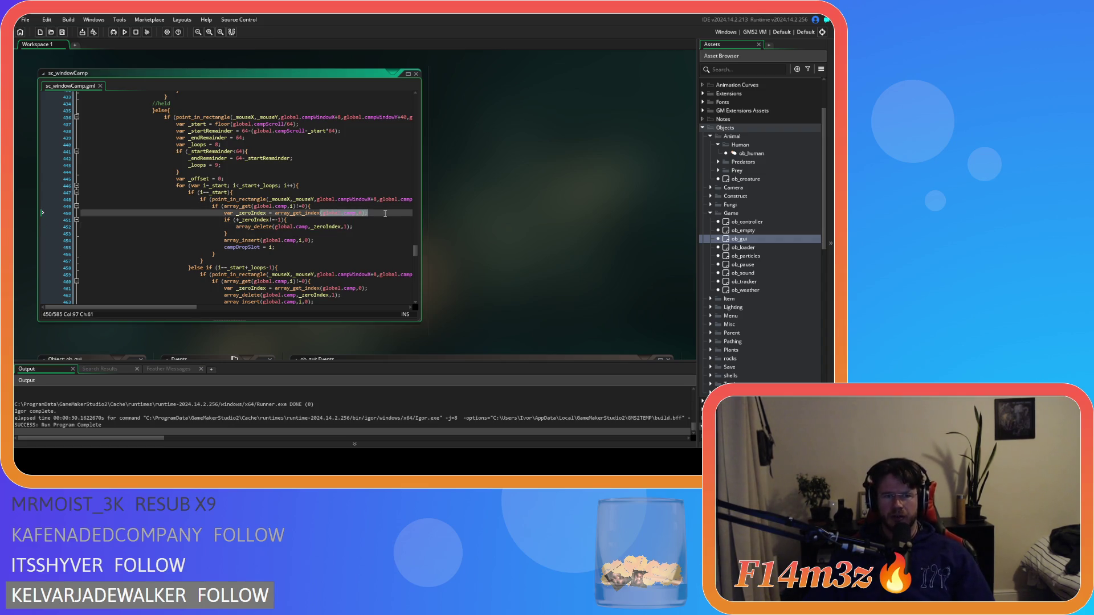
{"action": "left_click", "coordinate": [374, 225]}
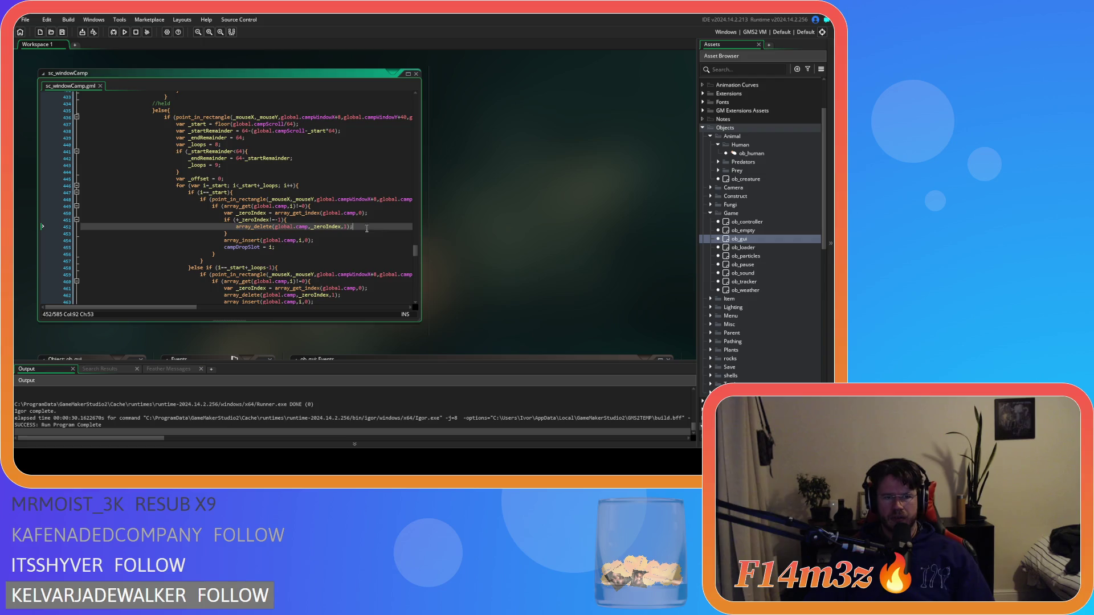
{"action": "left_click", "coordinate": [344, 226]}
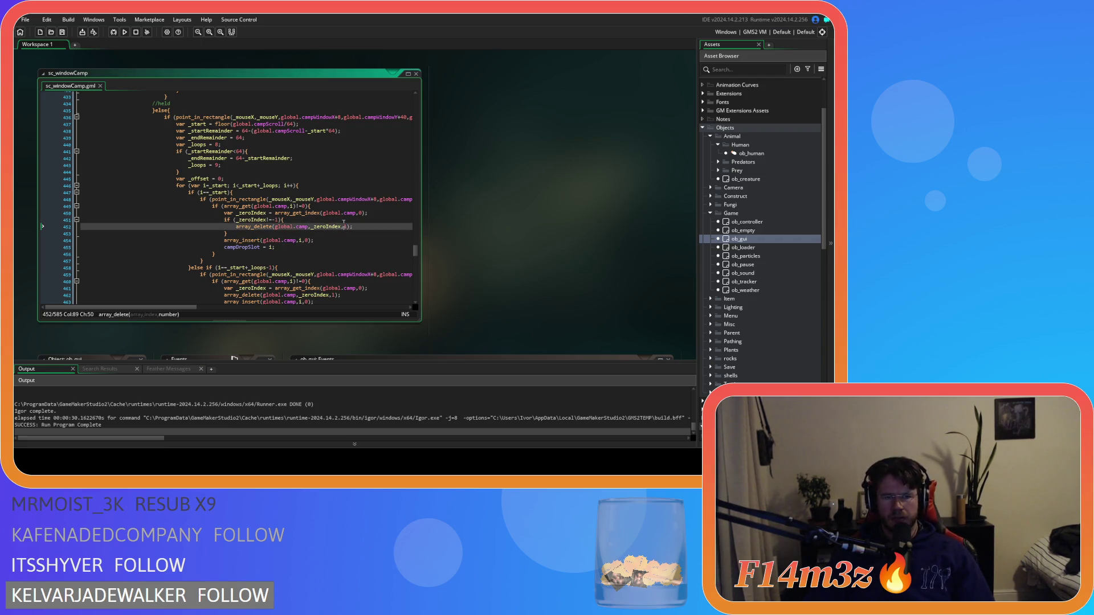
{"action": "type", "text": "1"}
{"action": "left_click", "coordinate": [359, 227]}
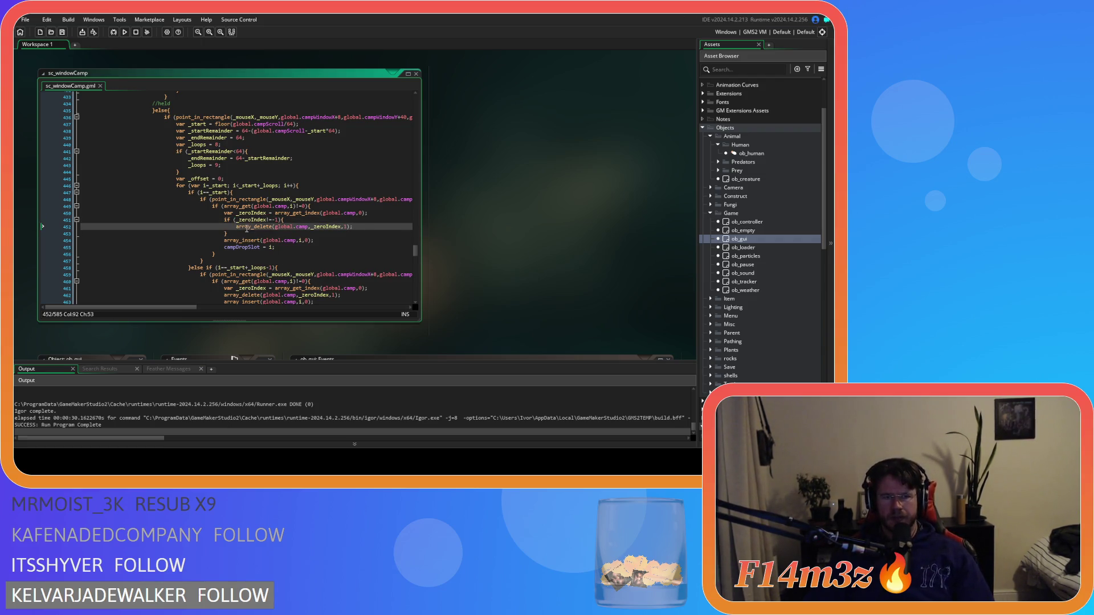
{"action": "left_click_drag", "start_coordinate": [246, 227], "coordinate": [341, 228]}
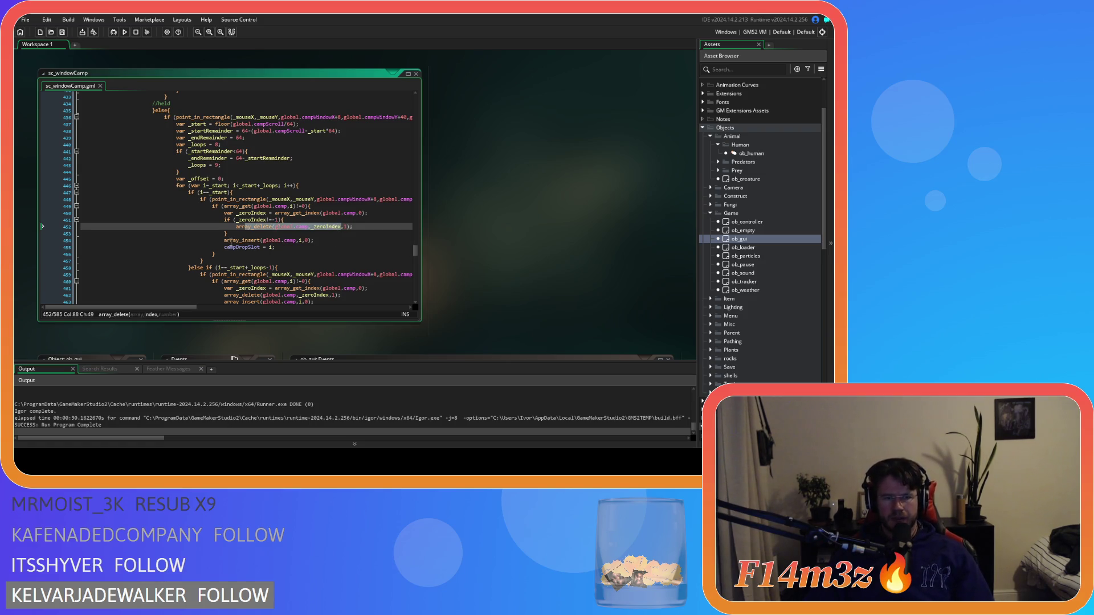
{"action": "mouse_move", "coordinate": [230, 241]}
{"action": "left_mouse_down"}
{"action": "mouse_move", "coordinate": [327, 244]}
{"action": "mouse_move", "coordinate": [227, 226]}
{"action": "mouse_move", "coordinate": [224, 212]}
{"action": "left_mouse_up"}
{"action": "key", "text": "ctrl+c"}
{"action": "left_click", "coordinate": [330, 241]}
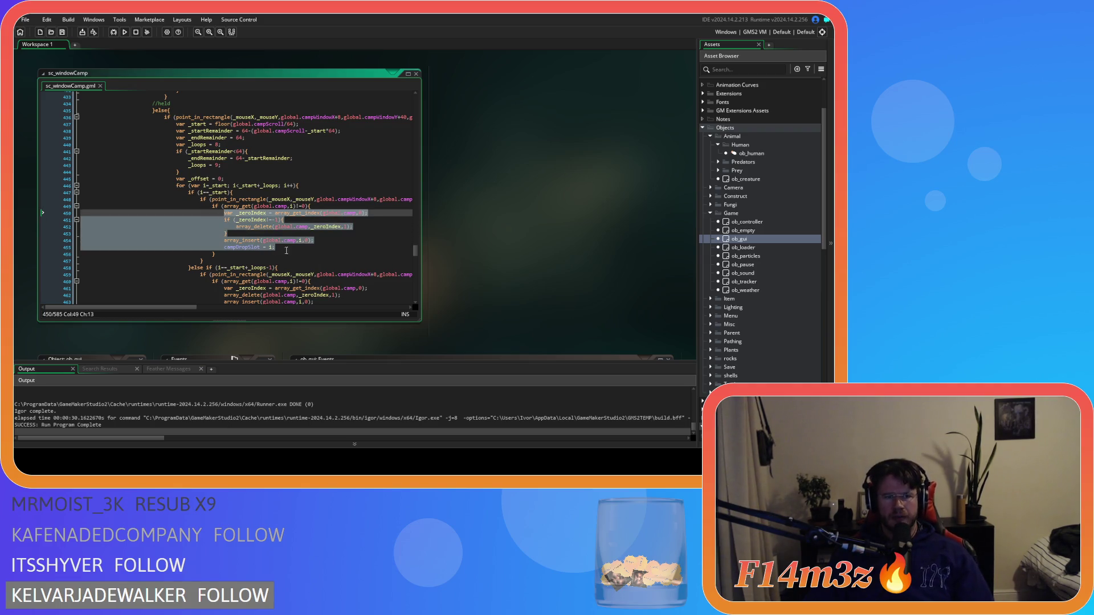
Paste the fixed block over the second and third drop branches, then save and run the game
{"action": "scroll", "coordinate": [289, 263], "scroll_direction": "down", "scroll_amount": 3}
{"action": "left_click_drag", "start_coordinate": [275, 240], "coordinate": [224, 221]}
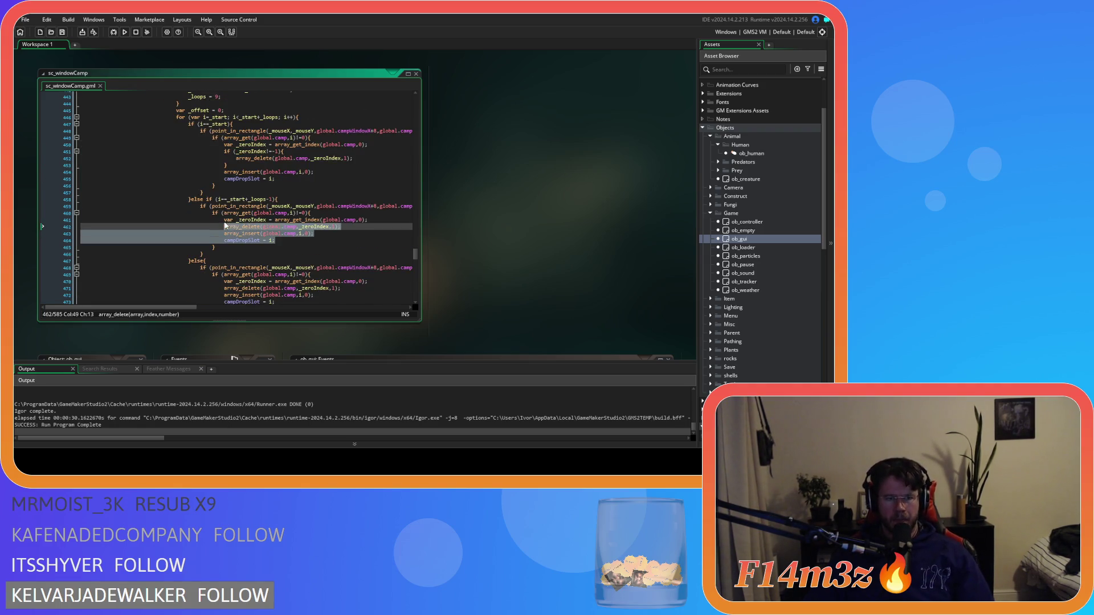
{"action": "key", "text": "ctrl+v"}
{"action": "scroll", "coordinate": [224, 222], "scroll_direction": "down", "scroll_amount": 3}
{"action": "left_click_drag", "start_coordinate": [275, 247], "coordinate": [222, 228]}
{"action": "key", "text": "ctrl+v"}
{"action": "key", "text": "F5"}
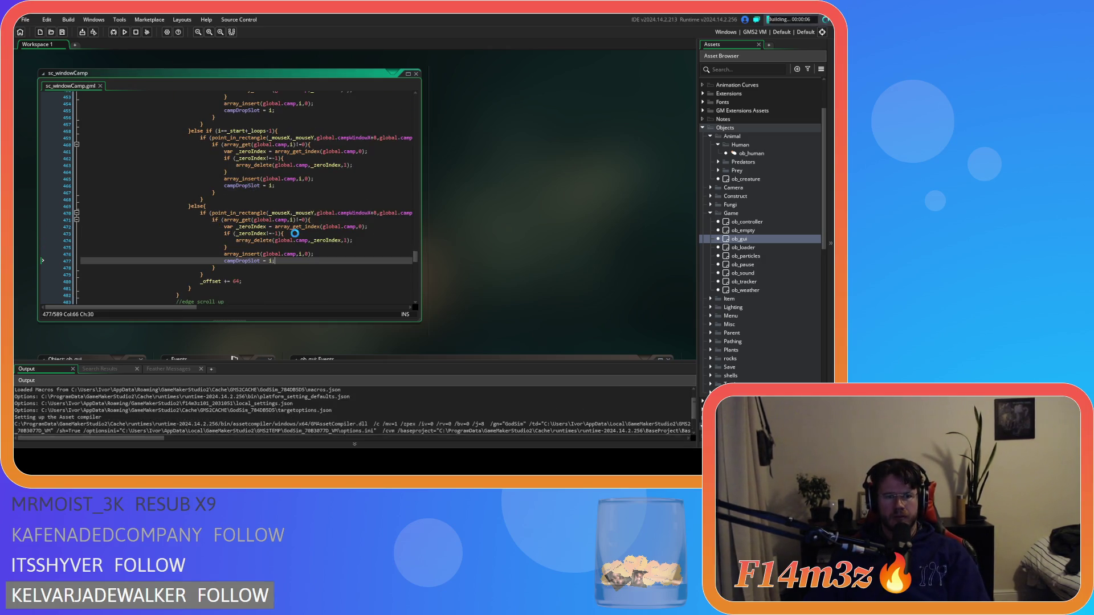
{"action": "mouse_move", "coordinate": [276, 228]}
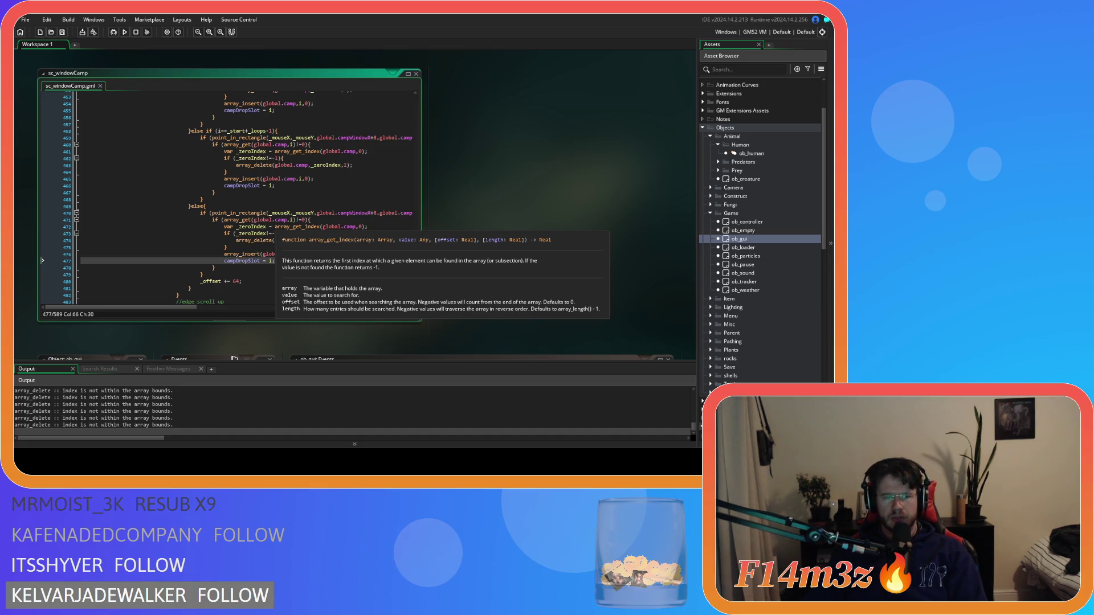
In the running game, drag the Campfire entry below the Drum in the Camp list
{"action": "key", "text": "alt+Tab"}
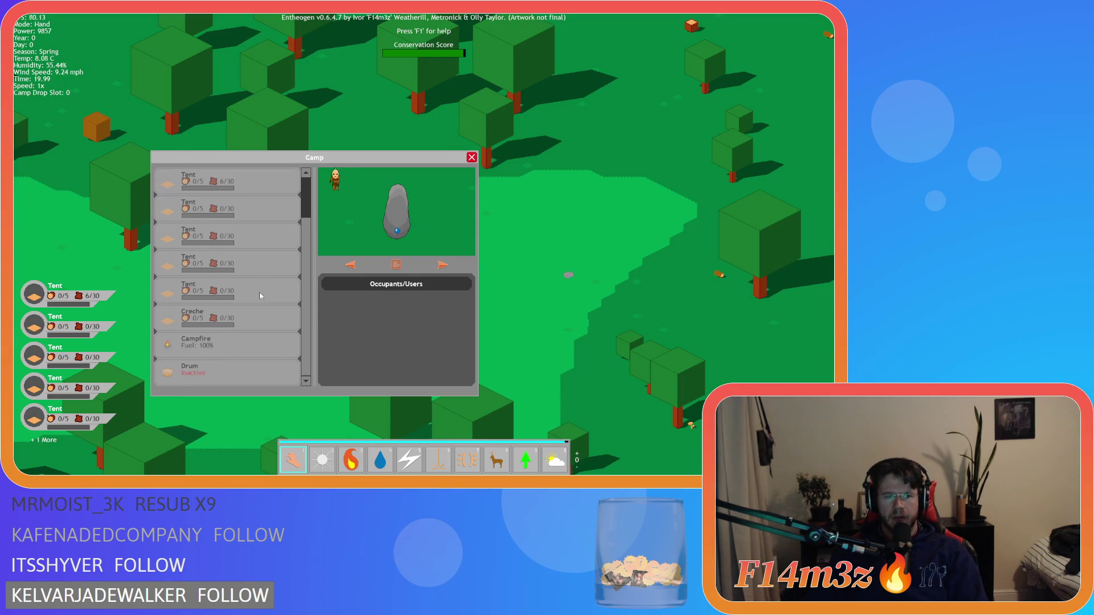
{"action": "left_click", "coordinate": [239, 342]}
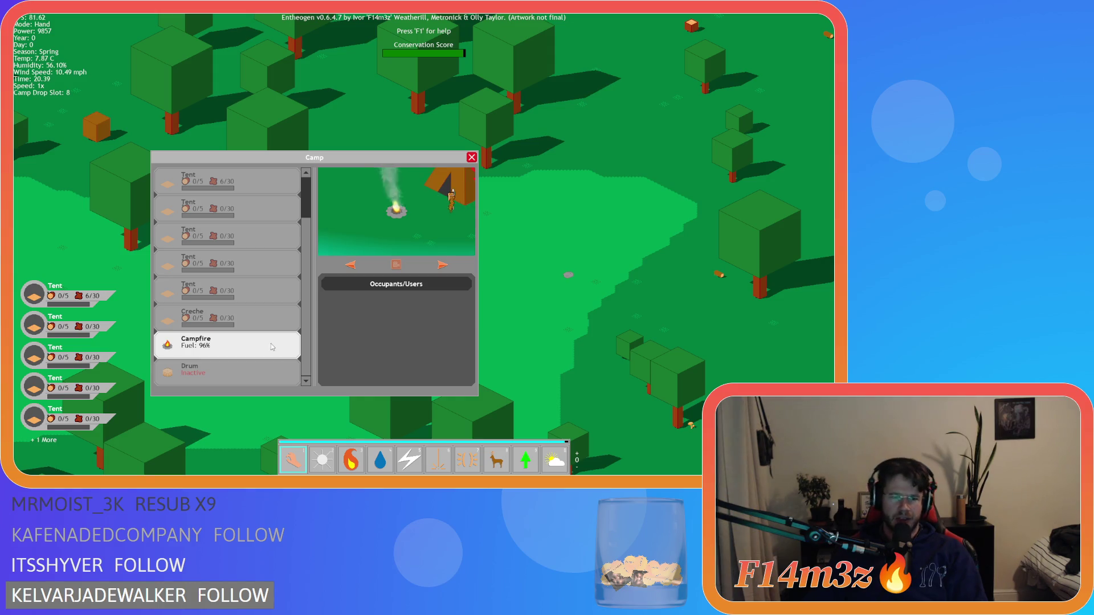
{"action": "left_click", "coordinate": [254, 342]}
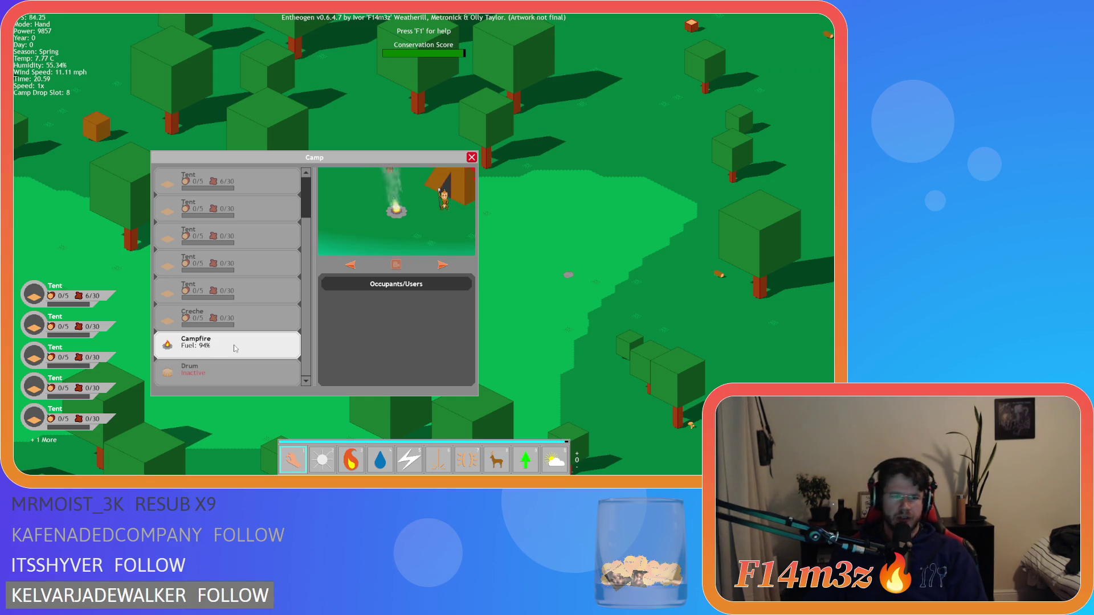
{"action": "left_click", "coordinate": [217, 342]}
{"action": "left_click", "coordinate": [218, 346]}
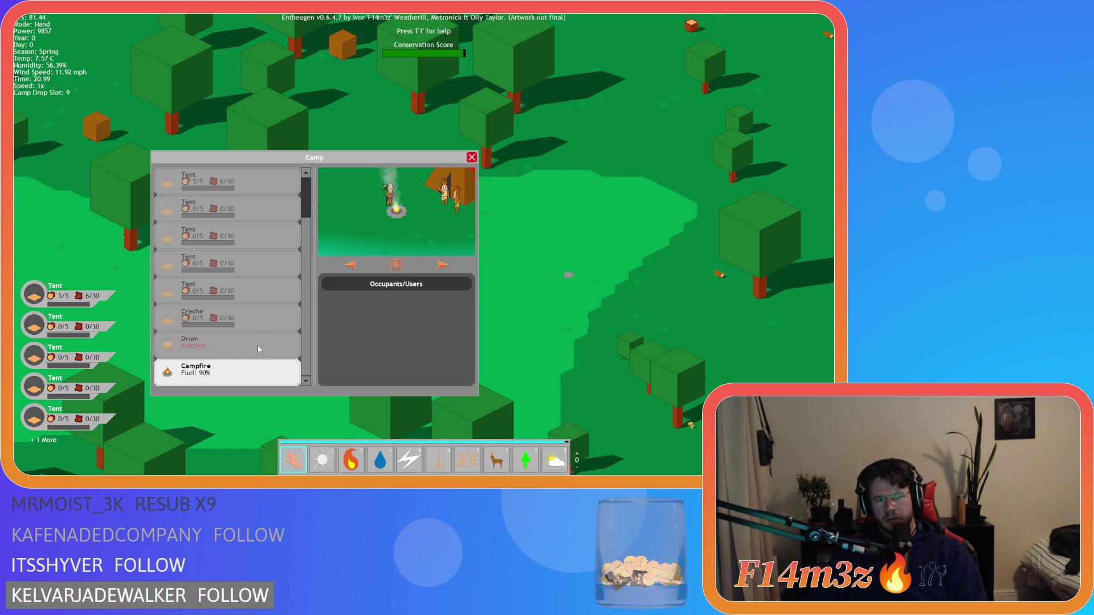
{"action": "left_click", "coordinate": [222, 373]}
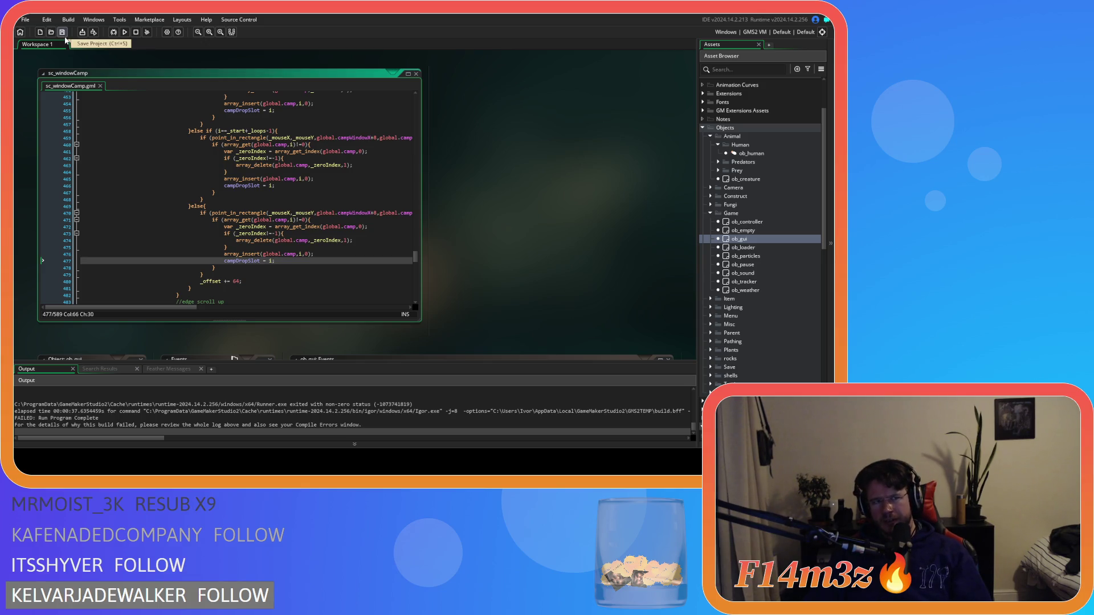
{"action": "left_click", "coordinate": [64, 35]}
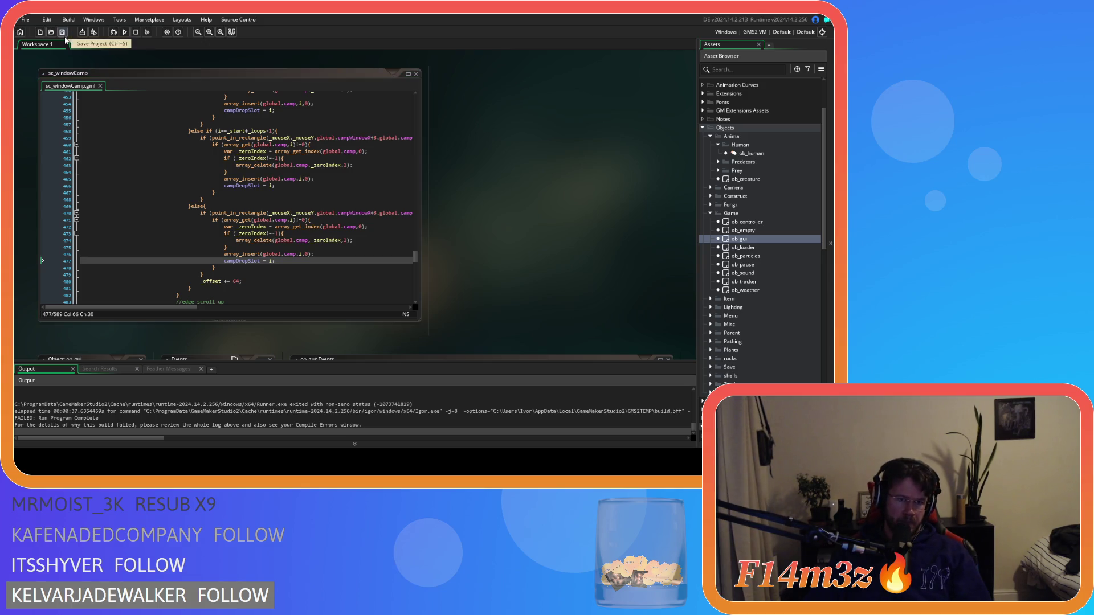
{"action": "left_click", "coordinate": [336, 263]}
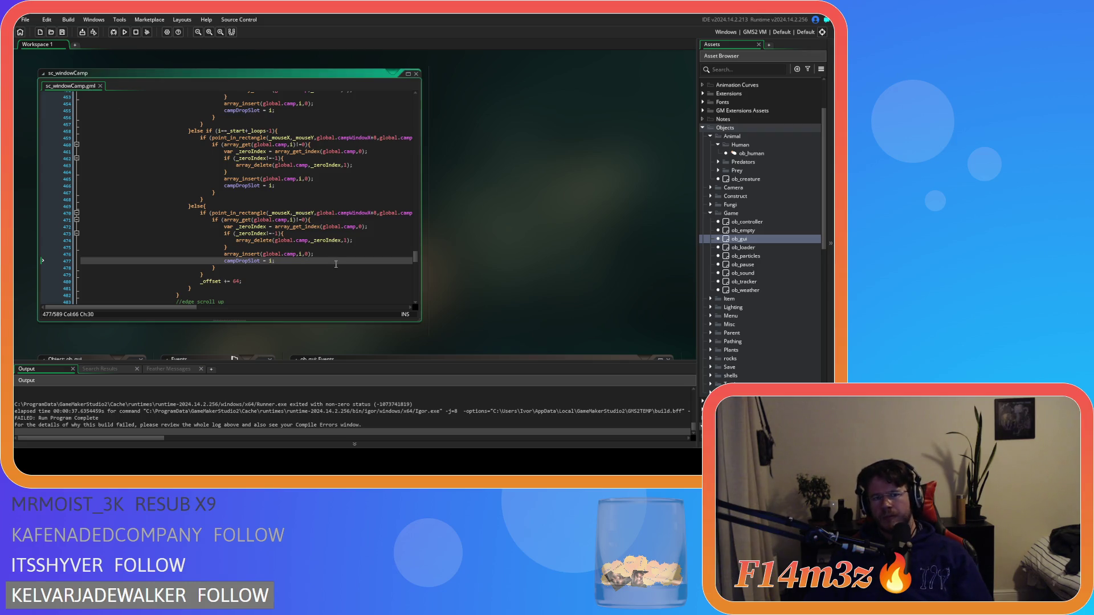
{"action": "scroll", "coordinate": [336, 263], "scroll_direction": "down", "scroll_amount": 2}
{"action": "scroll", "coordinate": [319, 268], "scroll_direction": "up", "scroll_amount": 9}
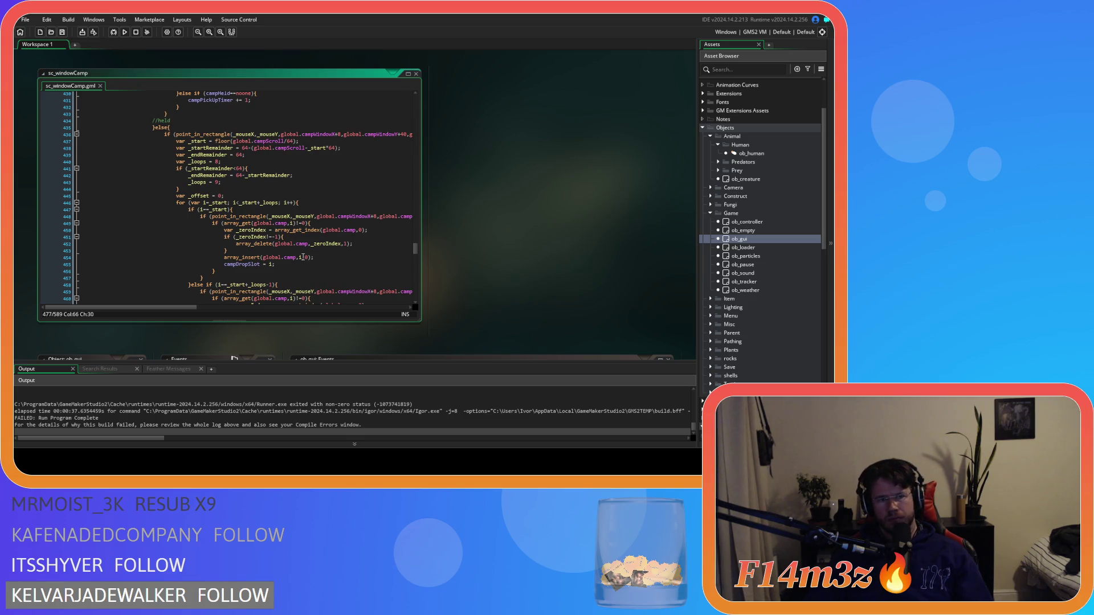
{"action": "scroll", "coordinate": [299, 249], "scroll_direction": "down", "scroll_amount": 6}
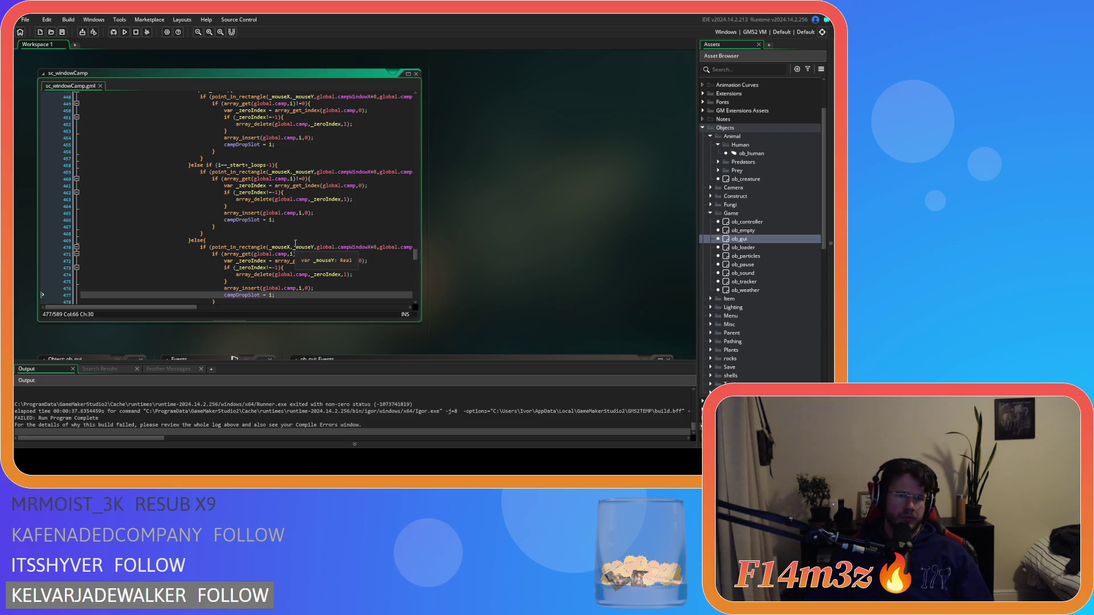
{"action": "scroll", "coordinate": [295, 243], "scroll_direction": "up", "scroll_amount": 3}
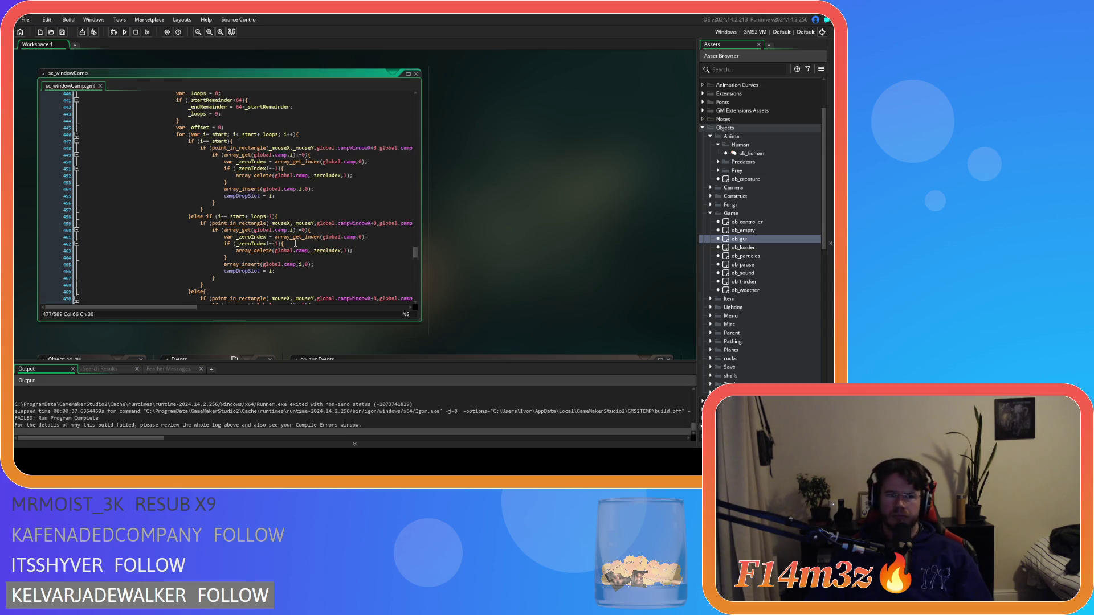
{"action": "scroll", "coordinate": [295, 243], "scroll_direction": "down", "scroll_amount": 3}
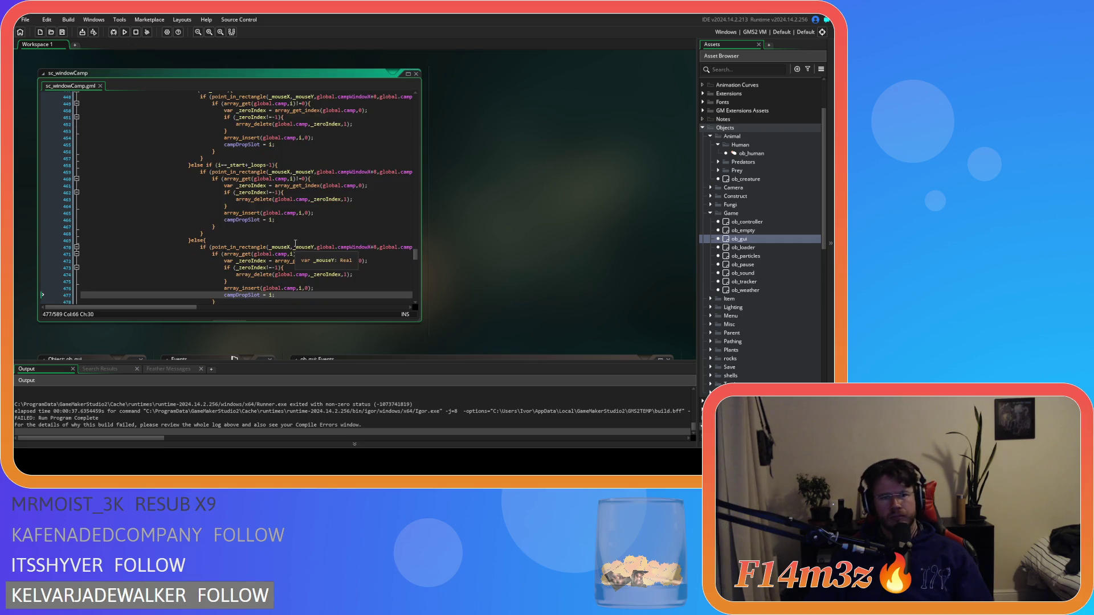
{"action": "scroll", "coordinate": [287, 250], "scroll_direction": "down", "scroll_amount": 3}
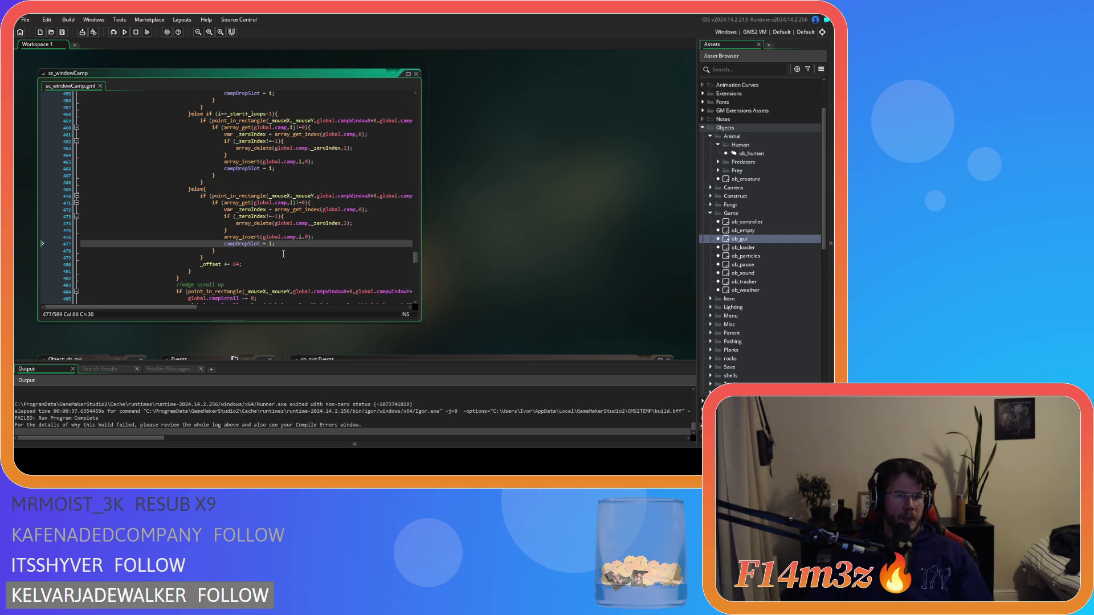
{"action": "scroll", "coordinate": [283, 254], "scroll_direction": "down", "scroll_amount": 1}
{"action": "scroll", "coordinate": [284, 254], "scroll_direction": "up", "scroll_amount": 6}
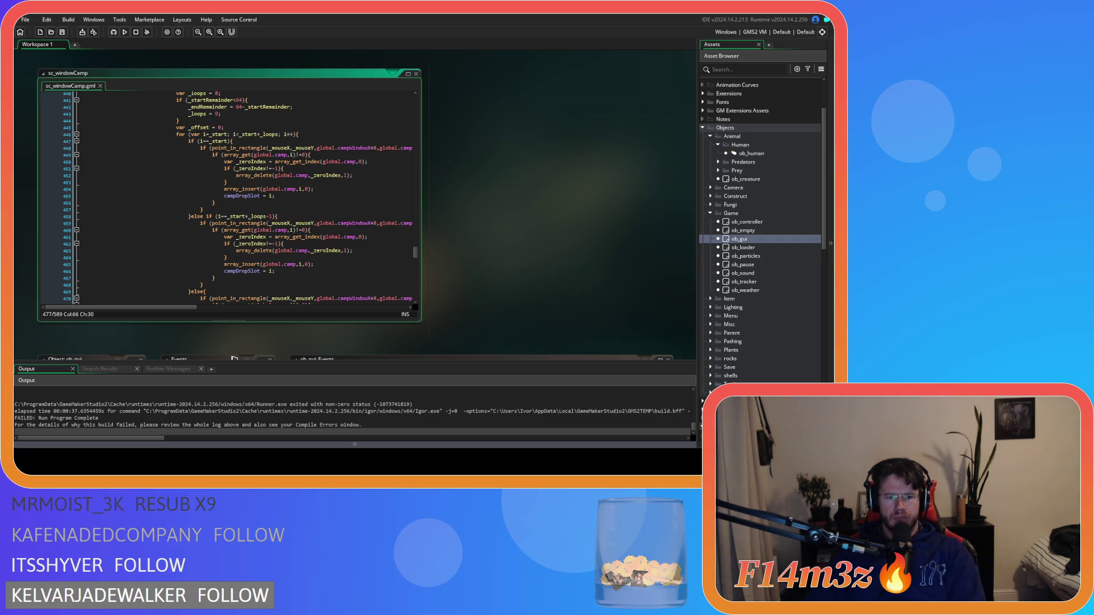
{"action": "left_click", "coordinate": [308, 229]}
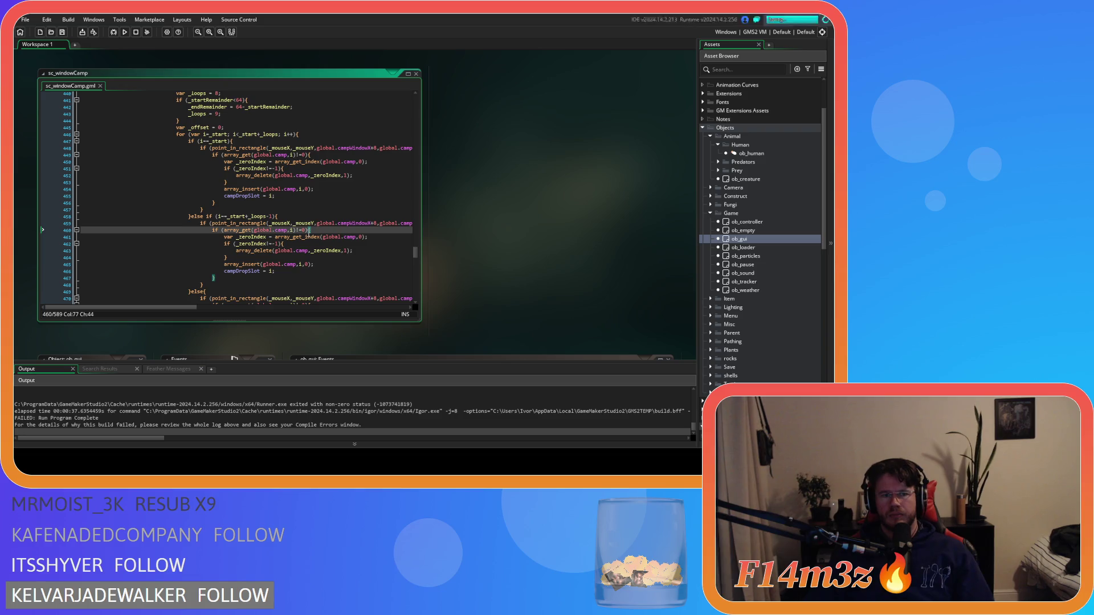
{"action": "scroll", "coordinate": [264, 220], "scroll_direction": "up", "scroll_amount": 5}
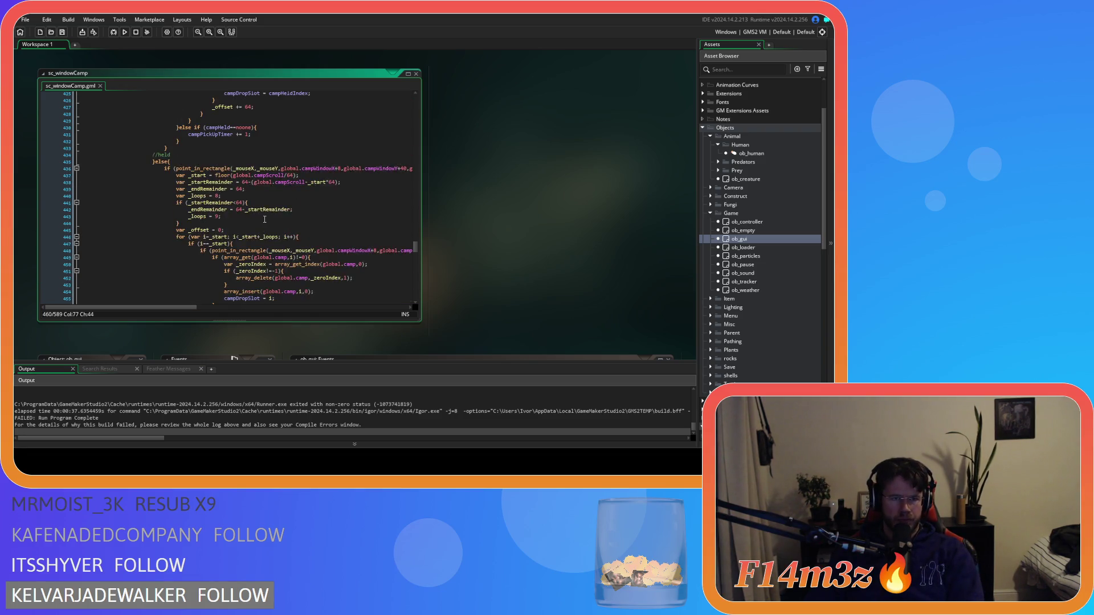
{"action": "scroll", "coordinate": [264, 219], "scroll_direction": "down", "scroll_amount": 1}
{"action": "scroll", "coordinate": [264, 220], "scroll_direction": "down", "scroll_amount": 2}
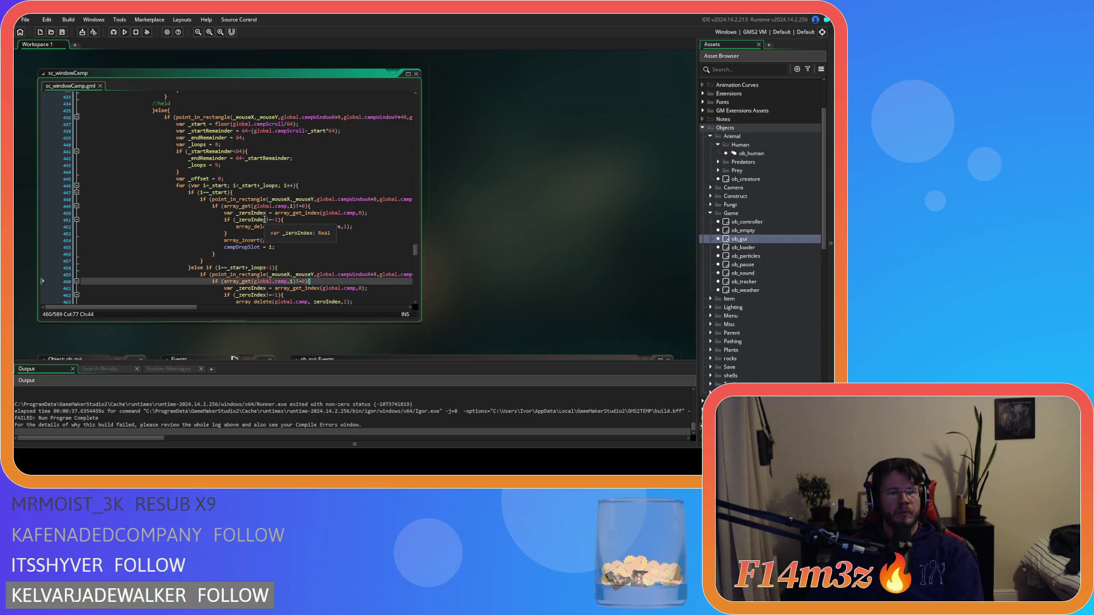
{"action": "scroll", "coordinate": [288, 198], "scroll_direction": "up", "scroll_amount": 1}
{"action": "left_click", "coordinate": [287, 198]}
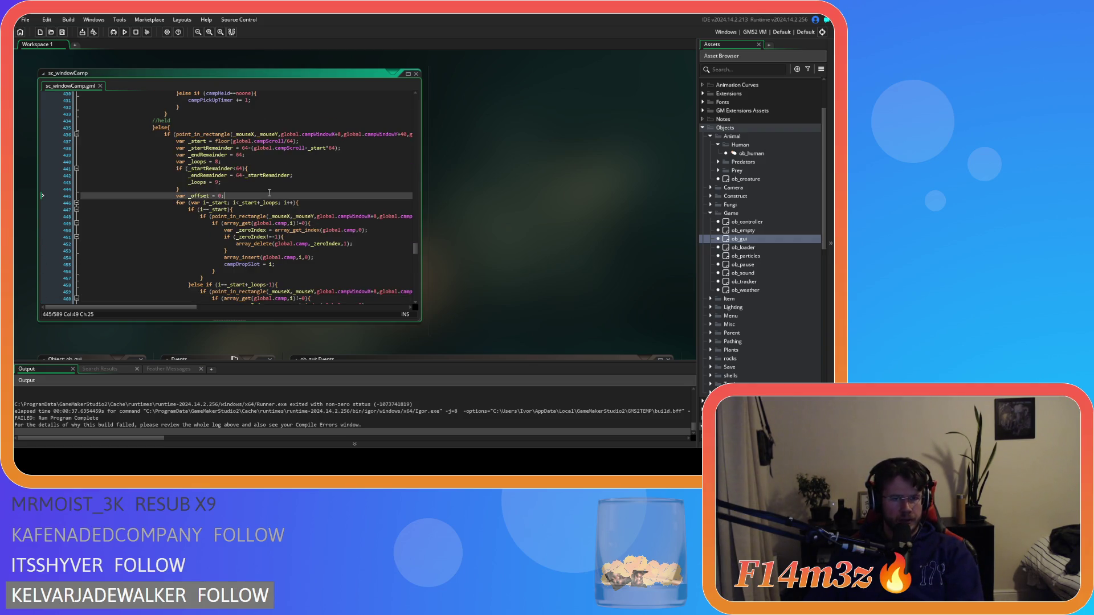
{"action": "scroll", "coordinate": [270, 197], "scroll_direction": "up", "scroll_amount": 2}
{"action": "scroll", "coordinate": [265, 236], "scroll_direction": "down", "scroll_amount": 1}
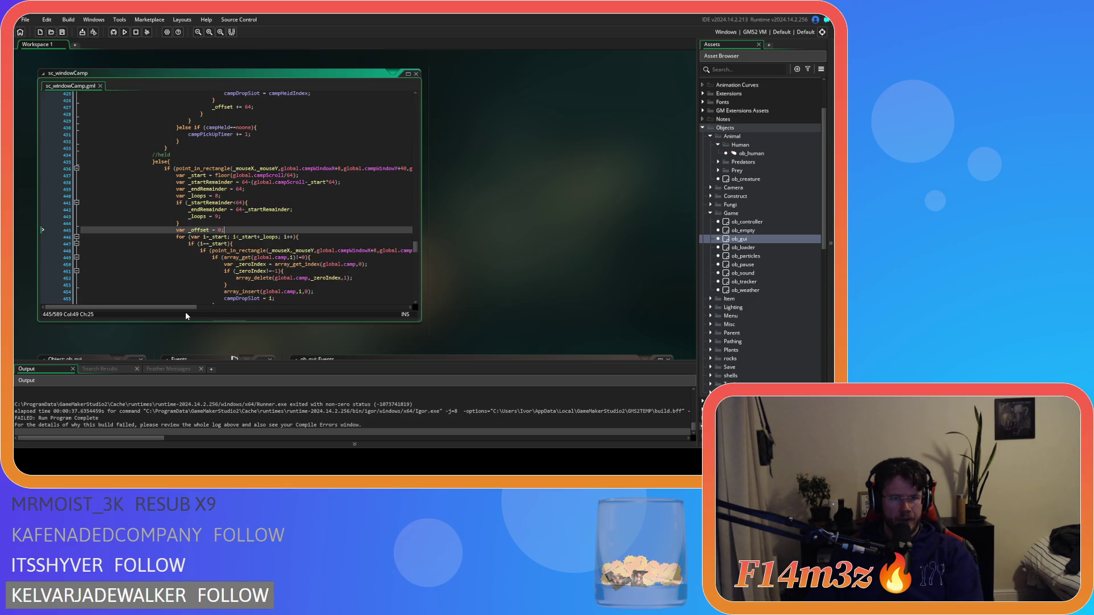
{"action": "left_click_drag", "start_coordinate": [177, 307], "coordinate": [183, 308]}
{"action": "scroll", "coordinate": [248, 228], "scroll_direction": "down", "scroll_amount": 2}
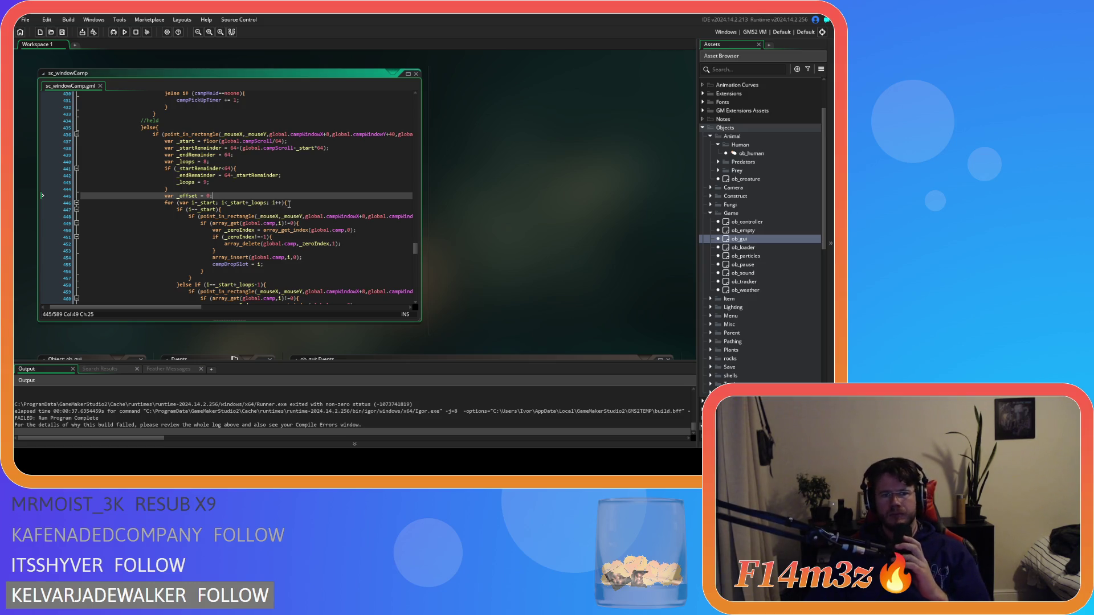
{"action": "scroll", "coordinate": [288, 205], "scroll_direction": "down", "scroll_amount": 4}
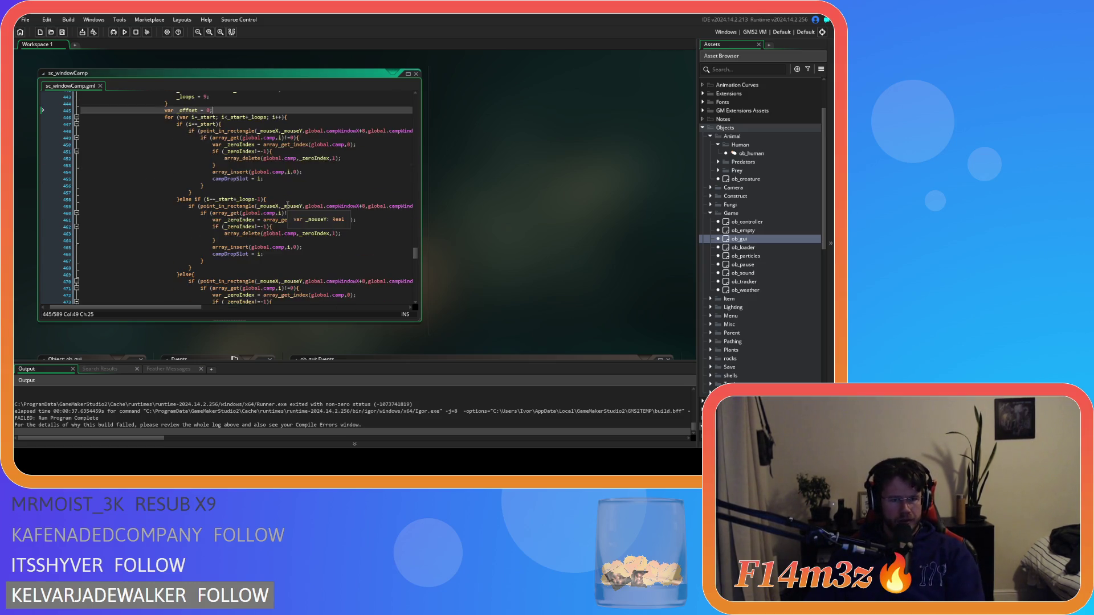
{"action": "scroll", "coordinate": [295, 204], "scroll_direction": "up", "scroll_amount": 3}
{"action": "left_click", "coordinate": [308, 186]}
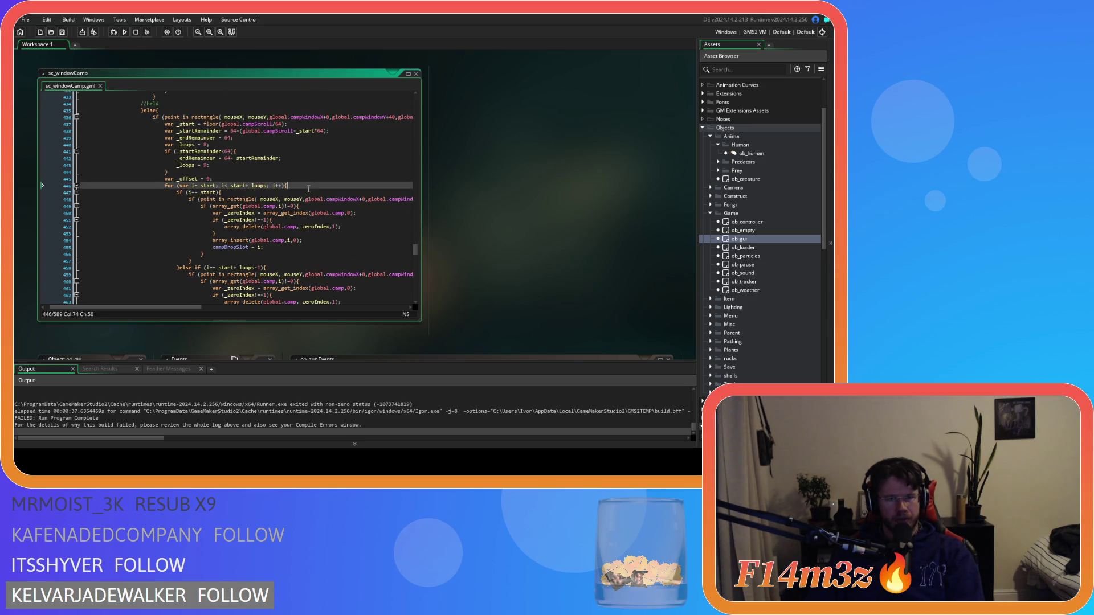
{"action": "mouse_move", "coordinate": [161, 308]}
{"action": "left_mouse_down"}
{"action": "mouse_move", "coordinate": [239, 308]}
{"action": "mouse_move", "coordinate": [161, 307]}
{"action": "left_mouse_up"}
{"action": "scroll", "coordinate": [162, 294], "scroll_direction": "right", "scroll_amount": 2}
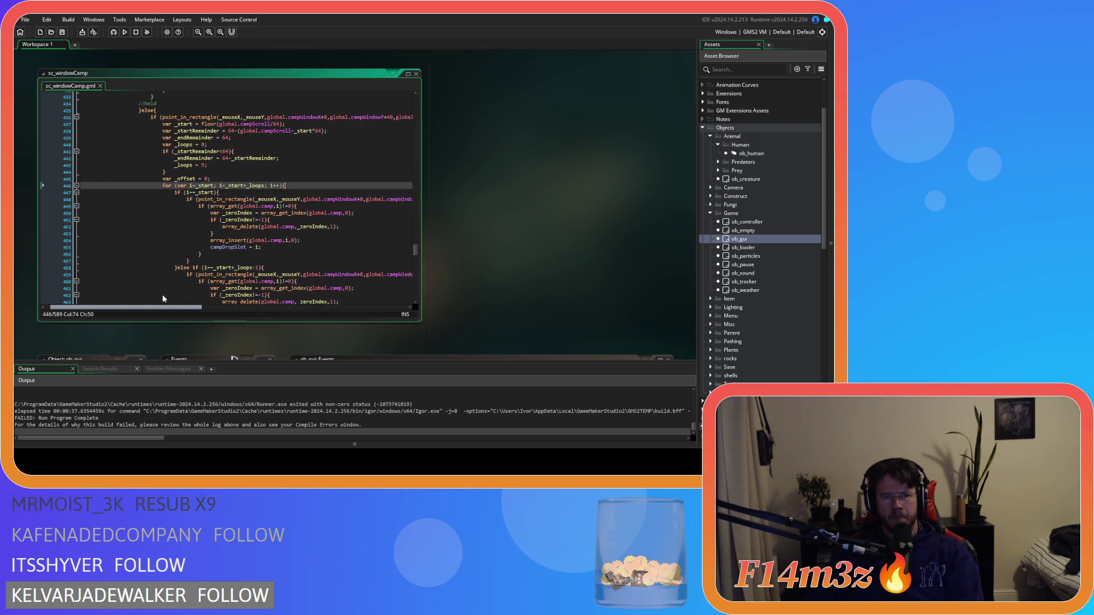
{"action": "scroll", "coordinate": [179, 295], "scroll_direction": "down", "scroll_amount": 15}
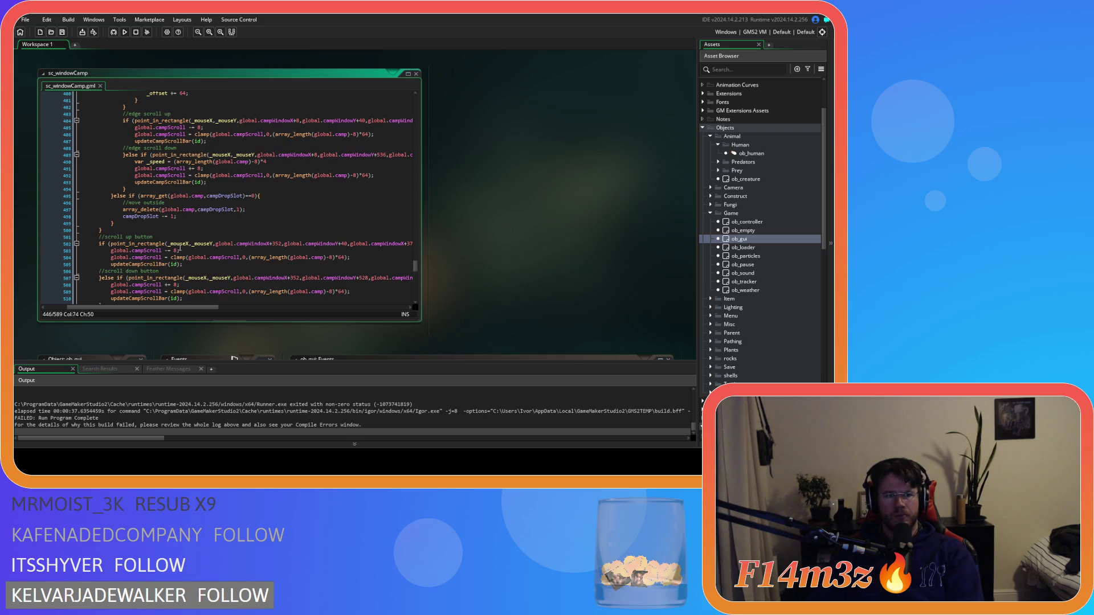
Delete the 'campDropSlot -= 1;' line 498 and rebuild the game with F5
{"action": "left_click_drag", "start_coordinate": [185, 217], "coordinate": [123, 220]}
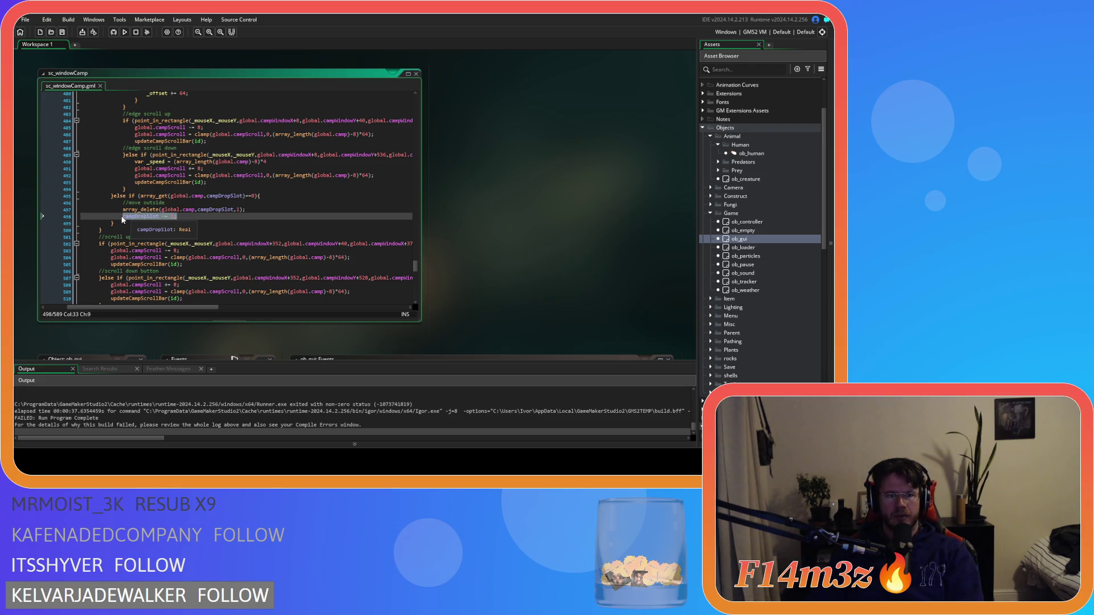
{"action": "left_click_drag", "start_coordinate": [176, 218], "coordinate": [110, 220]}
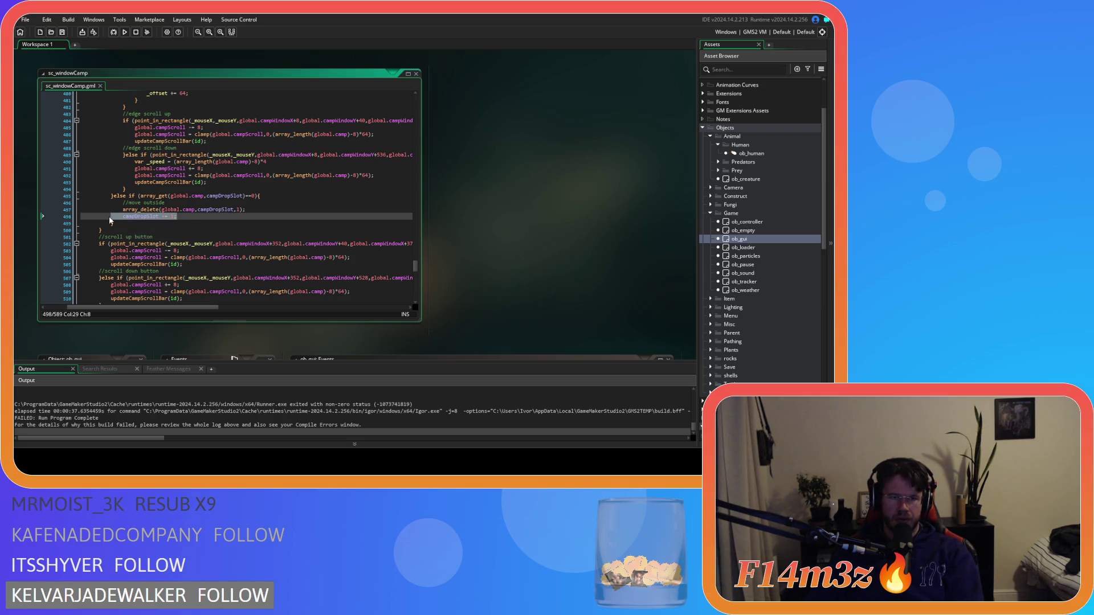
{"action": "scroll", "coordinate": [231, 212], "scroll_direction": "up", "scroll_amount": 5}
{"action": "scroll", "coordinate": [231, 212], "scroll_direction": "down", "scroll_amount": 3}
{"action": "left_click_drag", "start_coordinate": [230, 250], "coordinate": [39, 249]}
{"action": "key", "text": "BackSpace"}
{"action": "key", "text": "BackSpace"}
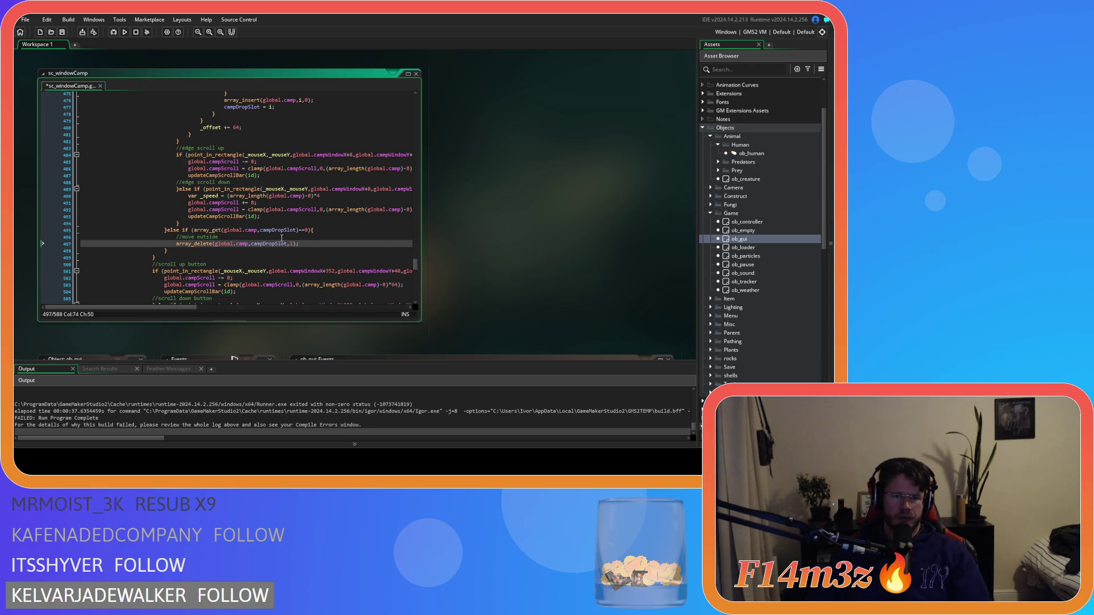
{"action": "key", "text": "F5"}
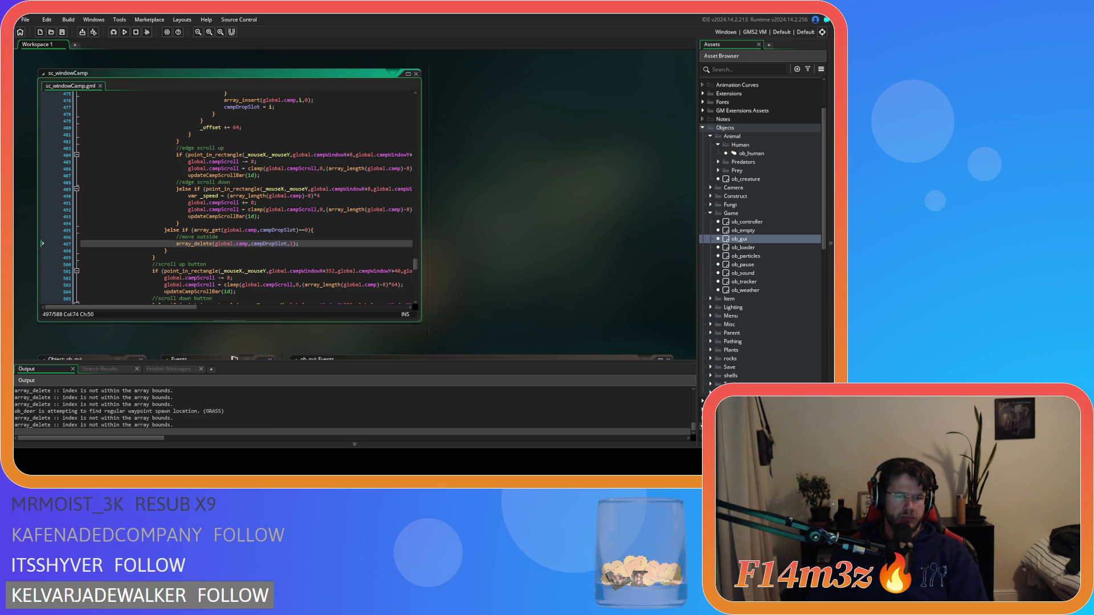
Rerun the game with F5, check the Camp window, then quit with Escape and Y
{"action": "key", "text": "alt+Tab"}
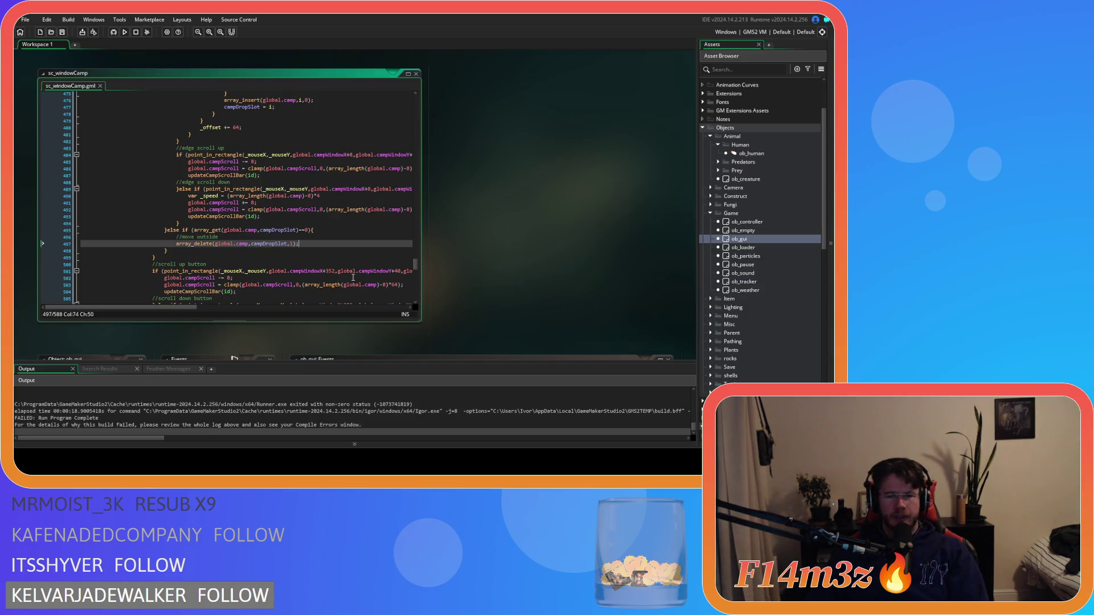
{"action": "key", "text": "F5"}
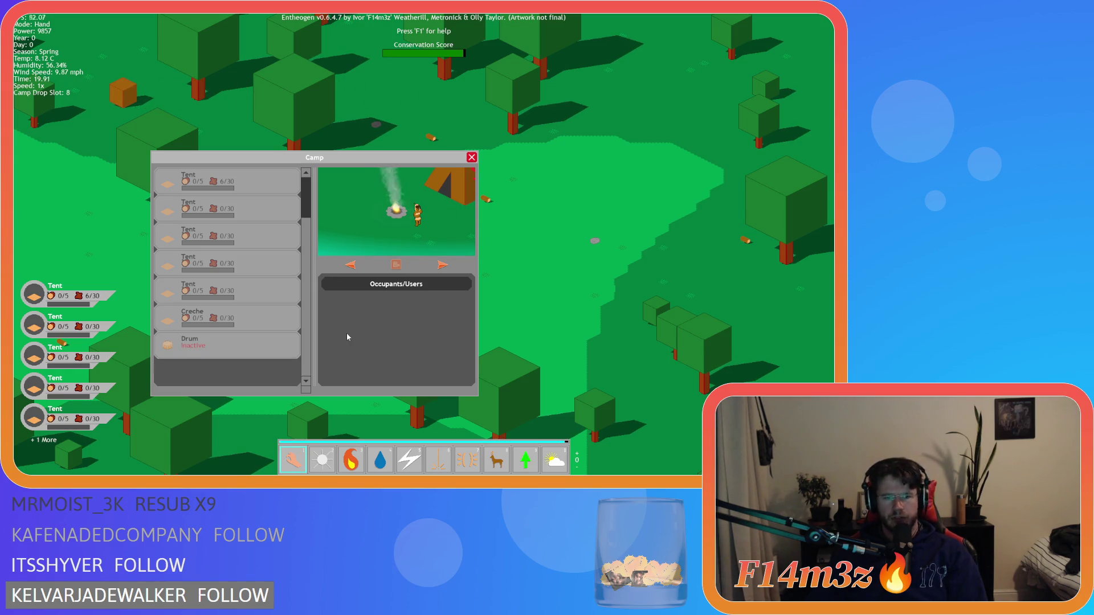
{"action": "key", "text": "Escape"}
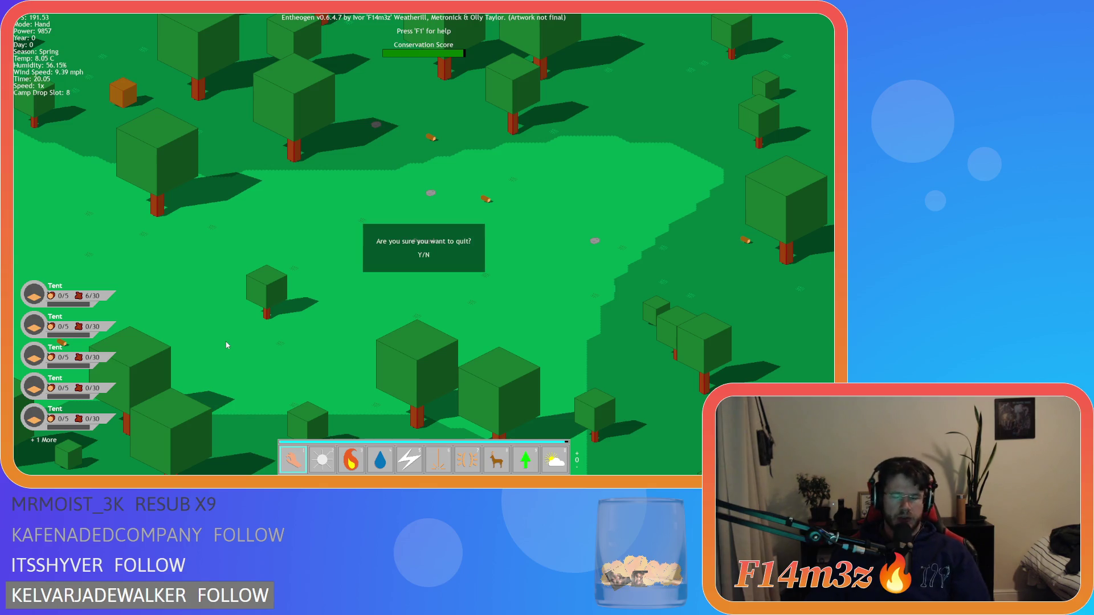
{"action": "key", "text": "y"}
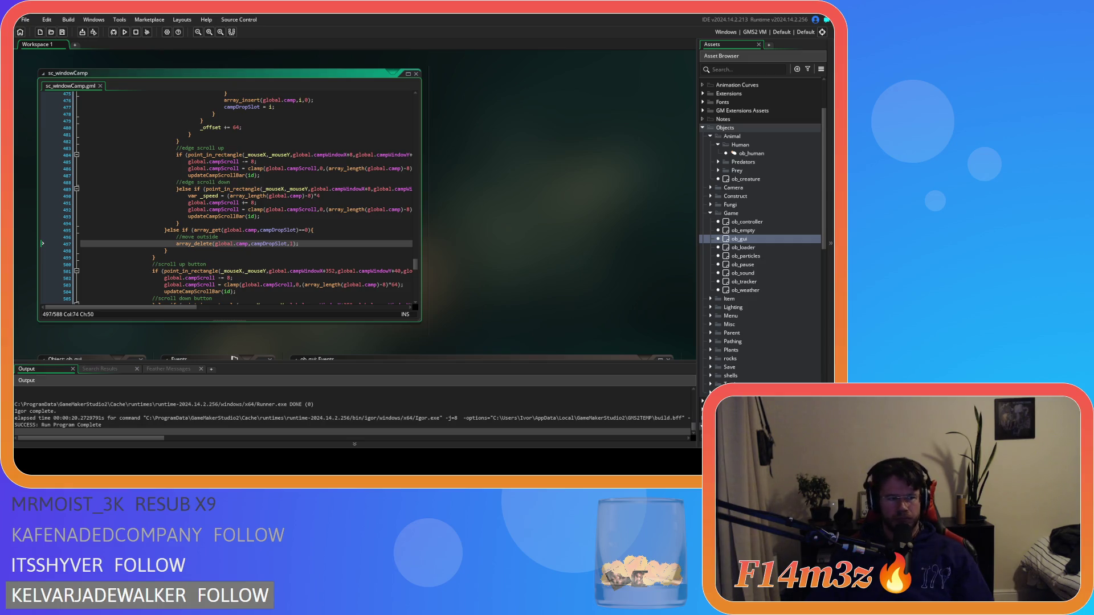
{"action": "left_click", "coordinate": [277, 243]}
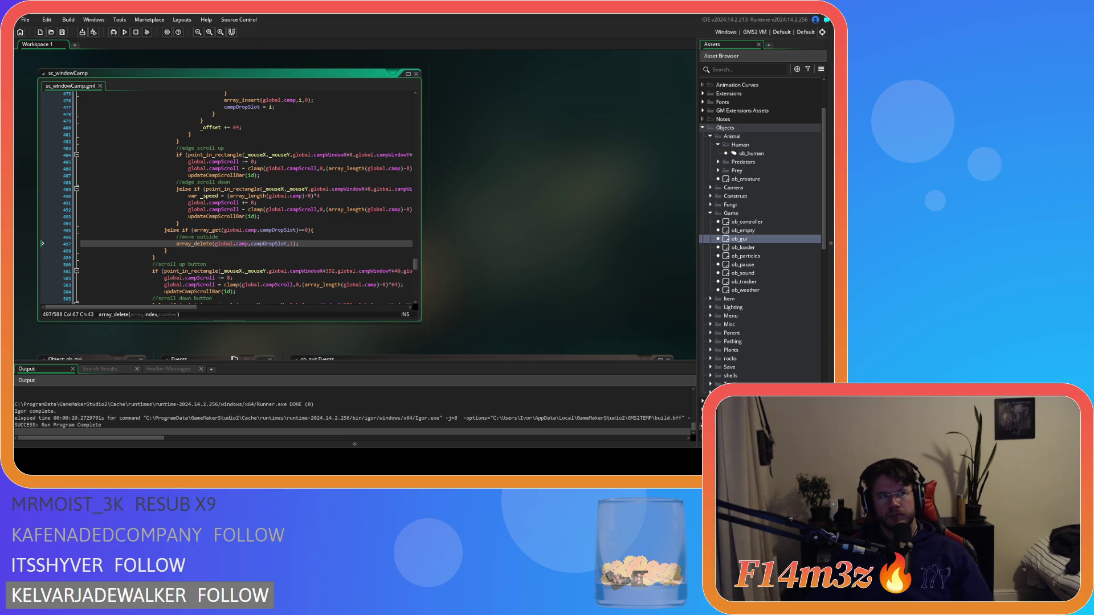
{"action": "key", "text": "Up"}
{"action": "key", "text": "Up"}
{"action": "key", "text": "Up"}
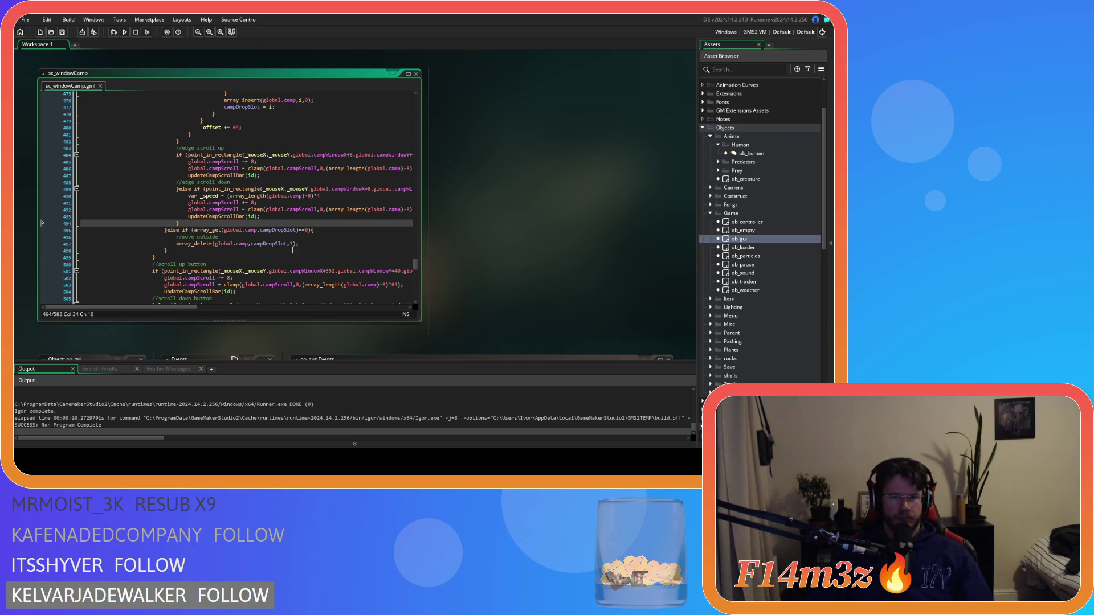
{"action": "left_click", "coordinate": [326, 210]}
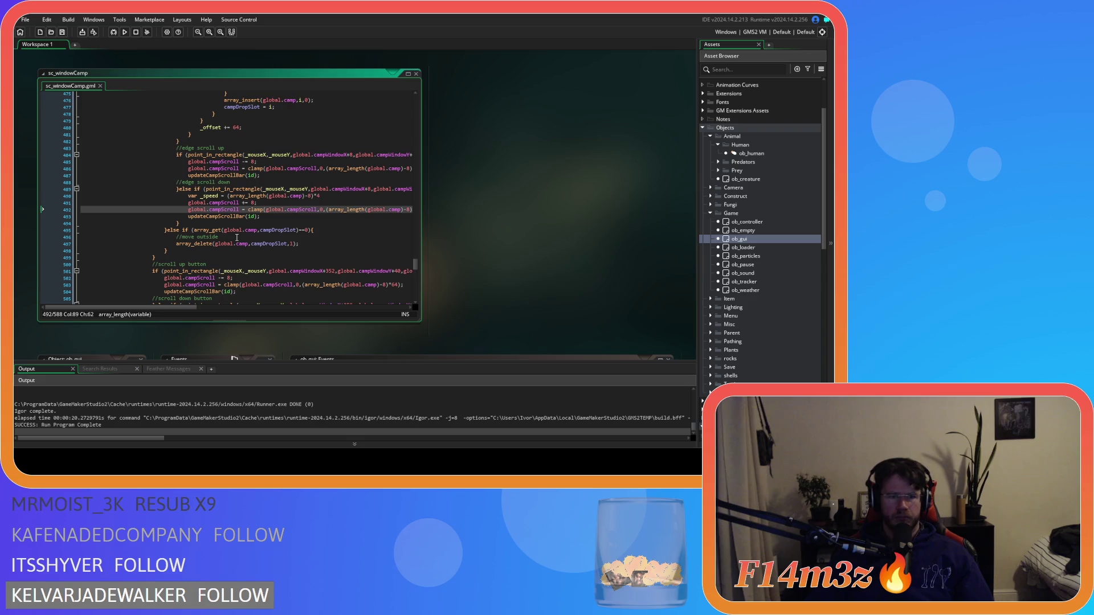
{"action": "left_click", "coordinate": [322, 243]}
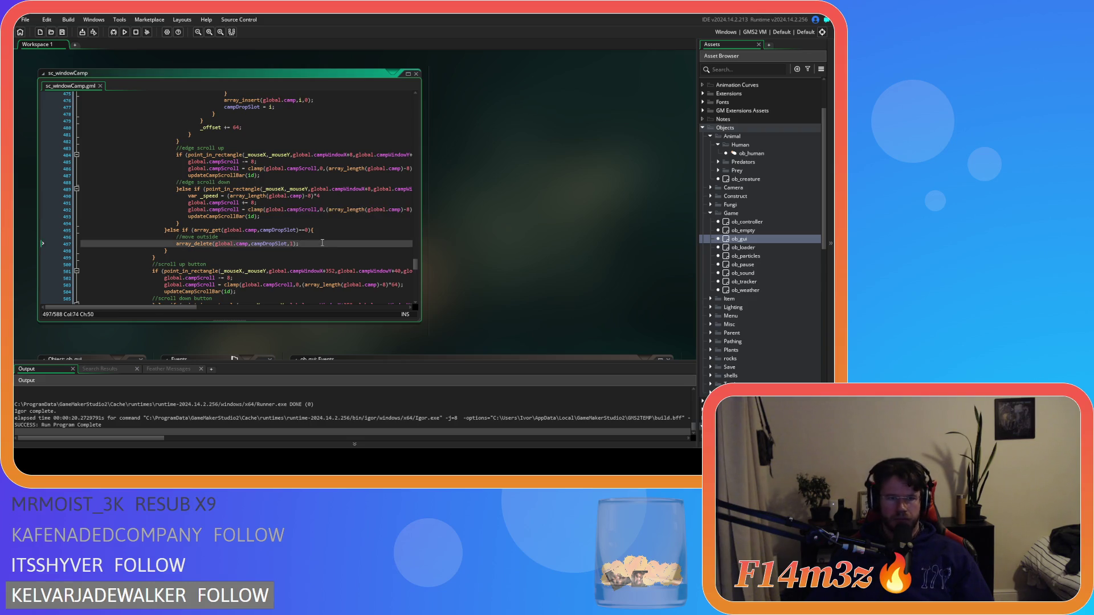
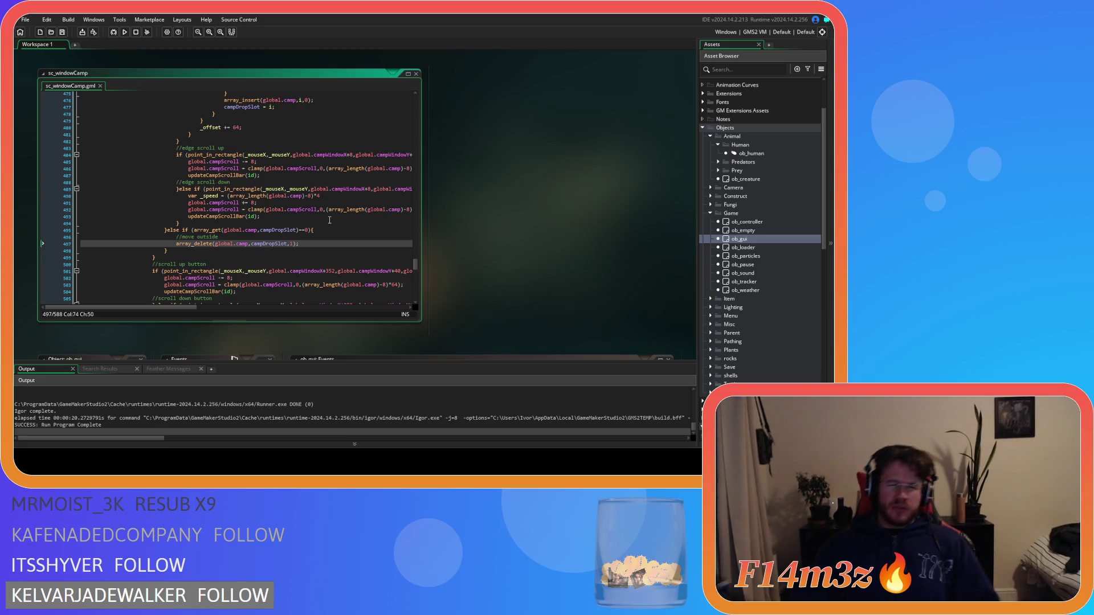
Review the camp-list drawing code around lines 457–493 of sc_windowCamp
{"action": "left_click", "coordinate": [295, 216]}
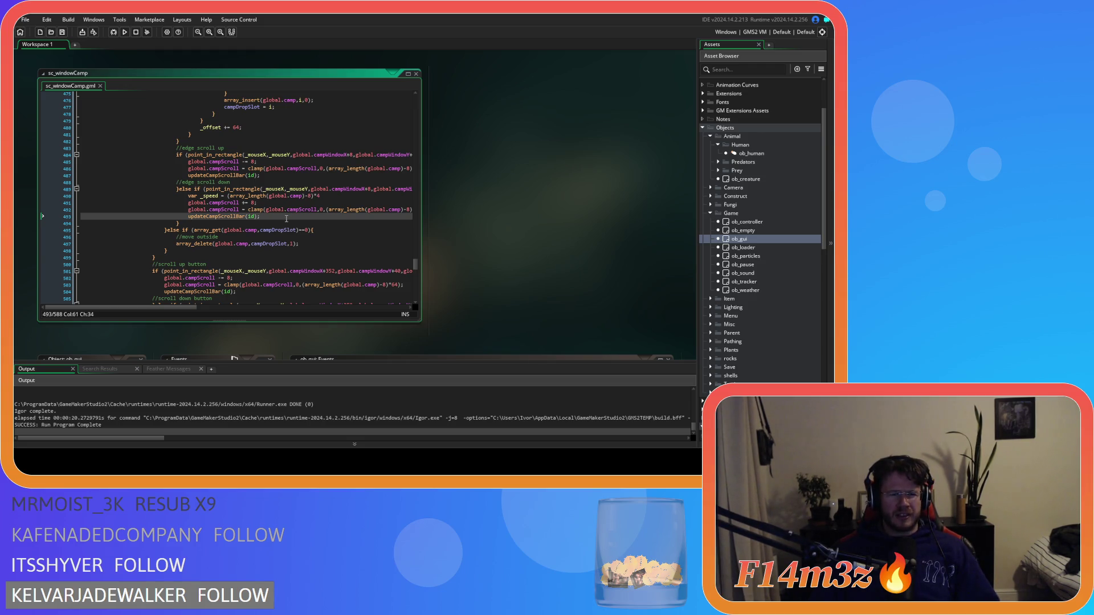
{"action": "scroll", "coordinate": [303, 216], "scroll_direction": "up", "scroll_amount": 7}
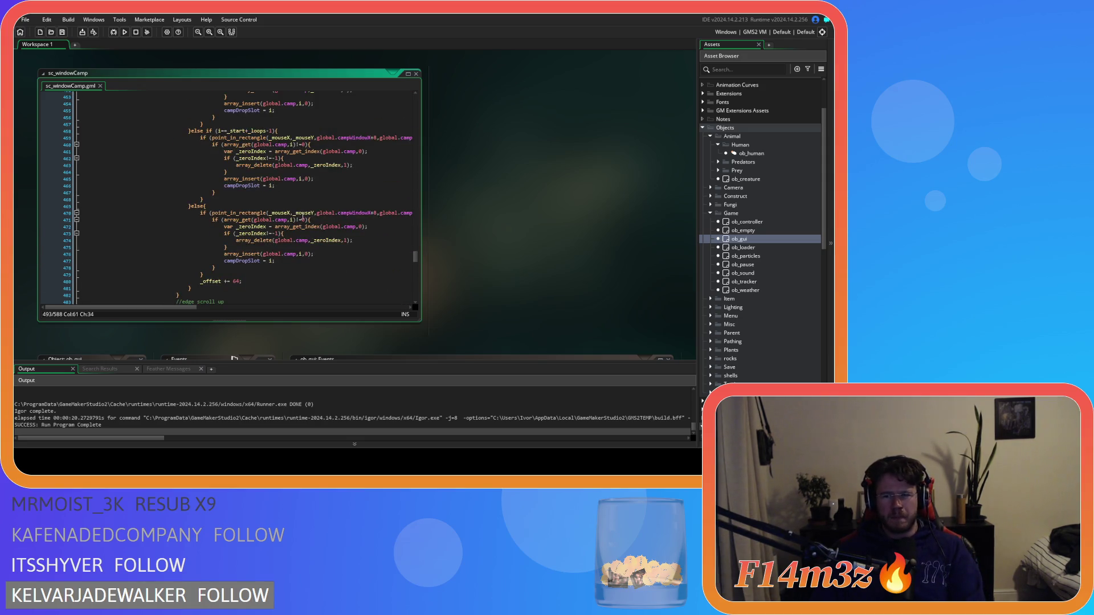
{"action": "scroll", "coordinate": [302, 216], "scroll_direction": "up", "scroll_amount": 4}
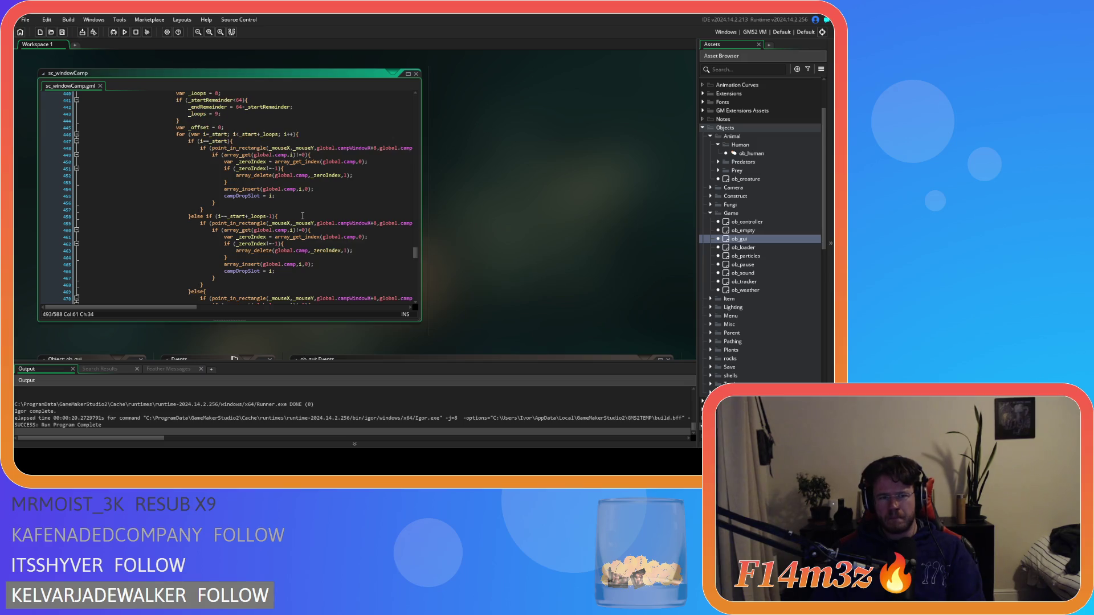
{"action": "scroll", "coordinate": [302, 216], "scroll_direction": "down", "scroll_amount": 2}
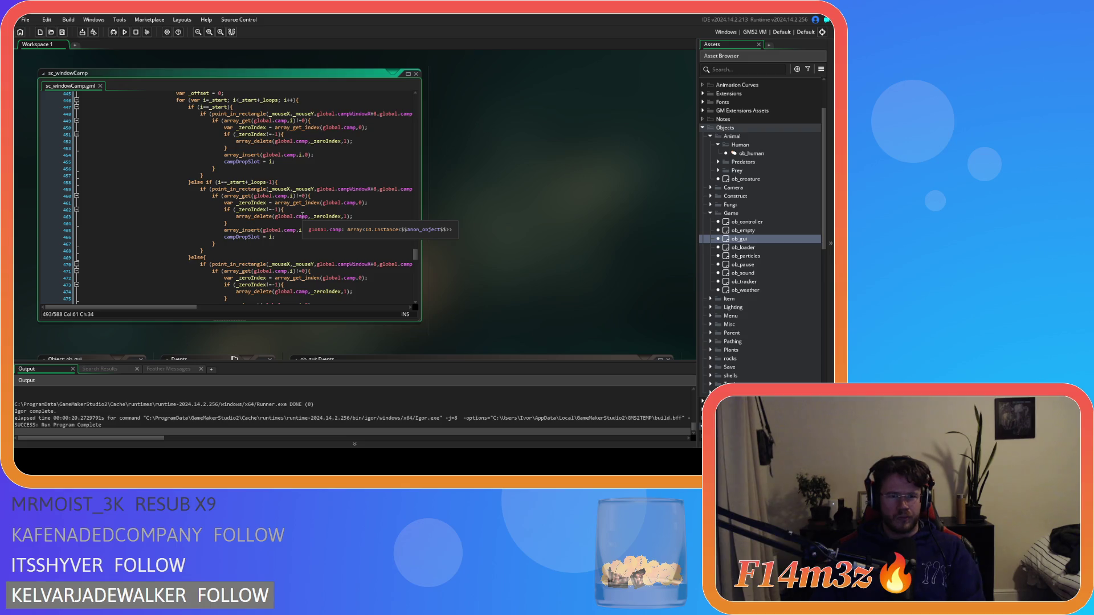
{"action": "scroll", "coordinate": [302, 216], "scroll_direction": "up", "scroll_amount": 3}
{"action": "scroll", "coordinate": [302, 216], "scroll_direction": "down", "scroll_amount": 5}
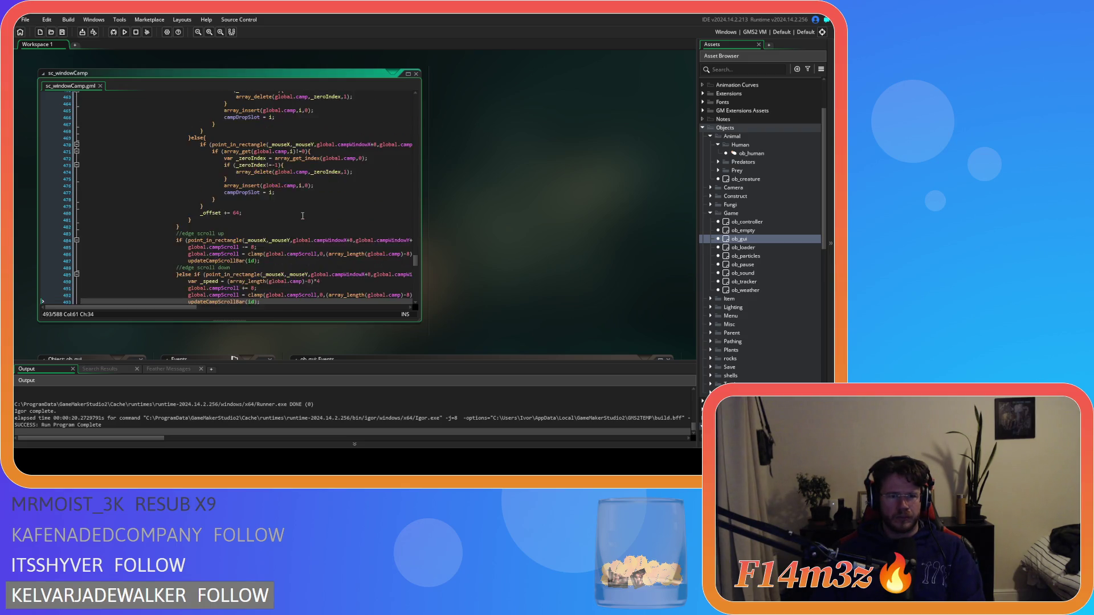
{"action": "scroll", "coordinate": [284, 258], "scroll_direction": "up", "scroll_amount": 8}
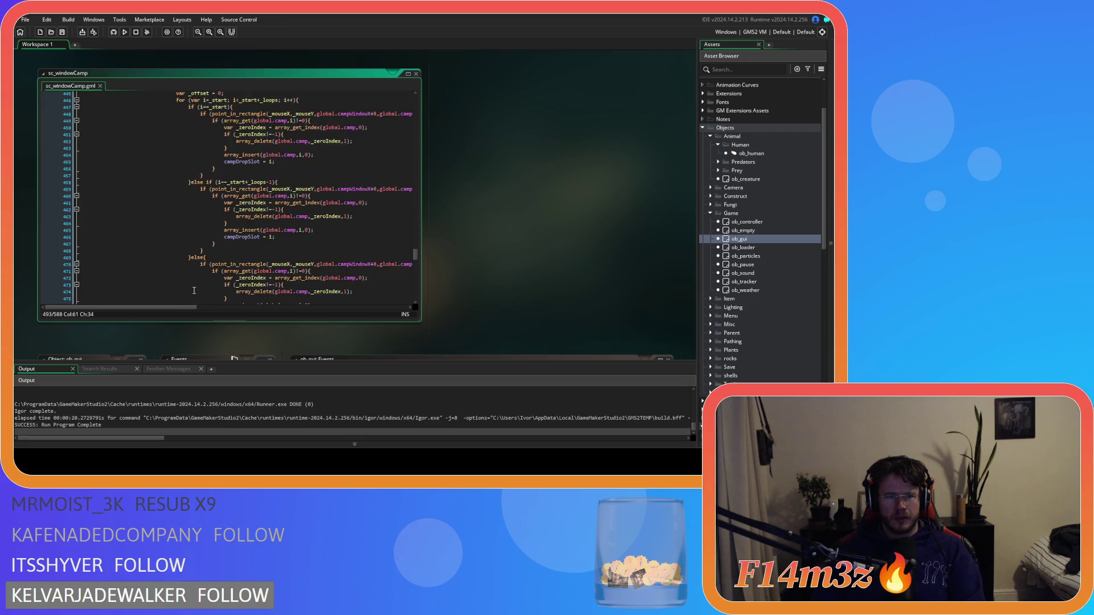
{"action": "scroll", "coordinate": [209, 271], "scroll_direction": "up", "scroll_amount": 2}
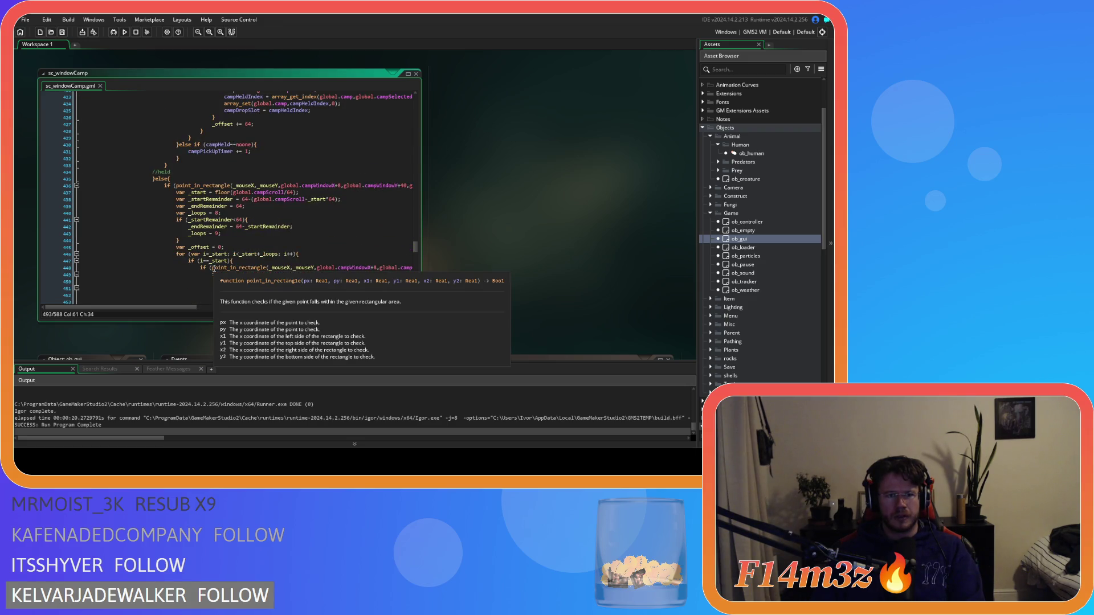
{"action": "scroll", "coordinate": [213, 268], "scroll_direction": "down", "scroll_amount": 2}
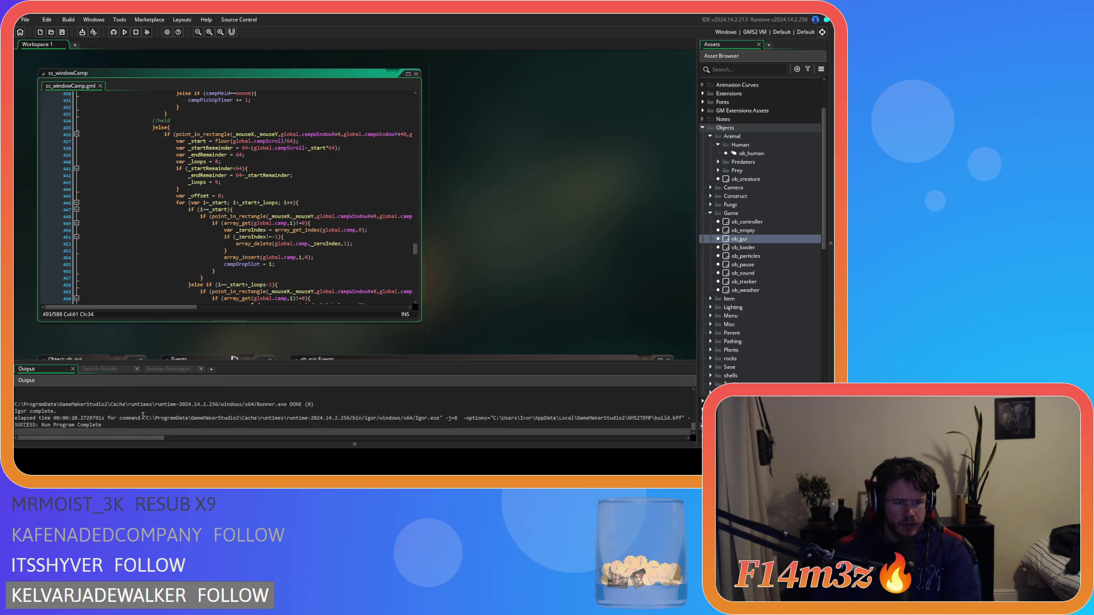
{"action": "left_click", "coordinate": [225, 280]}
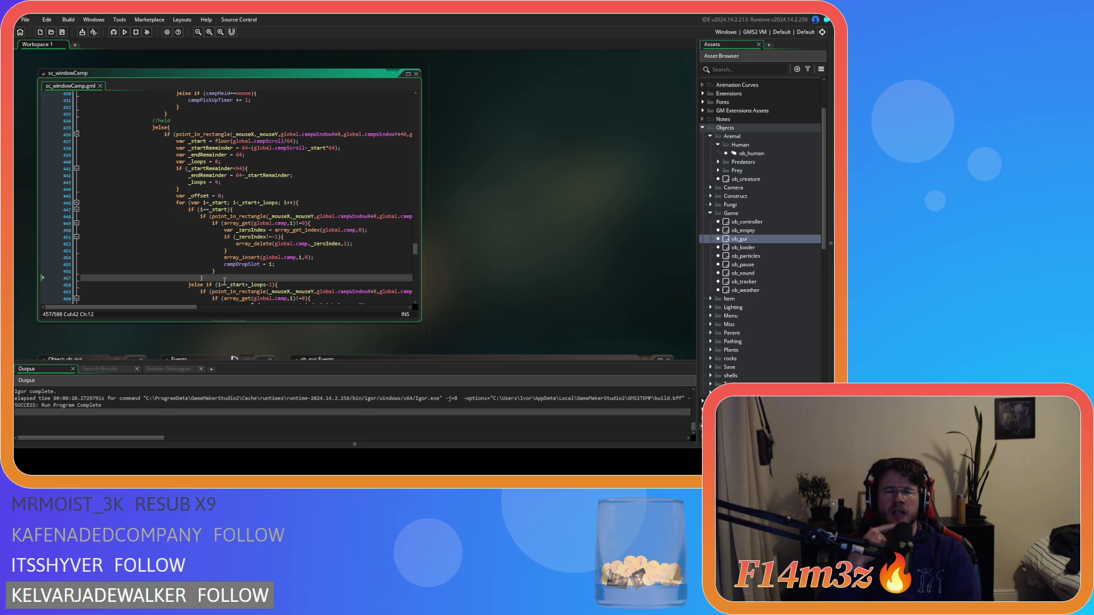
Change line 443 from "_loops = 9;" to "_loops += 1;"
{"action": "left_click", "coordinate": [209, 182]}
{"action": "key", "text": "Delete"}
{"action": "key", "text": "Delete"}
{"action": "key", "text": "Delete"}
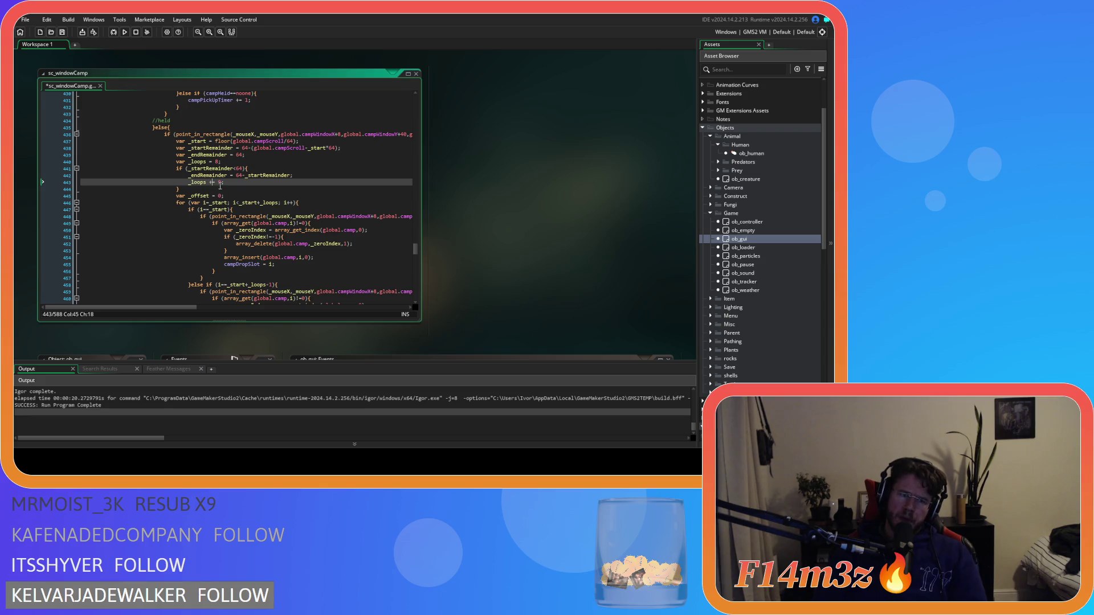
{"action": "type", "text": "+= 1"}
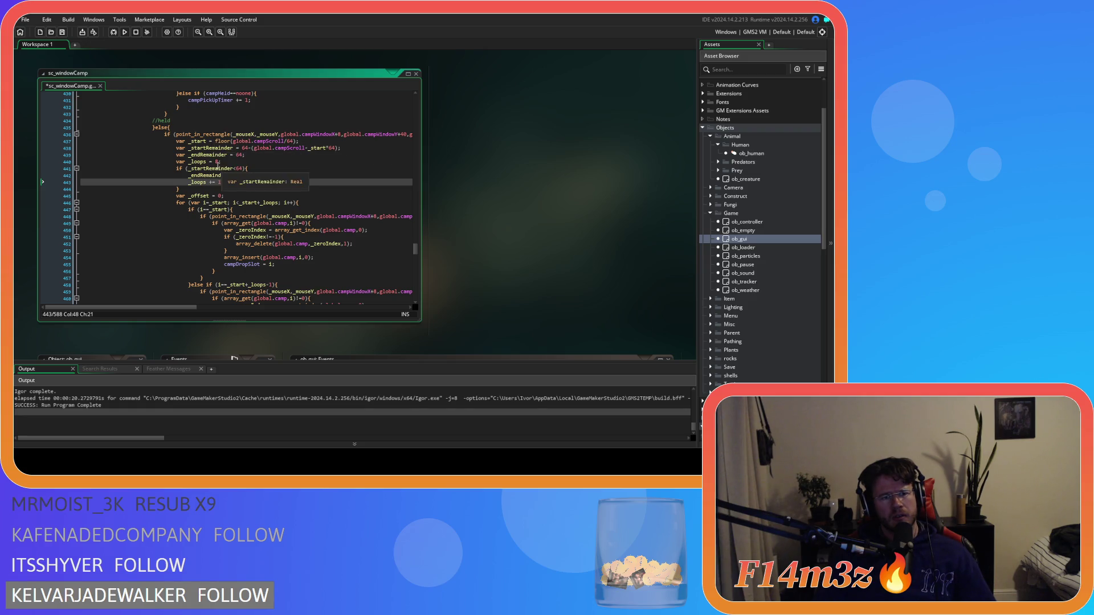
Select the 0 in "var _loops = 0" on line 440 and scan the surrounding code
{"action": "double_click", "coordinate": [216, 162]}
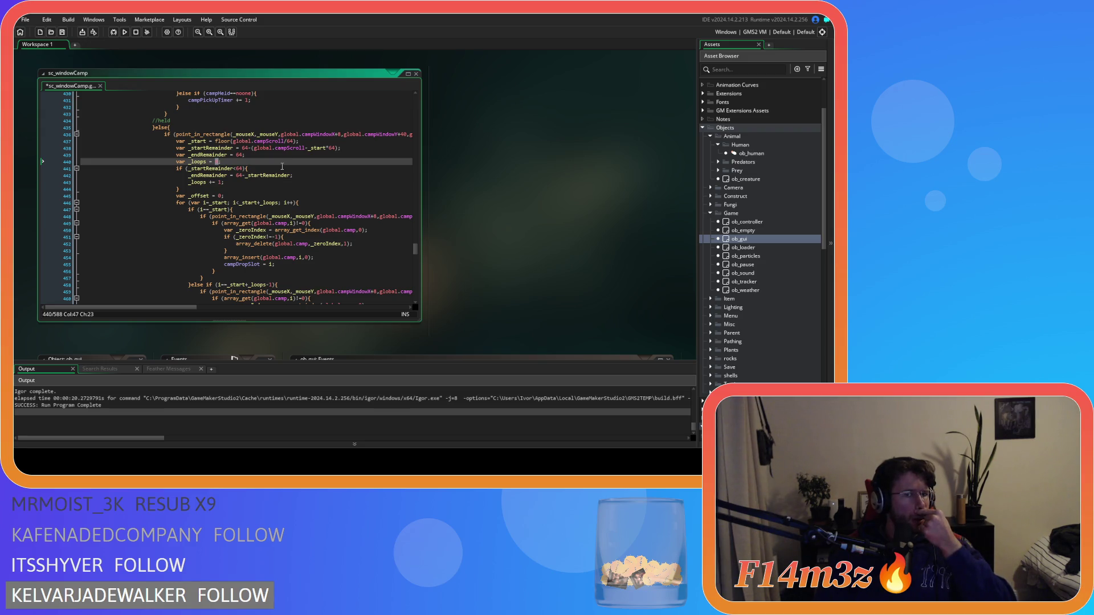
{"action": "scroll", "coordinate": [304, 253], "scroll_direction": "down", "scroll_amount": 4}
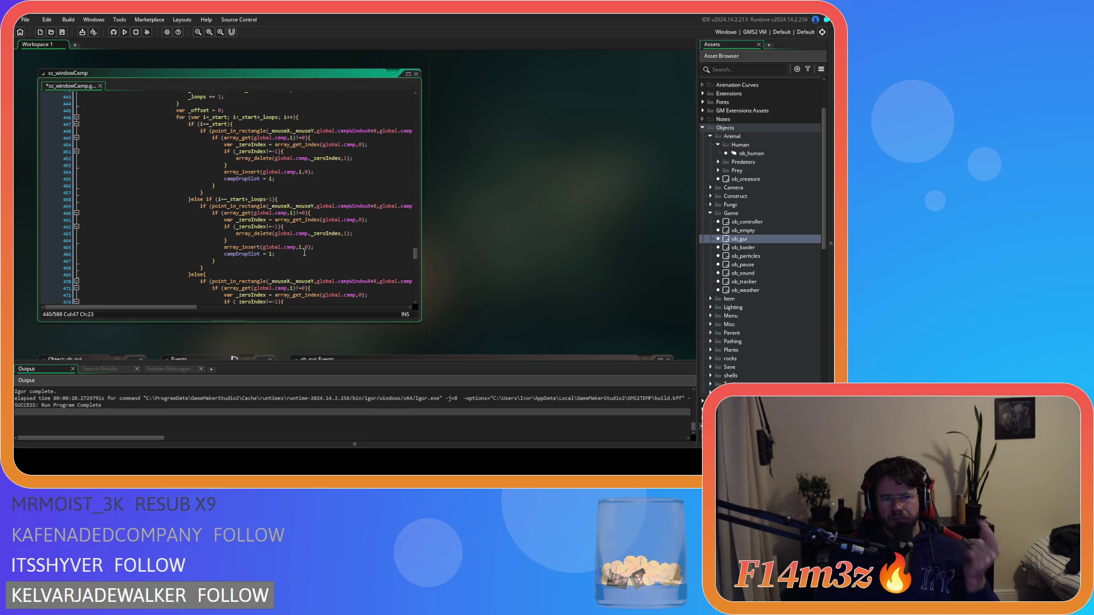
{"action": "scroll", "coordinate": [304, 253], "scroll_direction": "down", "scroll_amount": 9}
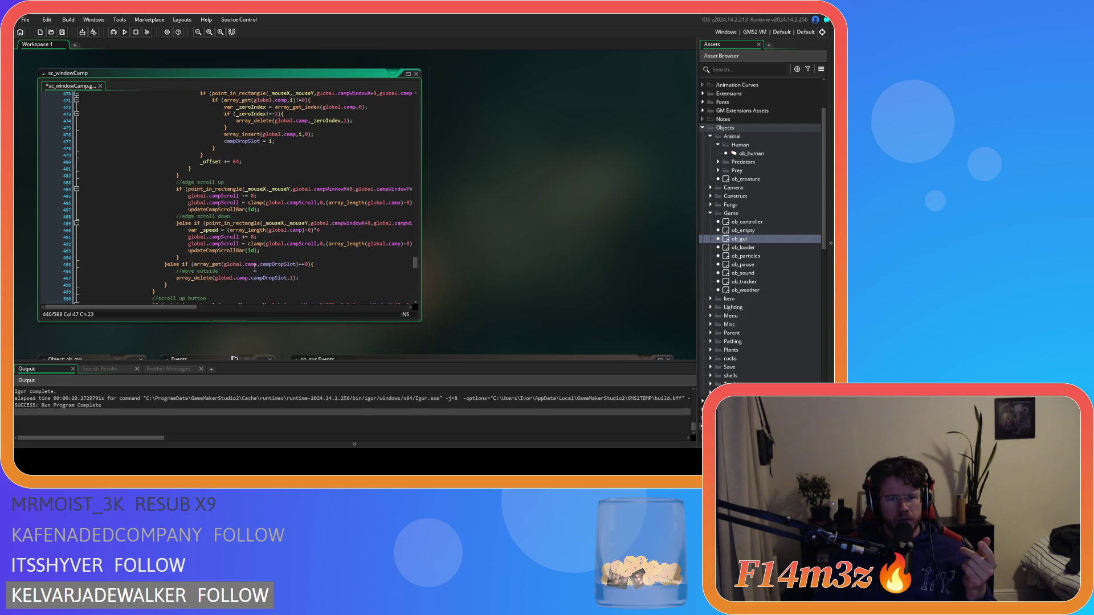
{"action": "scroll", "coordinate": [255, 268], "scroll_direction": "down", "scroll_amount": 13}
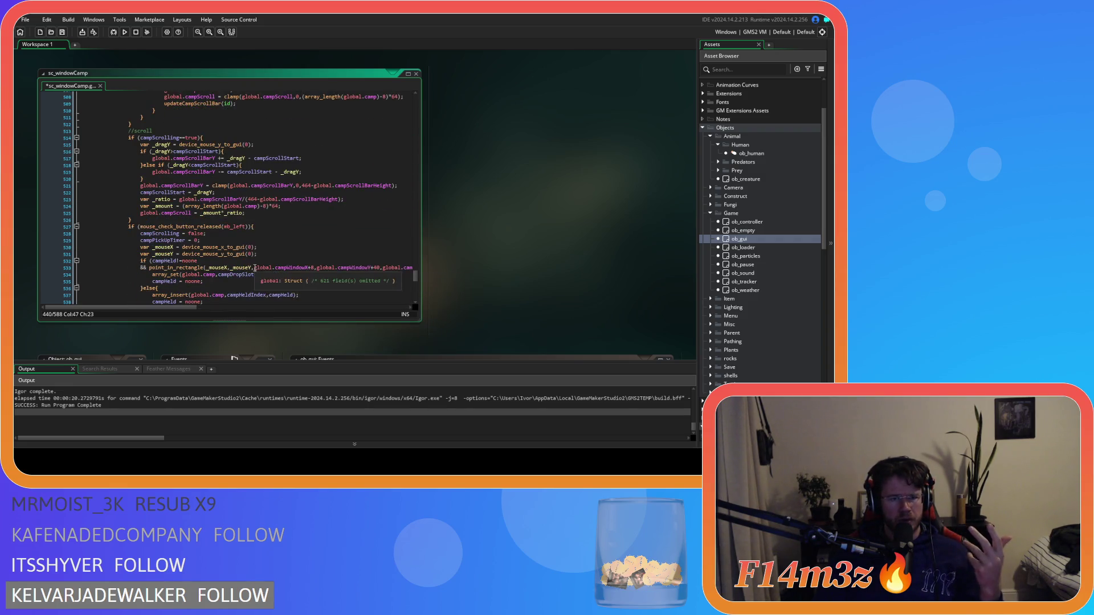
{"action": "scroll", "coordinate": [255, 268], "scroll_direction": "up", "scroll_amount": 20}
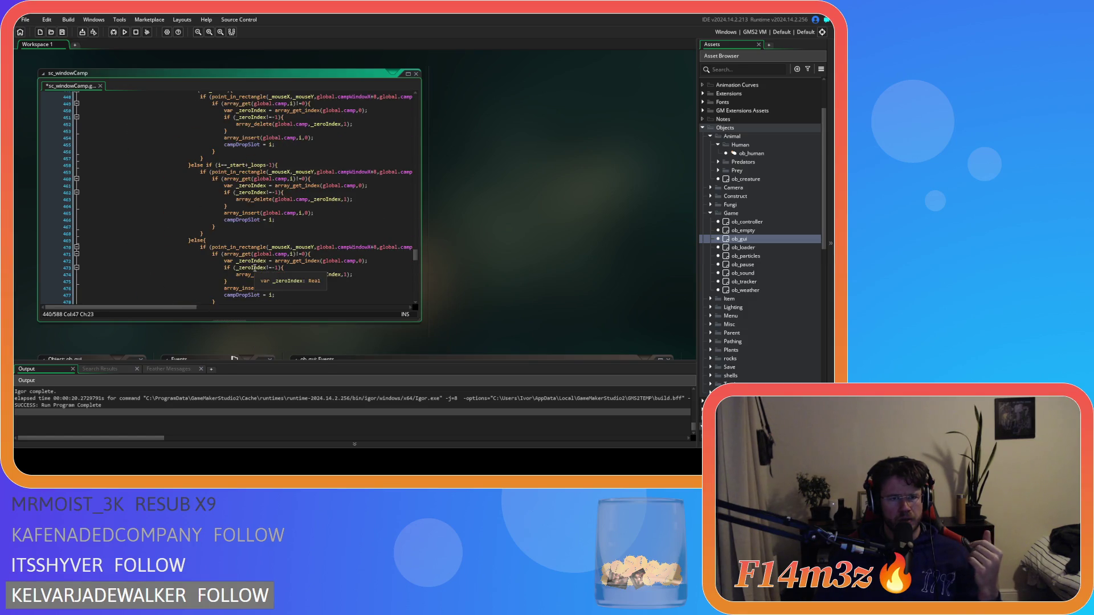
{"action": "scroll", "coordinate": [255, 267], "scroll_direction": "up", "scroll_amount": 18}
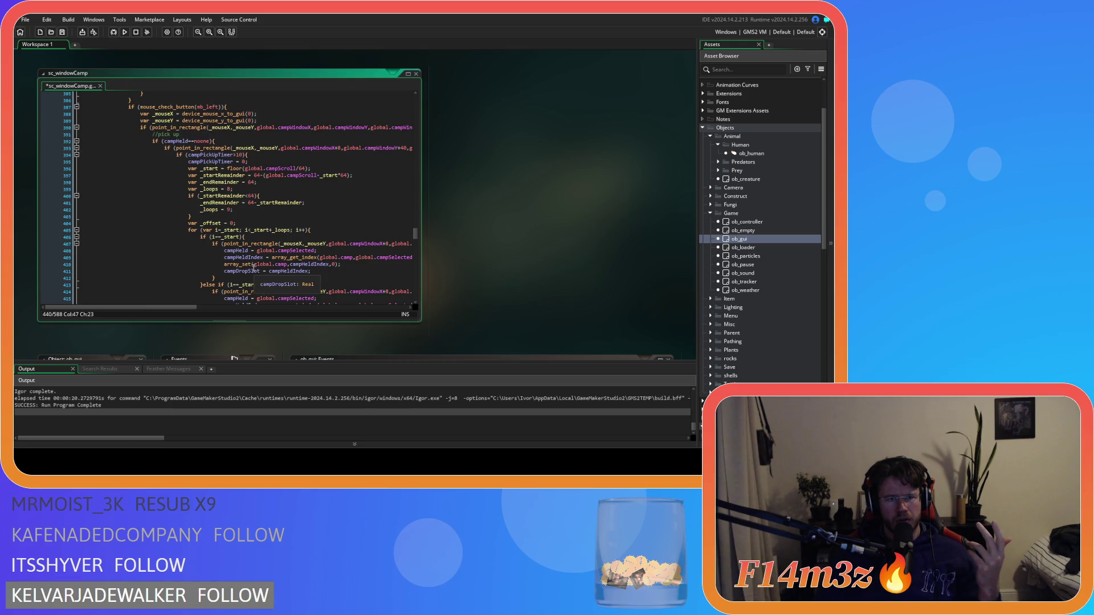
{"action": "scroll", "coordinate": [254, 268], "scroll_direction": "up", "scroll_amount": 3}
{"action": "scroll", "coordinate": [253, 268], "scroll_direction": "up", "scroll_amount": 10}
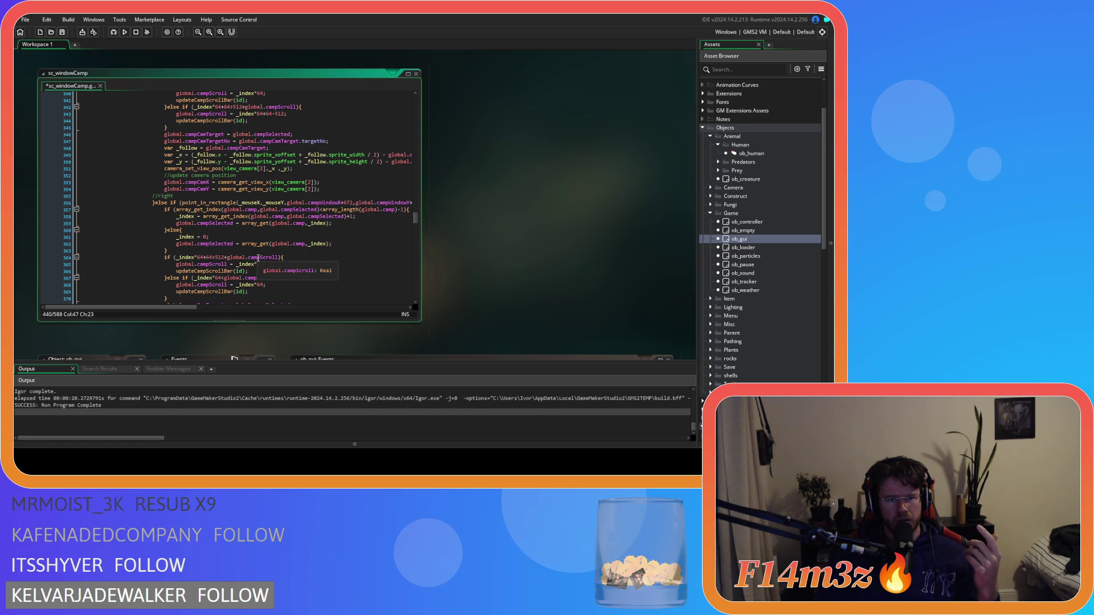
{"action": "scroll", "coordinate": [258, 258], "scroll_direction": "up", "scroll_amount": 10}
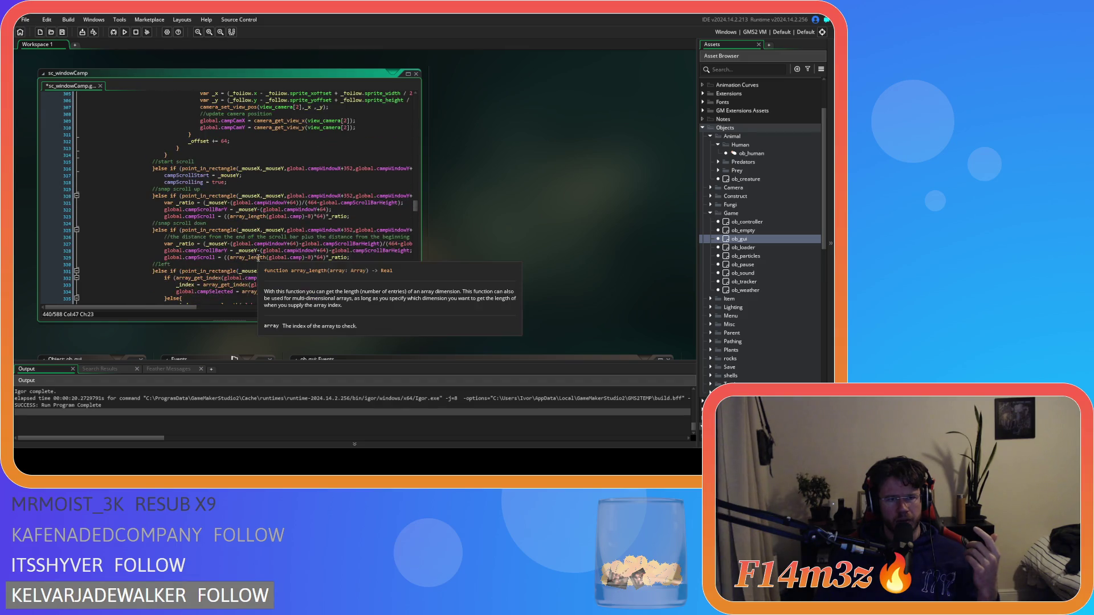
{"action": "scroll", "coordinate": [330, 269], "scroll_direction": "up", "scroll_amount": 13}
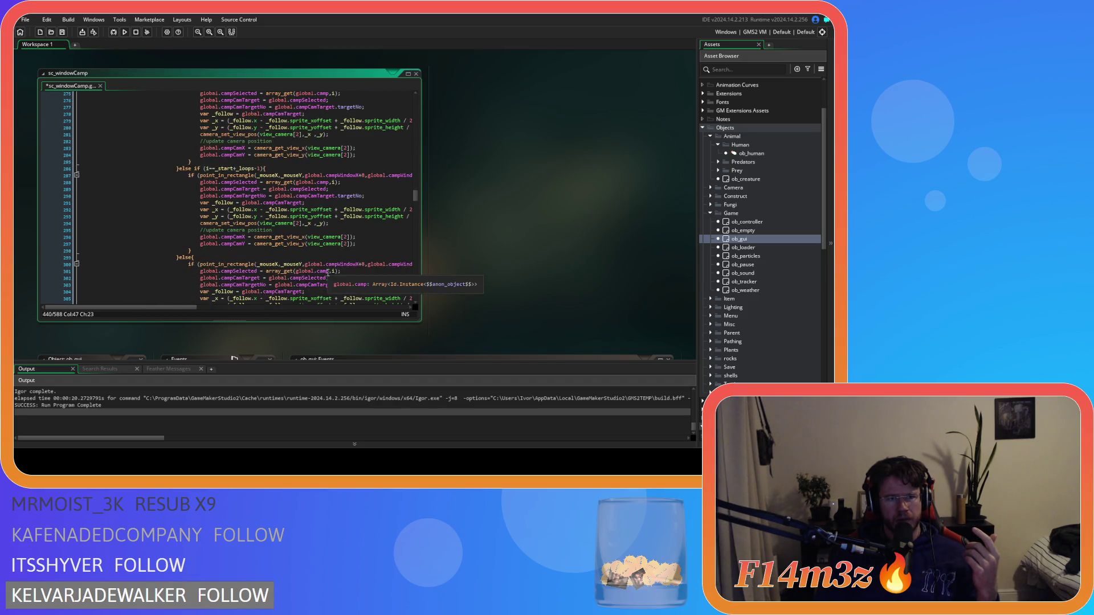
{"action": "scroll", "coordinate": [329, 268], "scroll_direction": "up", "scroll_amount": 4}
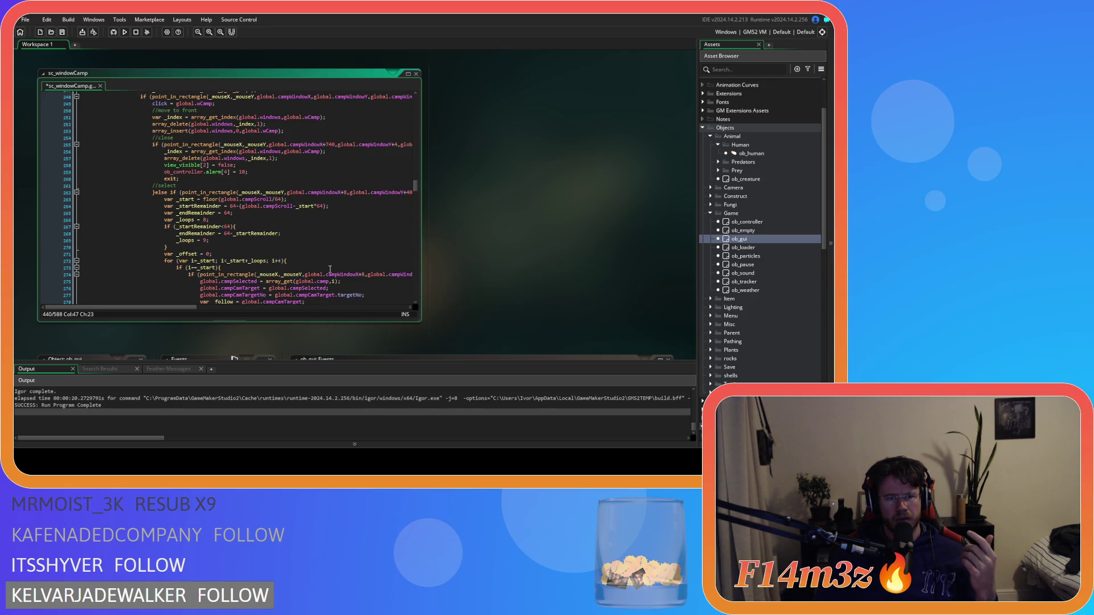
{"action": "scroll", "coordinate": [330, 269], "scroll_direction": "down", "scroll_amount": 20}
{"action": "scroll", "coordinate": [329, 264], "scroll_direction": "down", "scroll_amount": 20}
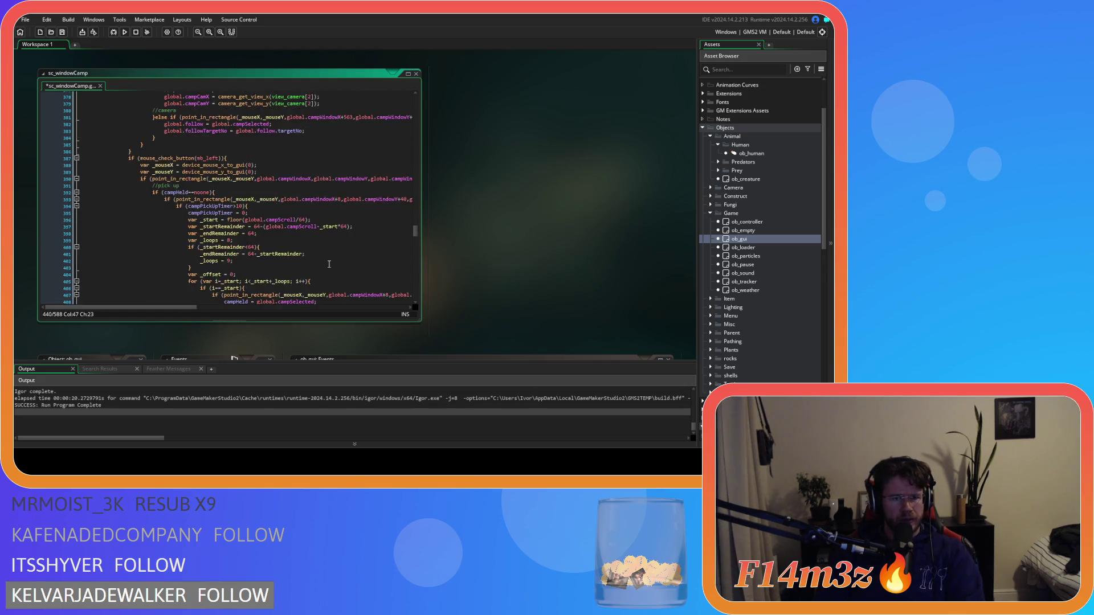
{"action": "scroll", "coordinate": [329, 264], "scroll_direction": "down", "scroll_amount": 5}
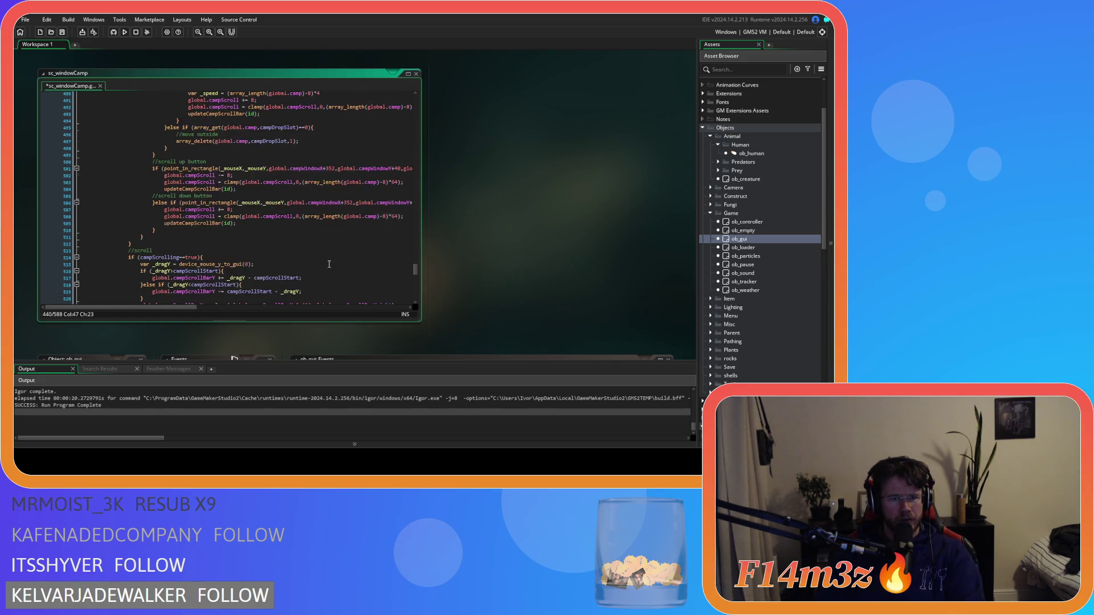
{"action": "scroll", "coordinate": [329, 264], "scroll_direction": "up", "scroll_amount": 19}
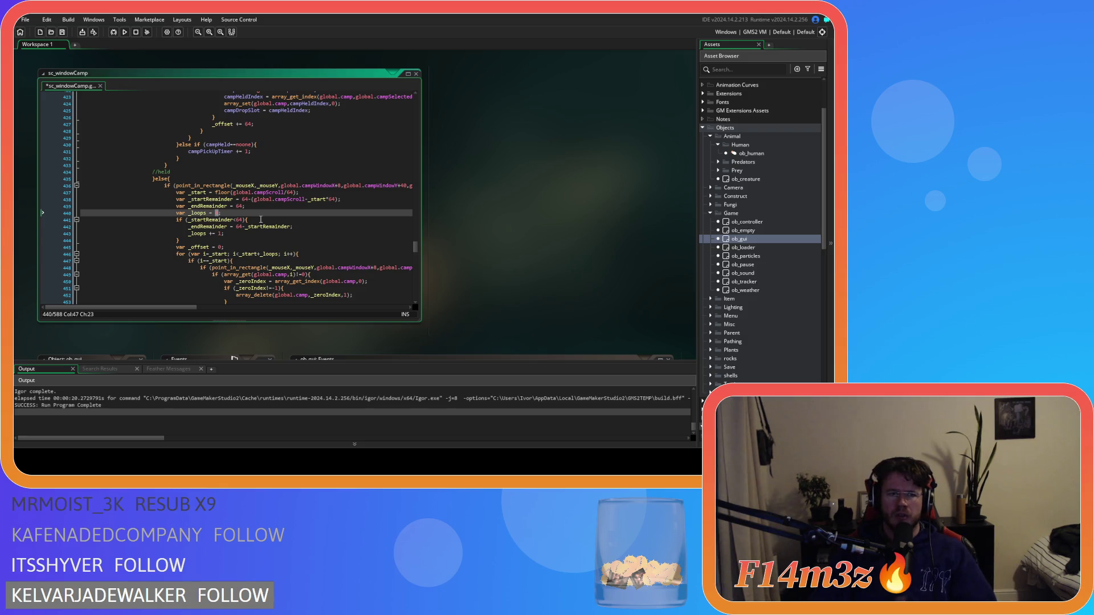
Retype 0 on line 440 and search the script for "clamp"
{"action": "type", "text": "0"}
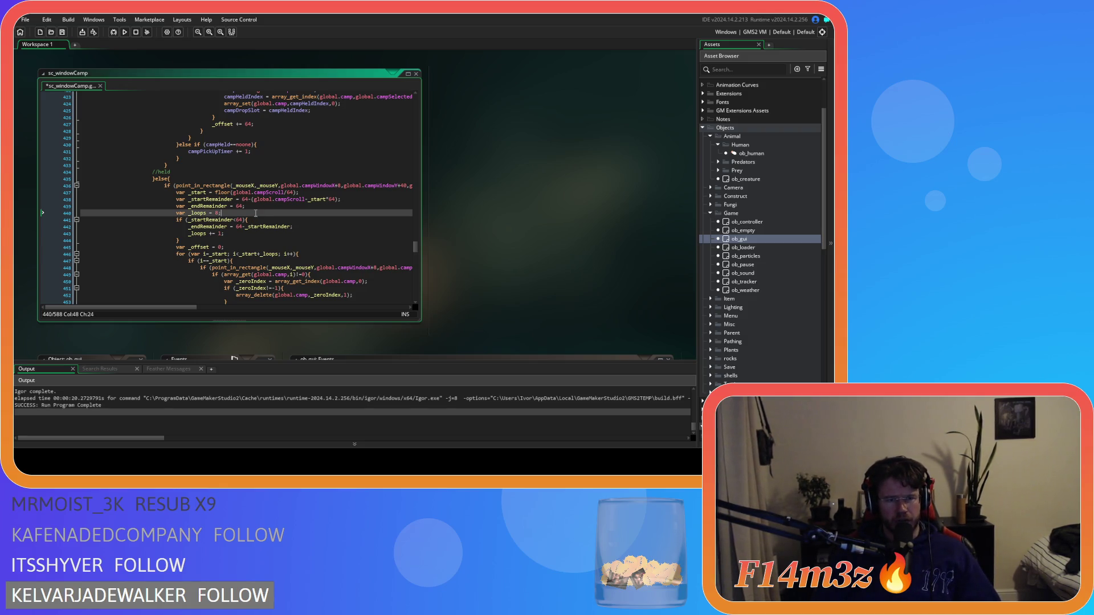
{"action": "key", "text": "ctrl+f"}
{"action": "type", "text": "clamp"}
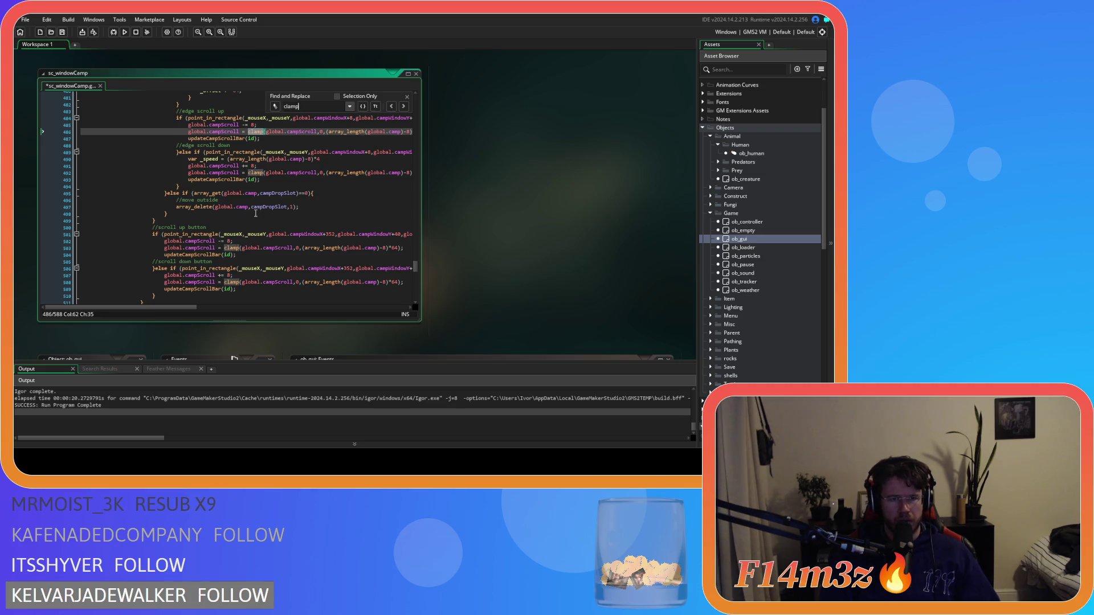
Select and inspect the global.campScroll clamp expression on line 486
{"action": "scroll", "coordinate": [255, 213], "scroll_direction": "up", "scroll_amount": 2}
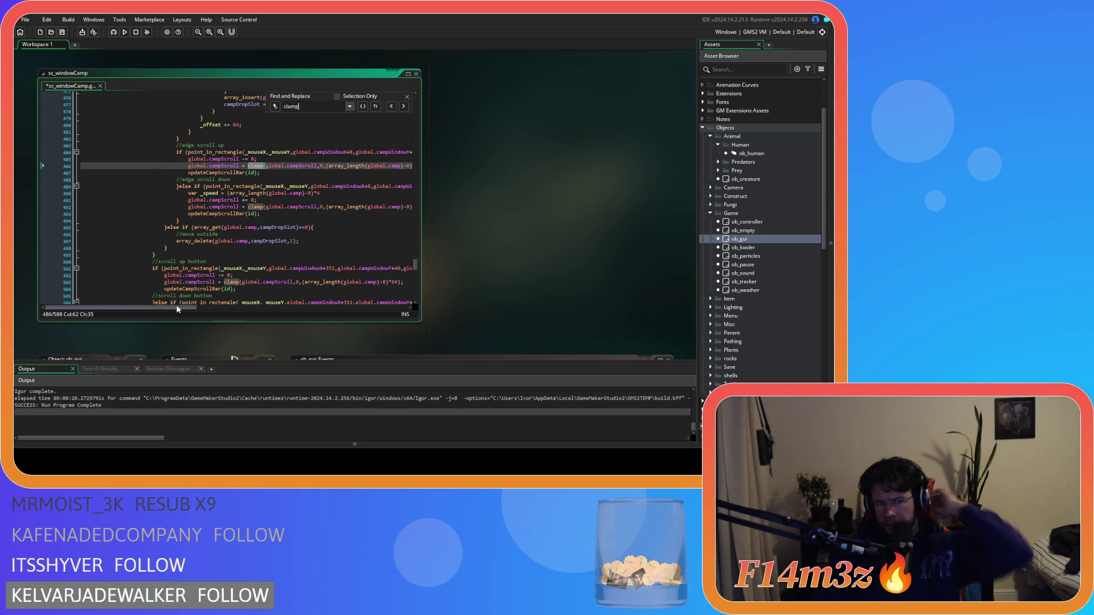
{"action": "left_click_drag", "start_coordinate": [177, 307], "coordinate": [207, 307]}
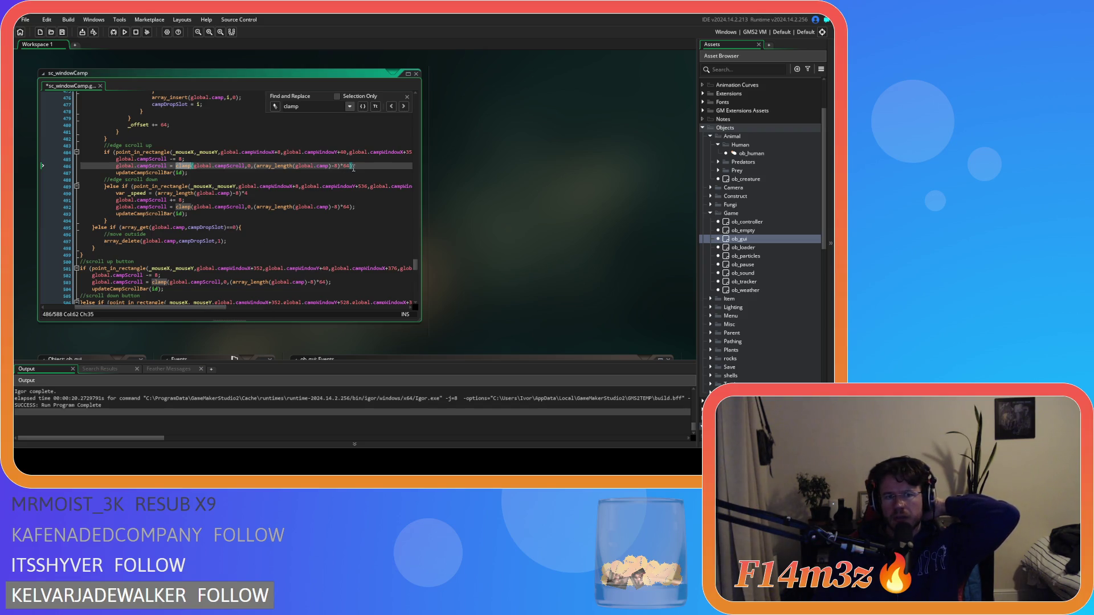
{"action": "mouse_move", "coordinate": [176, 166]}
{"action": "left_mouse_down"}
{"action": "mouse_move", "coordinate": [307, 217]}
{"action": "mouse_move", "coordinate": [353, 169]}
{"action": "left_mouse_up"}
{"action": "key", "text": "ctrl+c"}
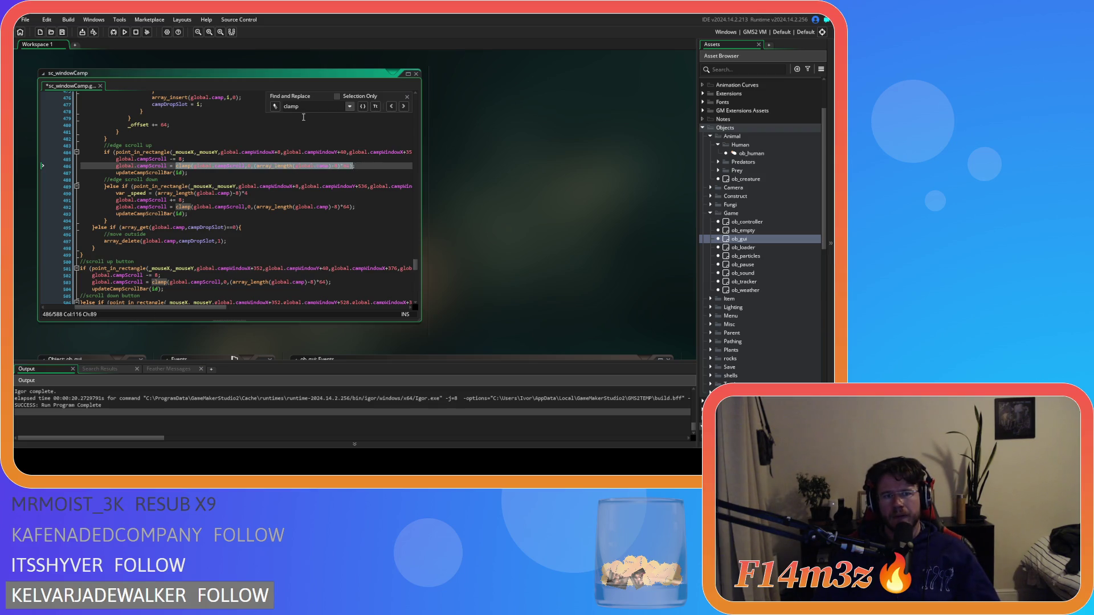
{"action": "left_click", "coordinate": [288, 167]}
{"action": "scroll", "coordinate": [146, 302], "scroll_direction": "up", "scroll_amount": 15}
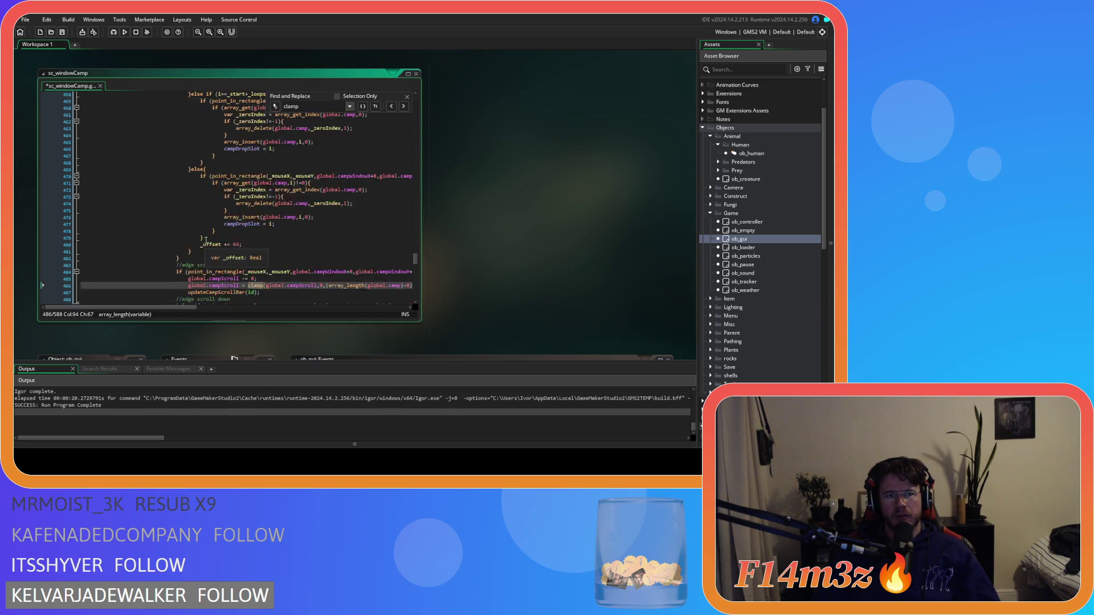
{"action": "scroll", "coordinate": [213, 240], "scroll_direction": "down", "scroll_amount": 2}
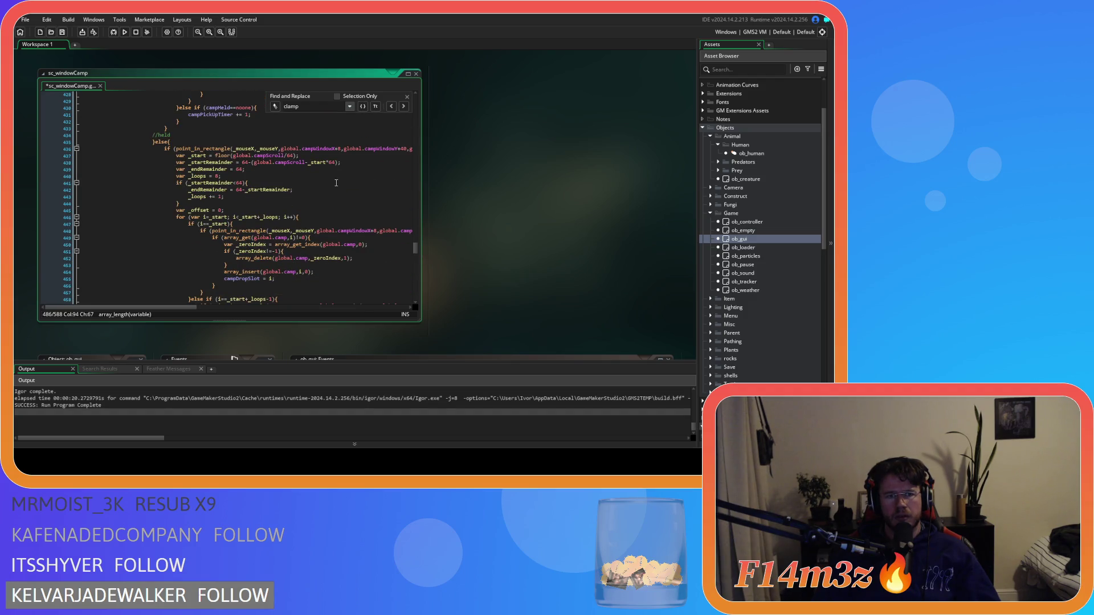
Set the _loops initial value to 8 and start a new _loops line beneath it
{"action": "left_click", "coordinate": [260, 183]}
{"action": "double_click", "coordinate": [217, 176]}
{"action": "key", "text": "ctrl+v"}
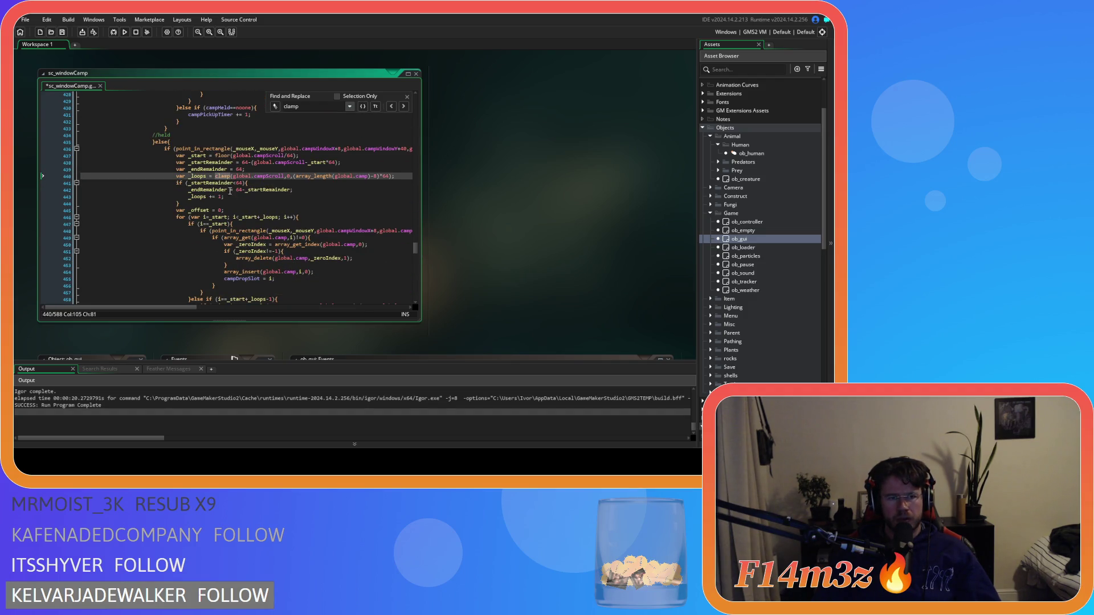
{"action": "double_click", "coordinate": [204, 177]}
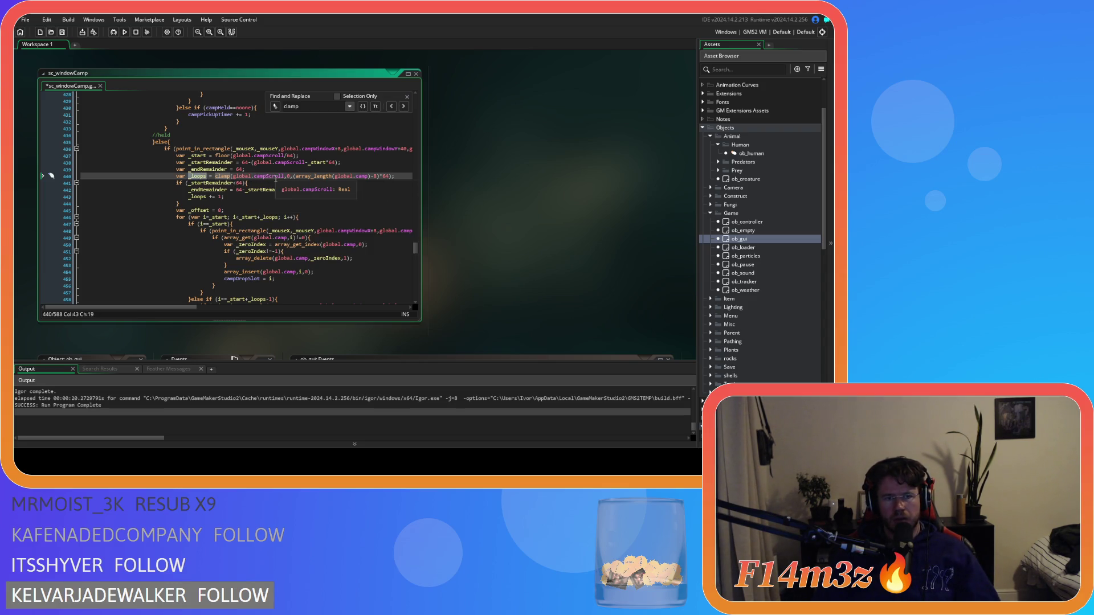
{"action": "key", "text": "ctrl+z"}
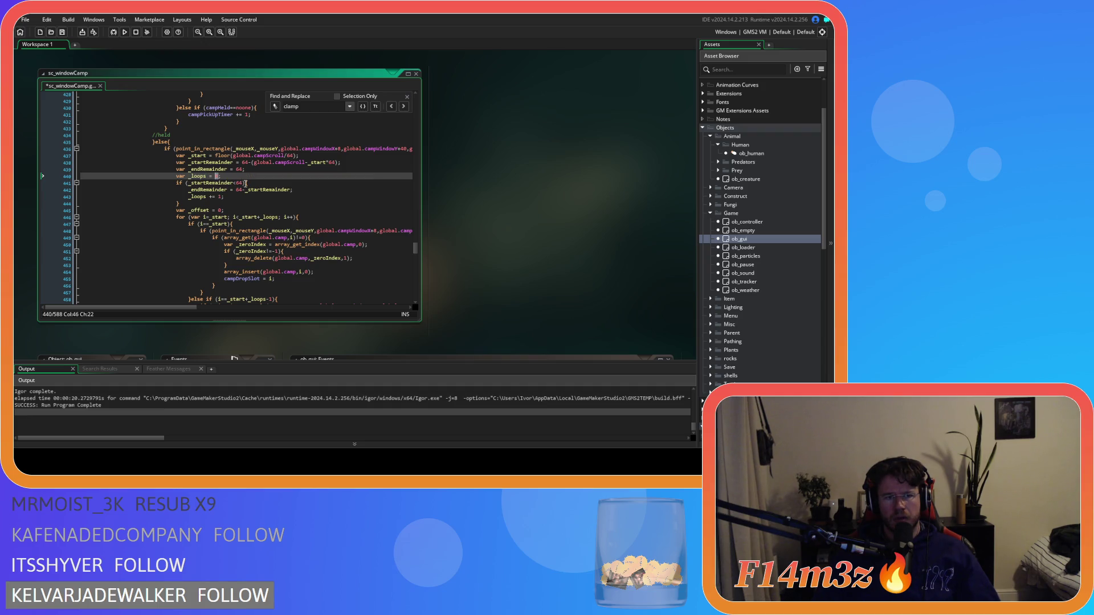
{"action": "type", "text": "8"}
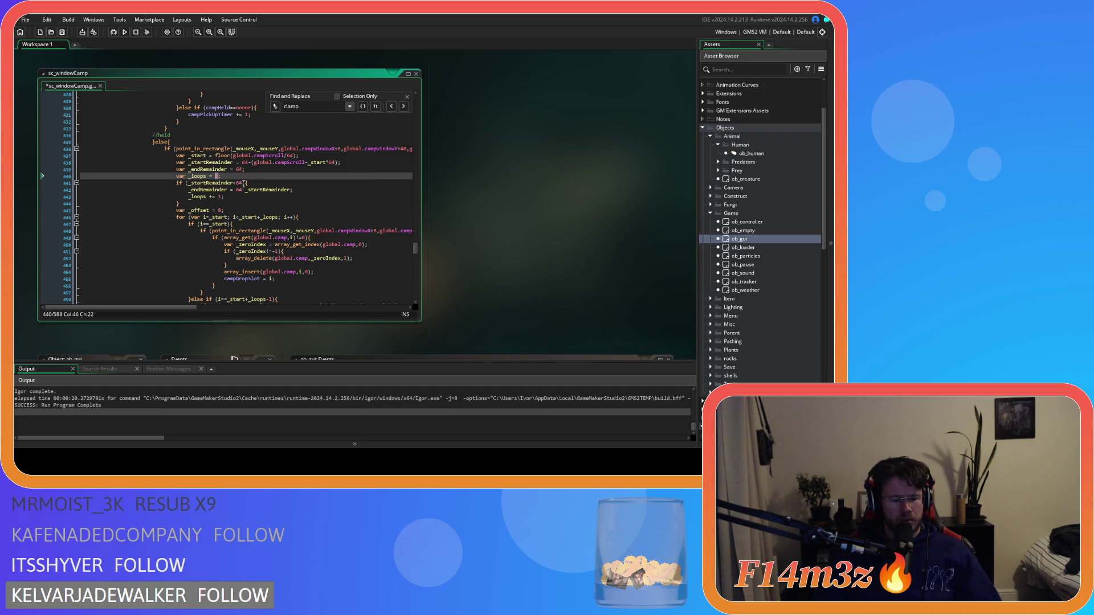
{"action": "left_click", "coordinate": [249, 175]}
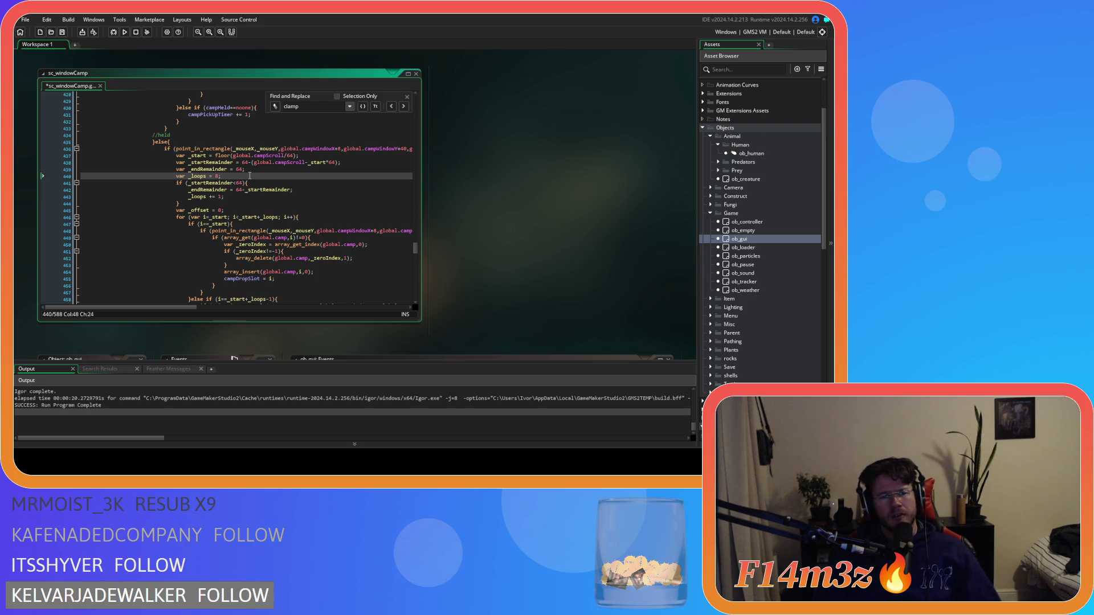
{"action": "key", "text": "Return"}
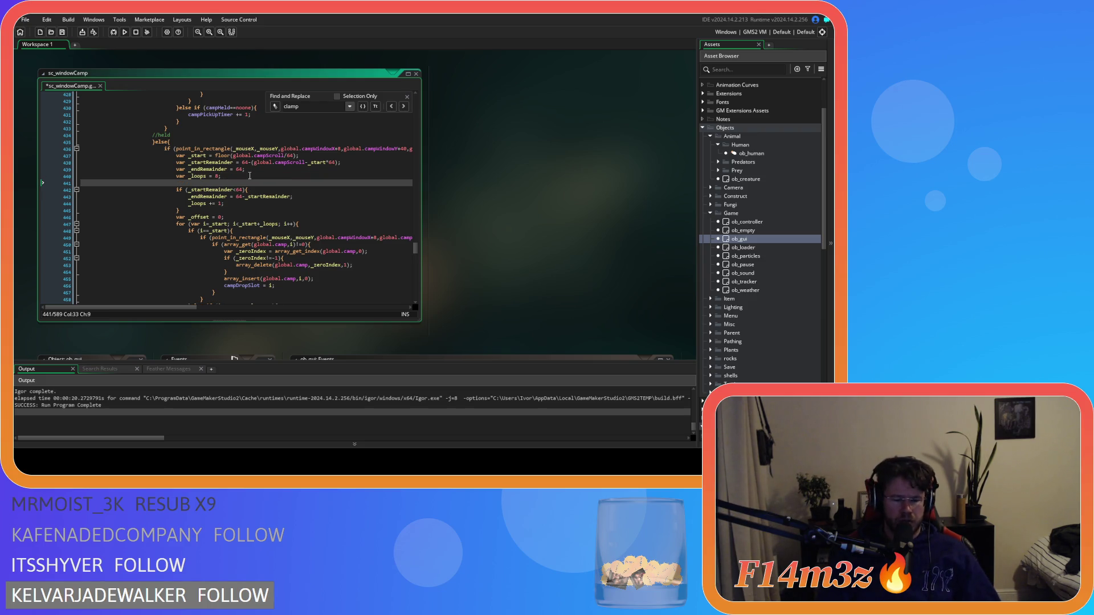
{"action": "type", "text": "loops"}
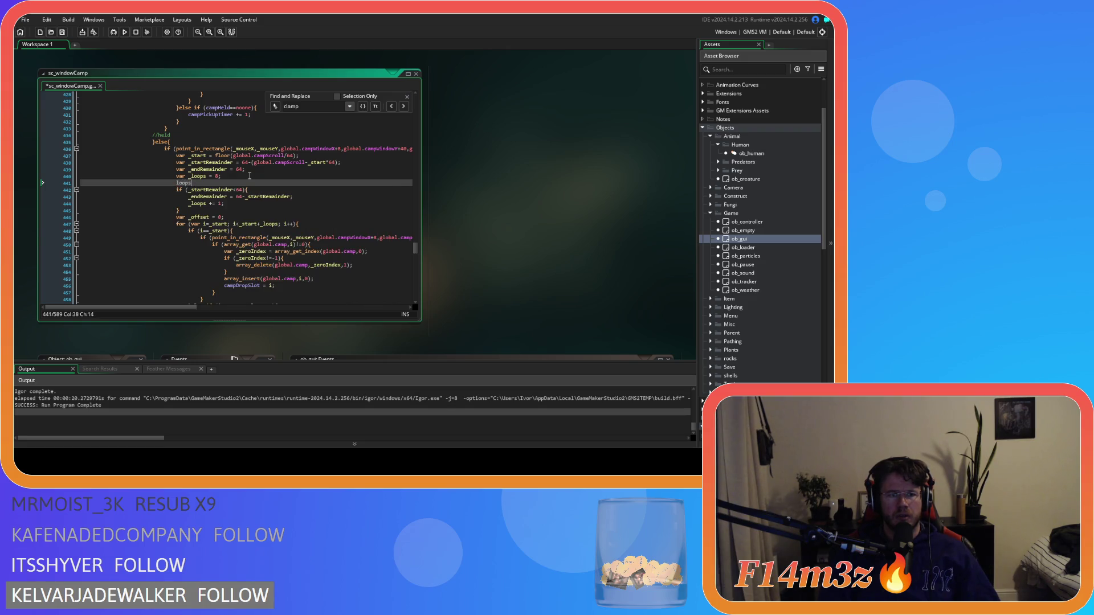
{"action": "type", "text": "_loops"}
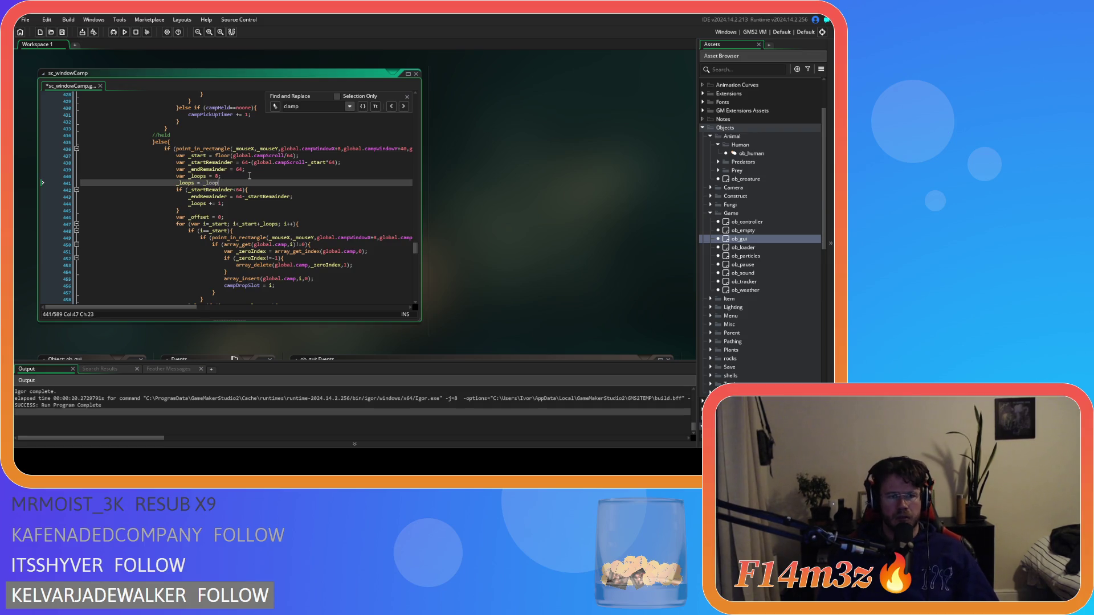
{"action": "key", "text": "BackSpace"}
{"action": "key", "text": "BackSpace"}
{"action": "key", "text": "BackSpace"}
Copy the clamp expression from the edge-scroll code onto the new _loops line
{"action": "scroll", "coordinate": [246, 173], "scroll_direction": "down", "scroll_amount": 5}
{"action": "scroll", "coordinate": [246, 173], "scroll_direction": "down", "scroll_amount": 8}
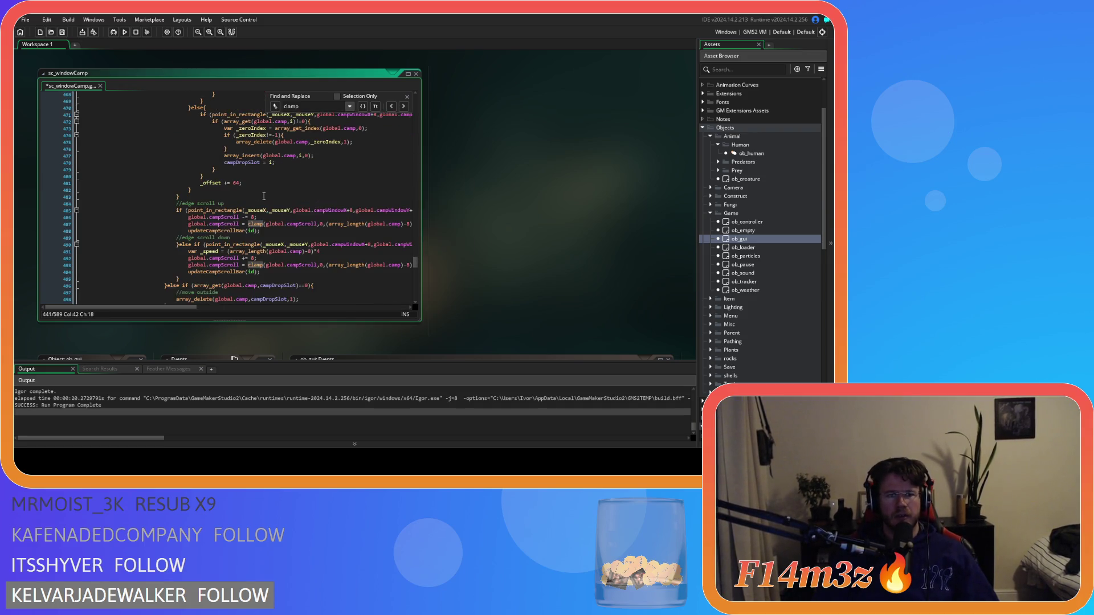
{"action": "scroll", "coordinate": [282, 225], "scroll_direction": "down", "scroll_amount": 4}
{"action": "left_click", "coordinate": [266, 138]}
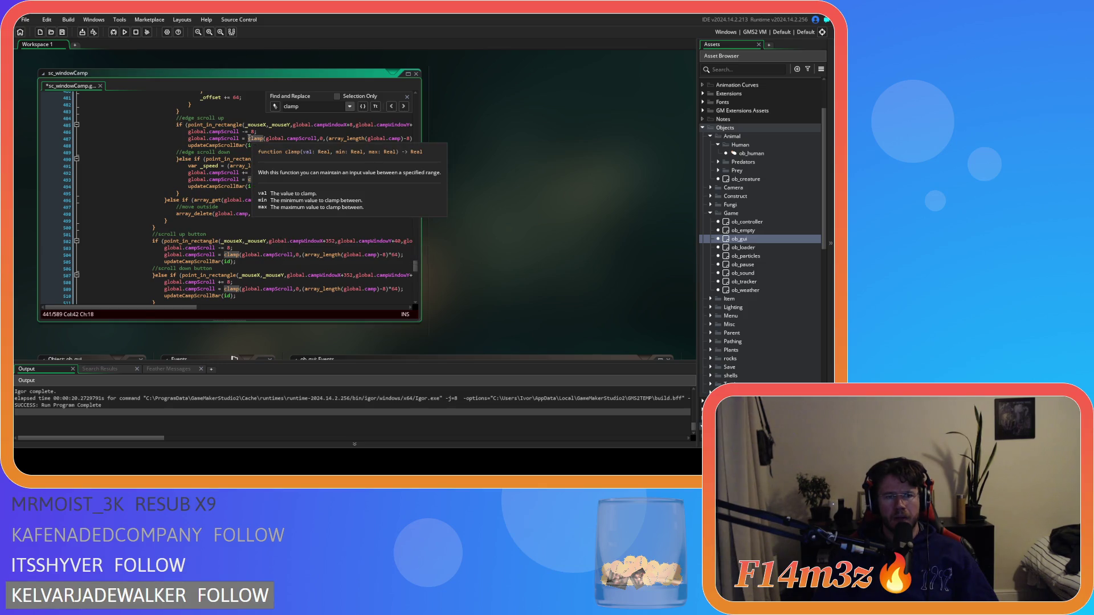
{"action": "left_click_drag", "start_coordinate": [266, 138], "coordinate": [422, 141]}
{"action": "key", "text": "ctrl+c"}
{"action": "scroll", "coordinate": [325, 153], "scroll_direction": "up", "scroll_amount": 18}
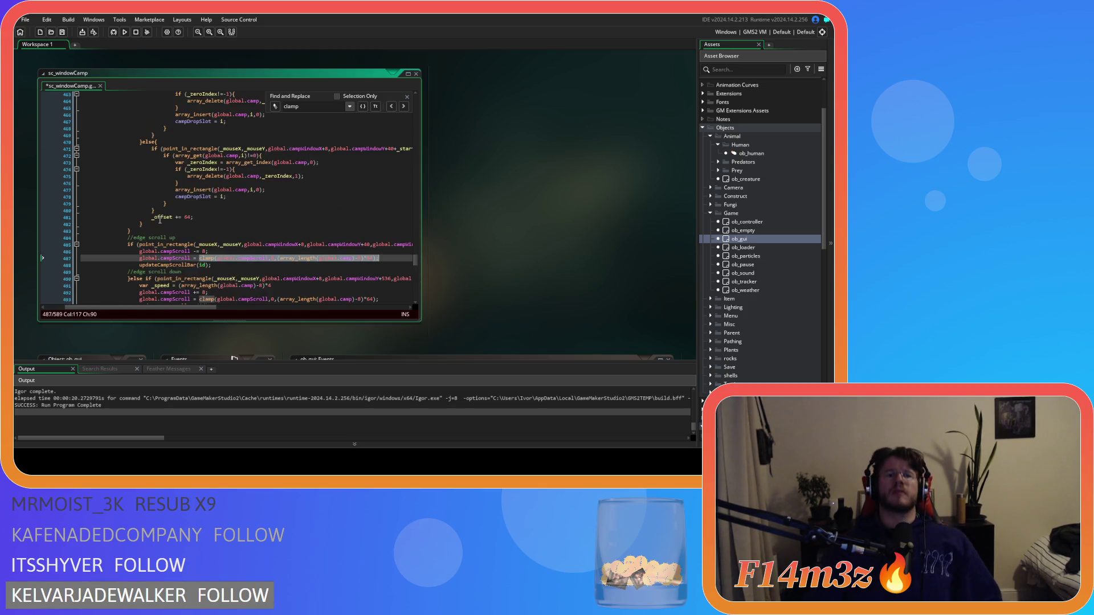
{"action": "left_click", "coordinate": [163, 199]}
{"action": "key", "text": "ctrl+v"}
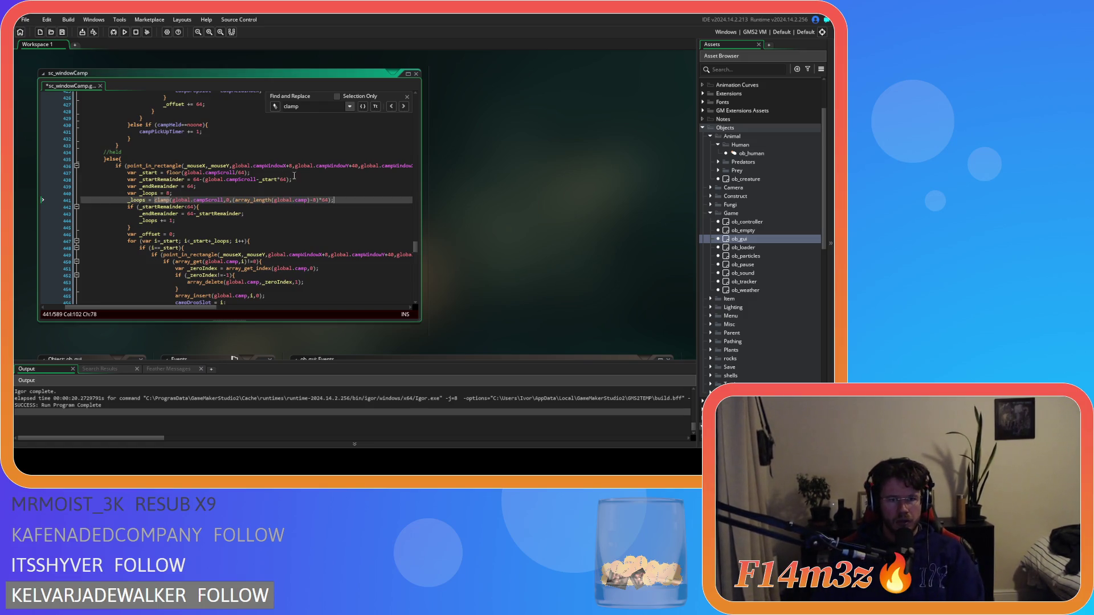
Strip array_length(global.camp)-8 from the pasted clamp and move array_length into the declaration
{"action": "left_click", "coordinate": [245, 201]}
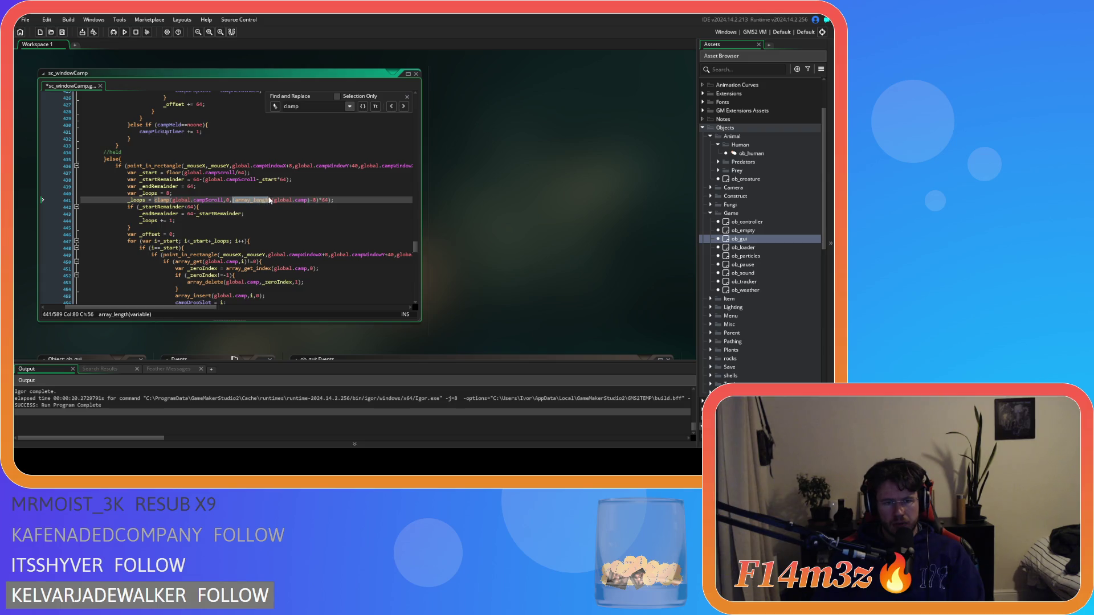
{"action": "left_click_drag", "start_coordinate": [271, 200], "coordinate": [330, 204]}
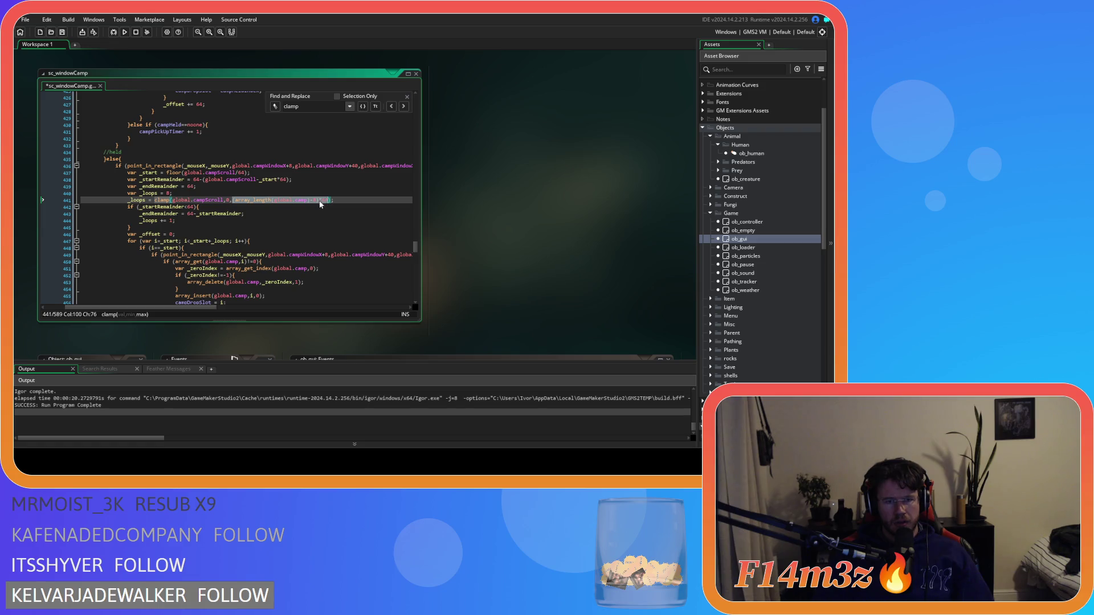
{"action": "left_click", "coordinate": [318, 200]}
{"action": "left_click_drag", "start_coordinate": [316, 201], "coordinate": [236, 202]}
{"action": "key", "text": "ctrl+c"}
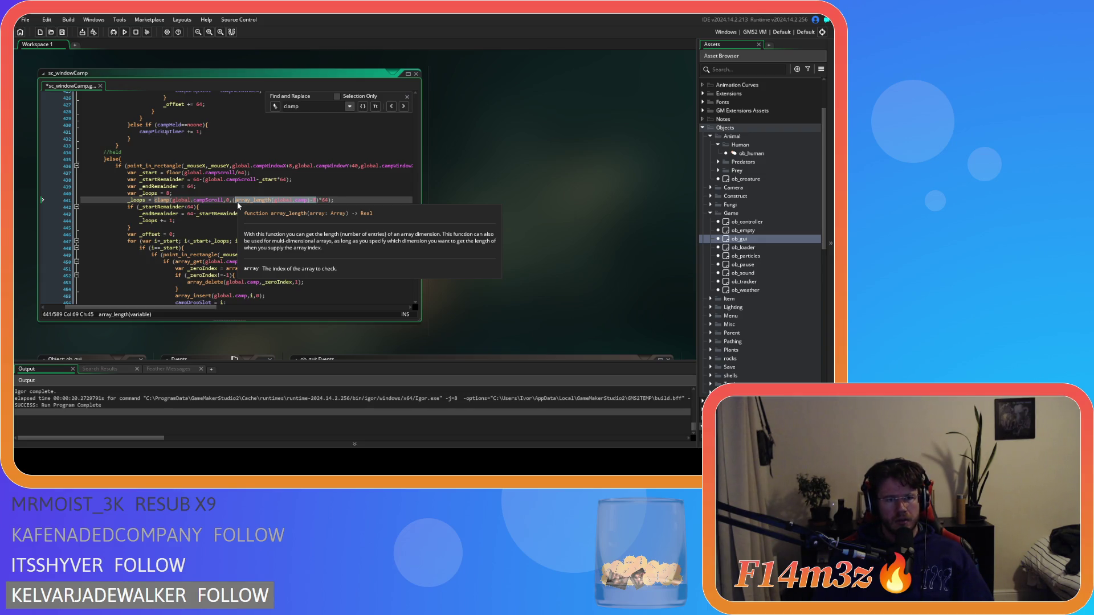
{"action": "key", "text": "BackSpace"}
{"action": "double_click", "coordinate": [168, 194]}
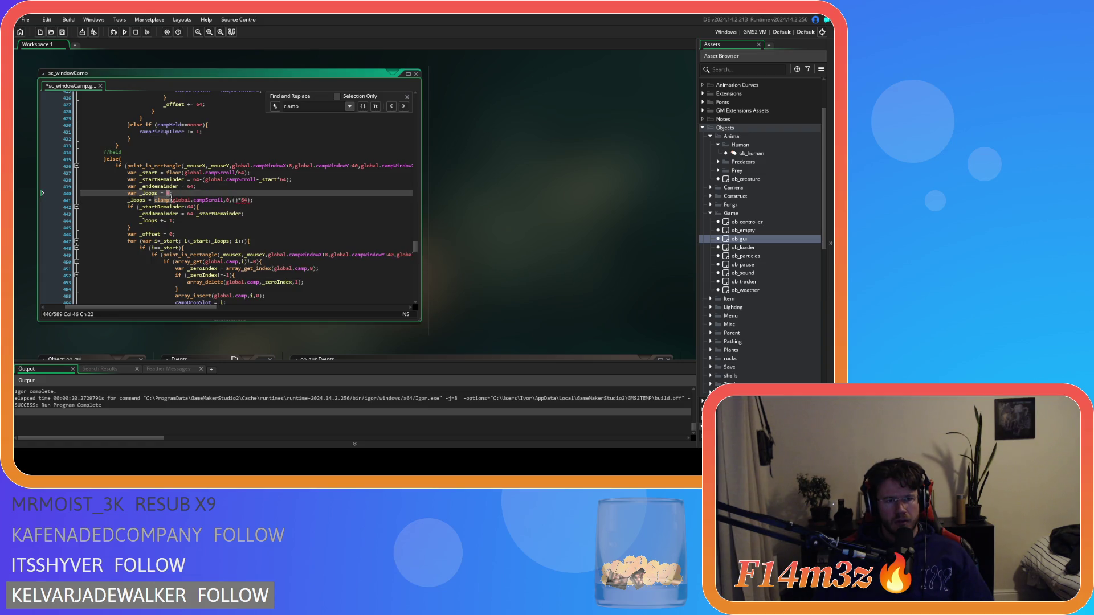
{"action": "key", "text": "ctrl+v"}
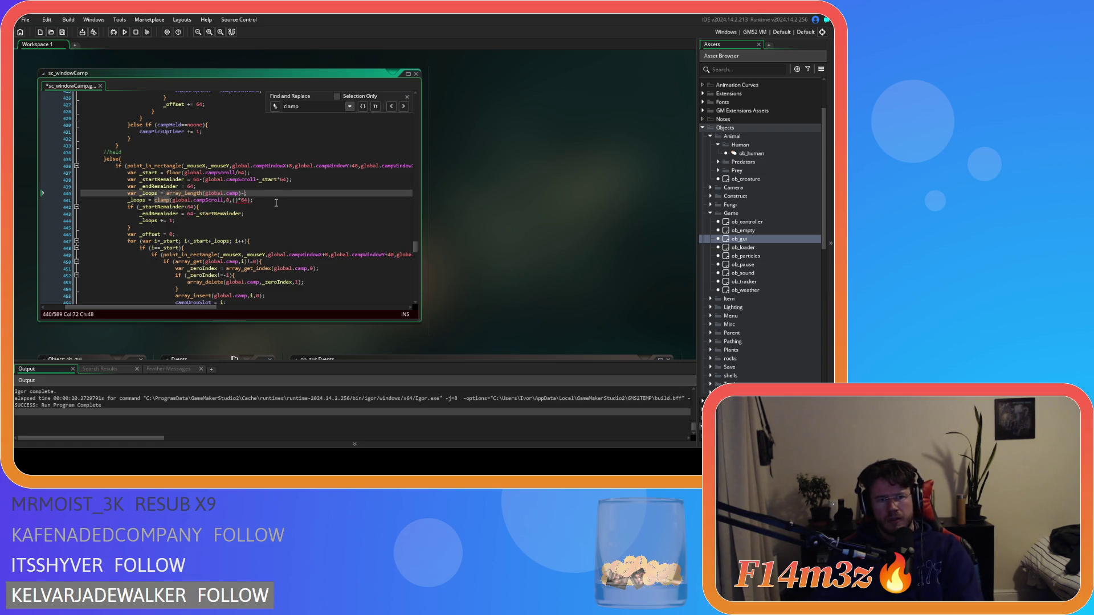
{"action": "key", "text": "BackSpace"}
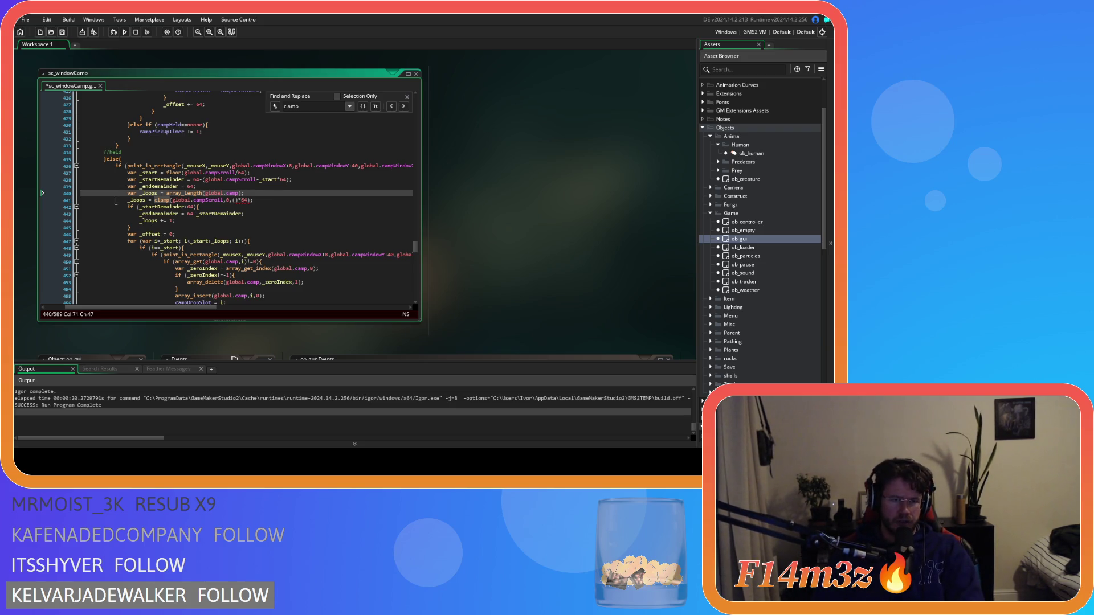
Make line 440 read var _loops = clamp(array_length(global.camp),0,8); and save
{"action": "double_click", "coordinate": [137, 200]}
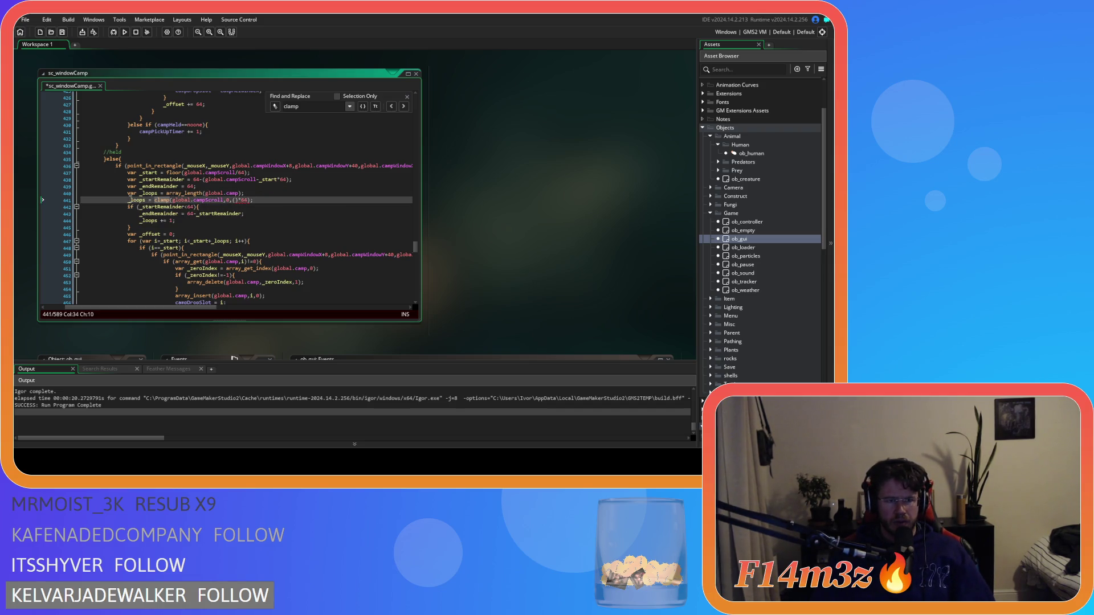
{"action": "left_click", "coordinate": [153, 200]}
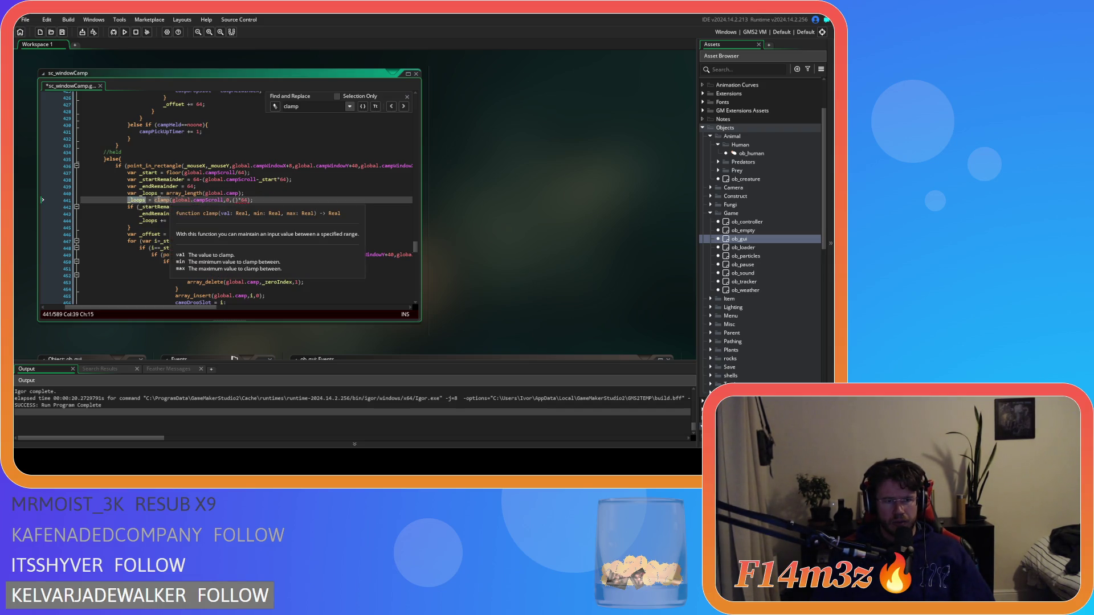
{"action": "left_click", "coordinate": [159, 200]}
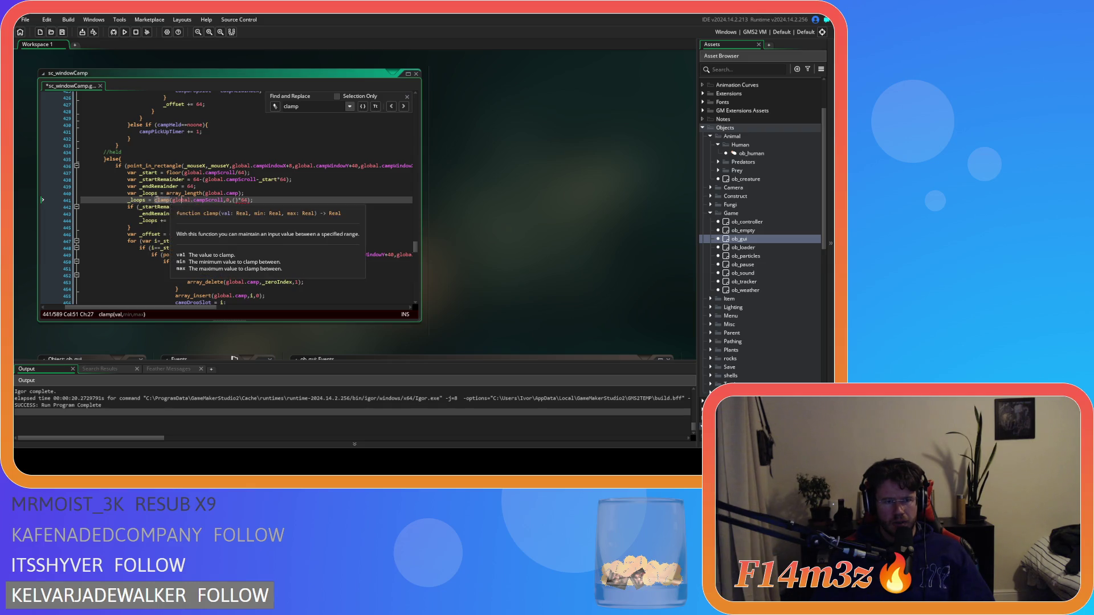
{"action": "left_click_drag", "start_coordinate": [155, 200], "coordinate": [203, 204]}
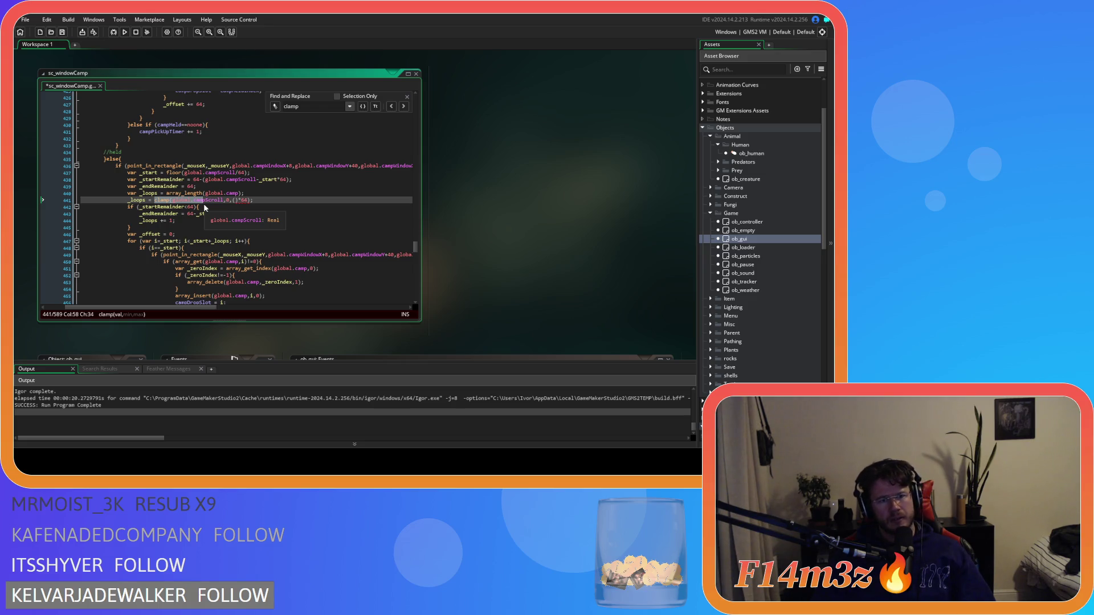
{"action": "left_click_drag", "start_coordinate": [204, 203], "coordinate": [46, 204]}
{"action": "key", "text": "BackSpace"}
{"action": "key", "text": "BackSpace"}
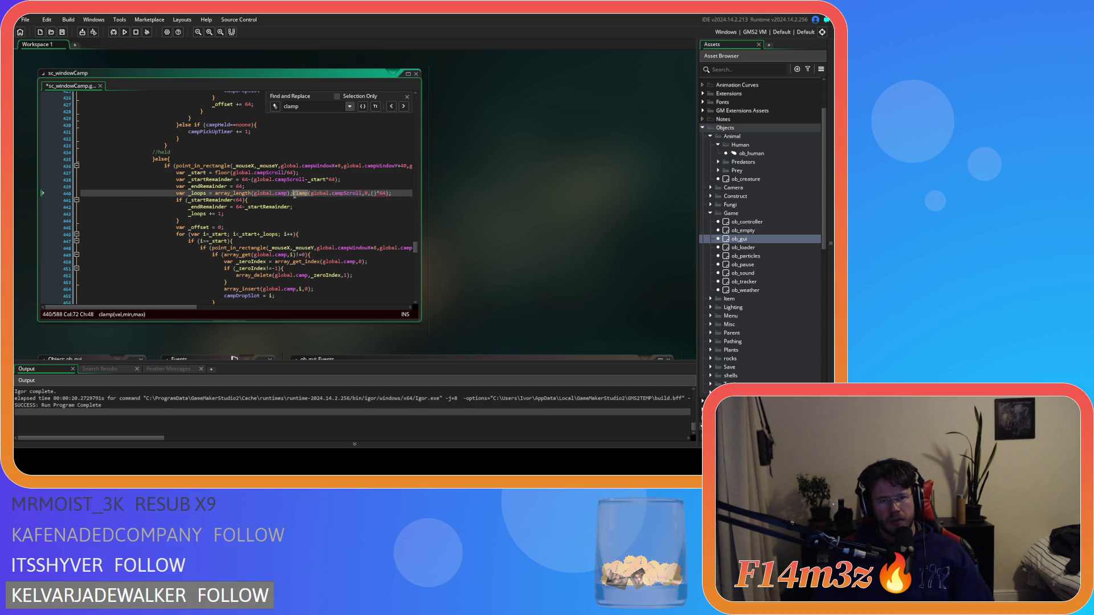
{"action": "left_click_drag", "start_coordinate": [293, 193], "coordinate": [215, 195]}
{"action": "key", "text": "ctrl+c"}
{"action": "key", "text": "BackSpace"}
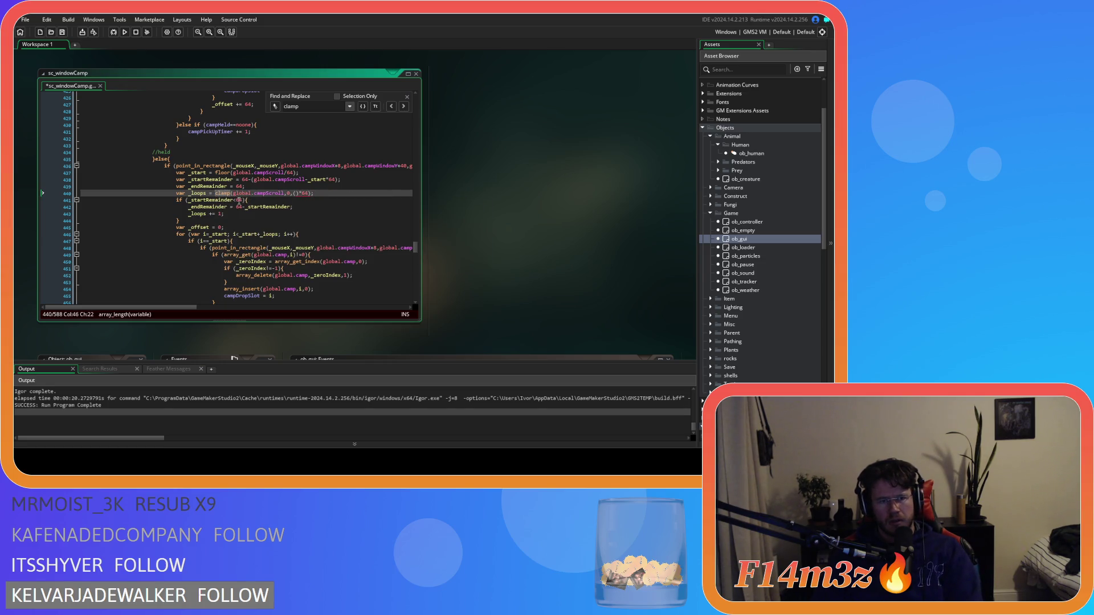
{"action": "left_click_drag", "start_coordinate": [233, 194], "coordinate": [266, 196]}
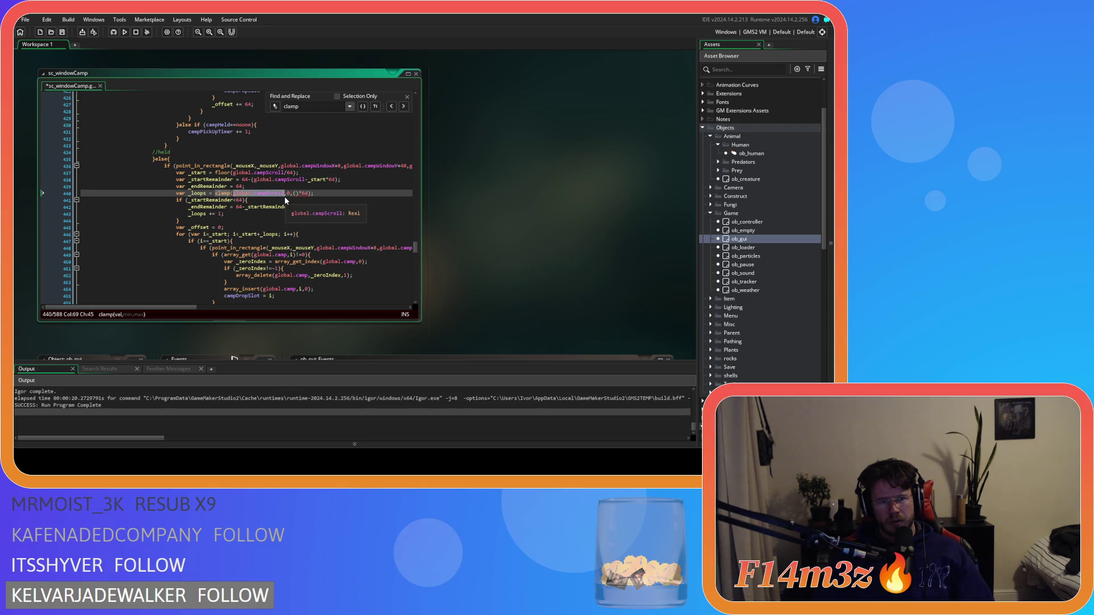
{"action": "key", "text": "ctrl+v"}
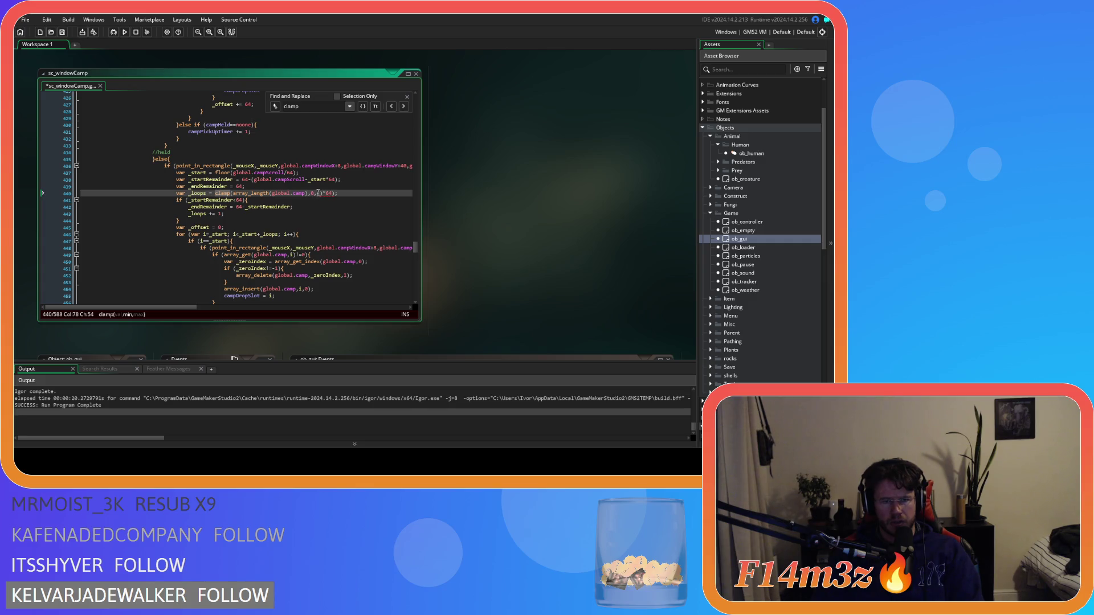
{"action": "type", "text": "global."}
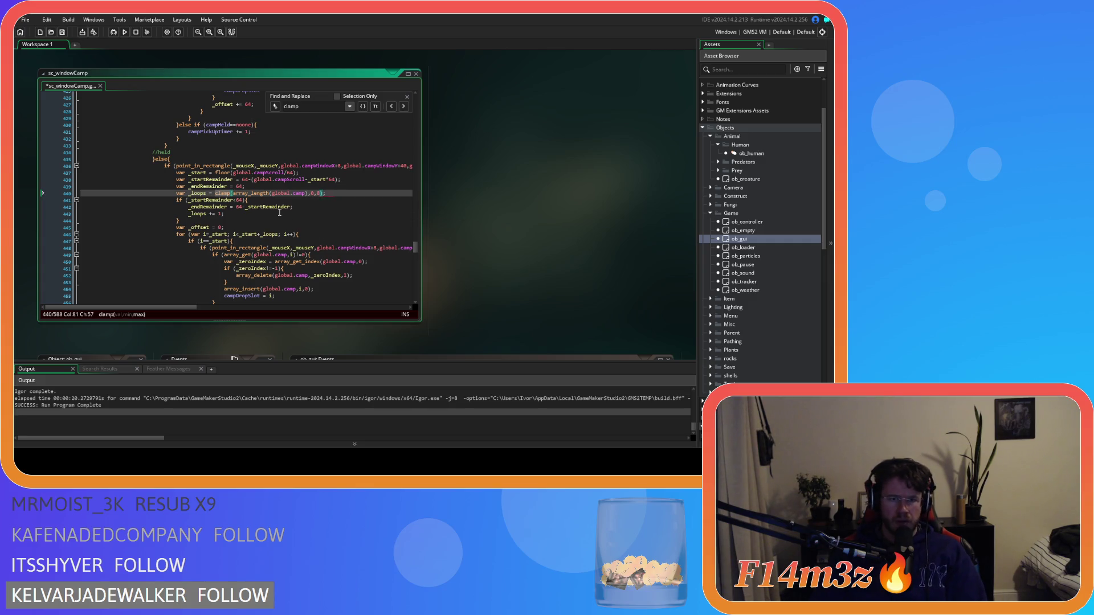
{"action": "key", "text": "ctrl+s"}
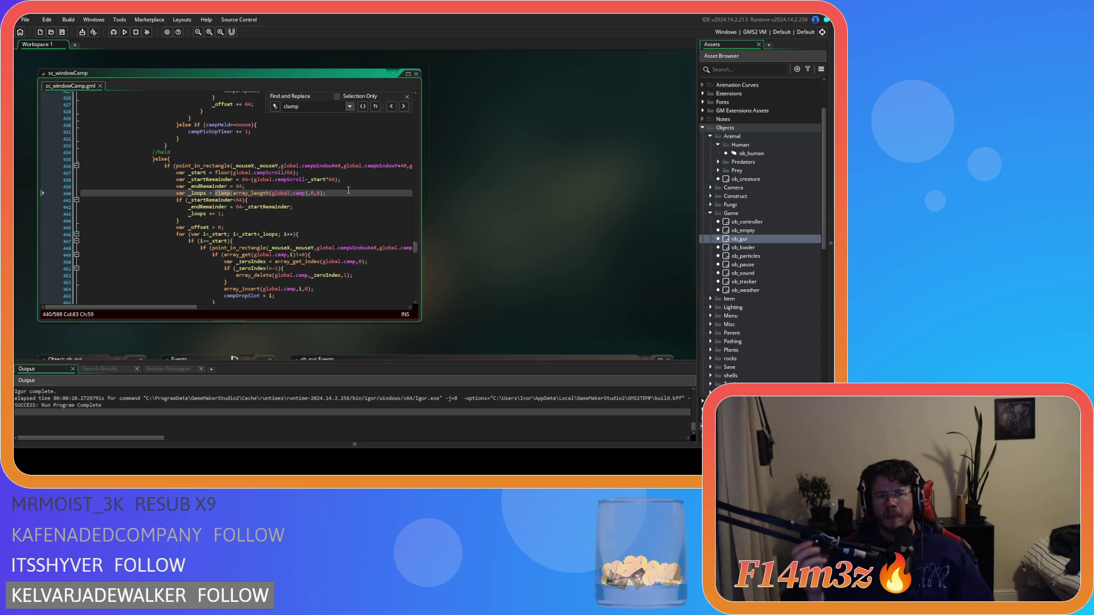
Compile and launch the project with F5, watching the Output log
{"action": "key", "text": "End"}
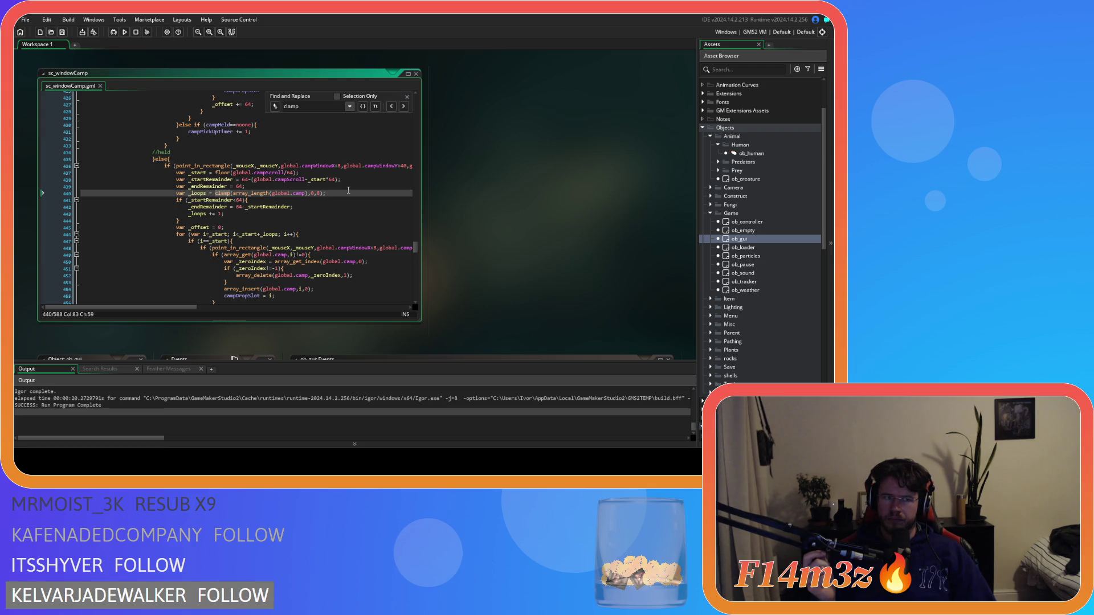
{"action": "key", "text": "F5"}
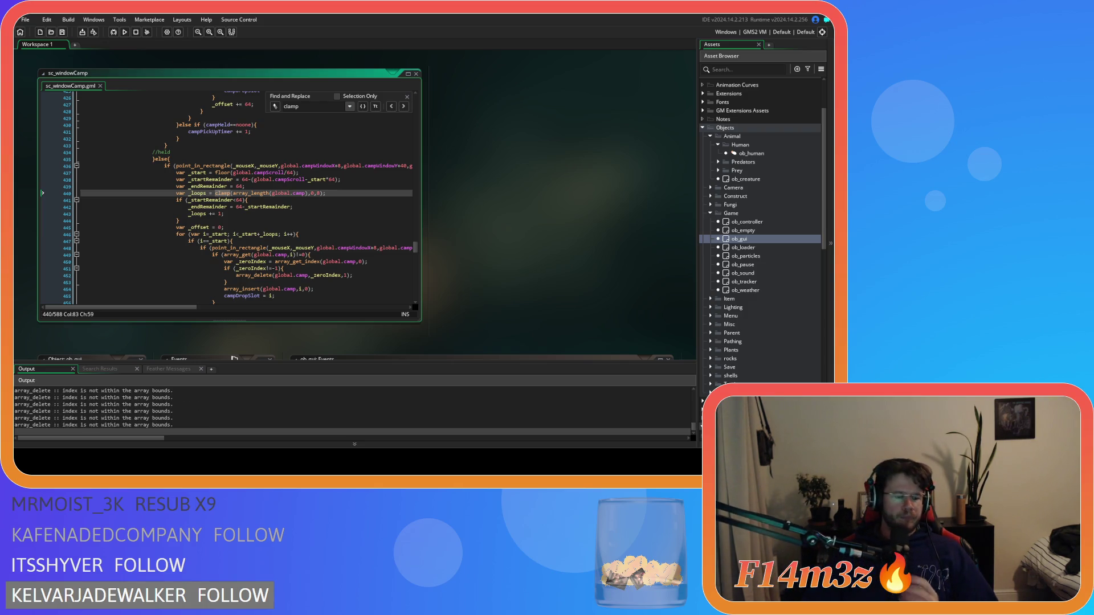
Switch to the running game and click an entry in the Camp window list
{"action": "key", "text": "alt+Tab"}
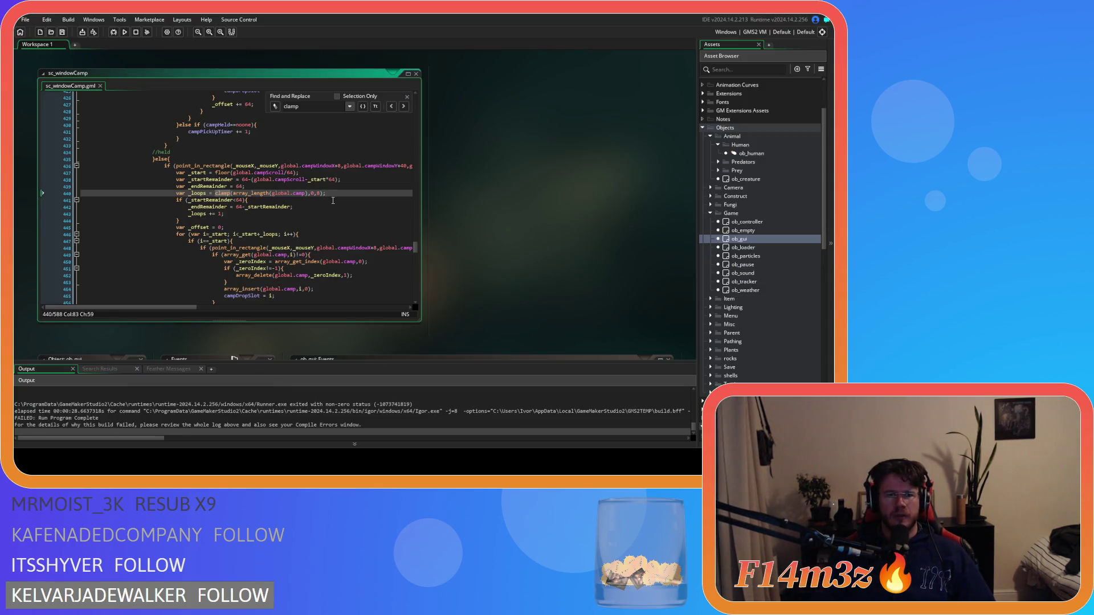
{"action": "left_click", "coordinate": [334, 206]}
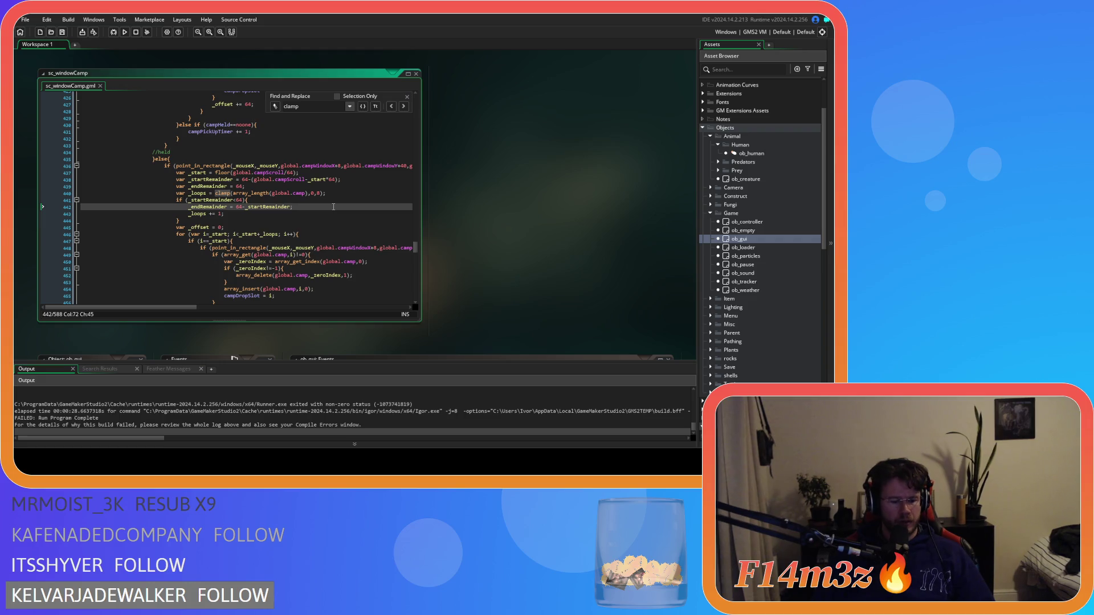
Undo four times to strip the clamp(...) loop count line from line 441
{"action": "key", "text": "ctrl+z"}
{"action": "key", "text": "ctrl+z"}
{"action": "key", "text": "ctrl+z"}
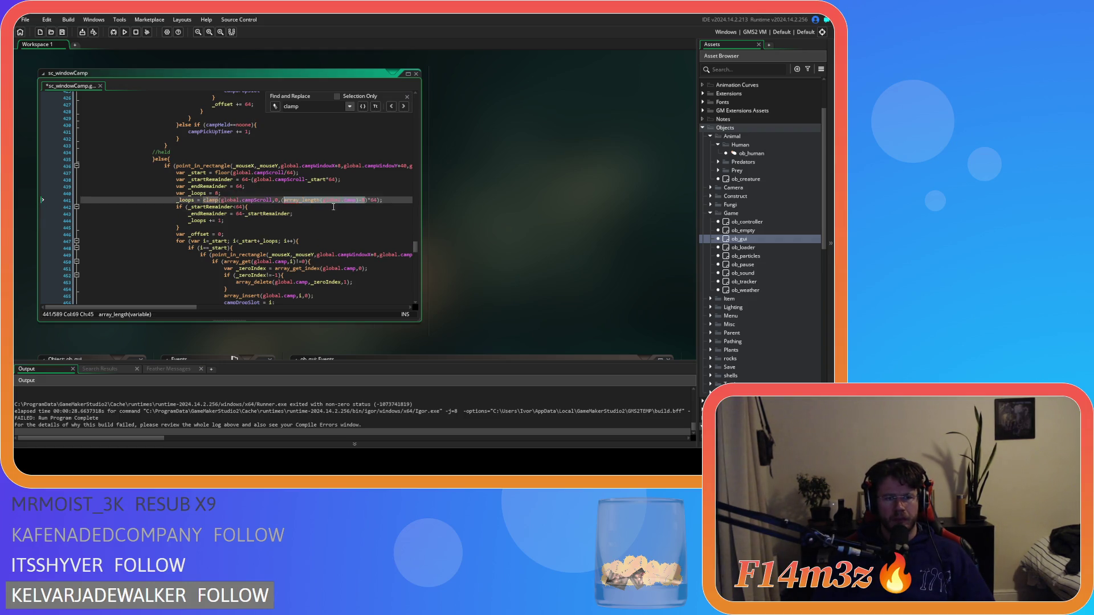
{"action": "key", "text": "ctrl+z"}
{"action": "key", "text": "ctrl+z"}
{"action": "key", "text": "ctrl+z"}
{"action": "key", "text": "ctrl+z"}
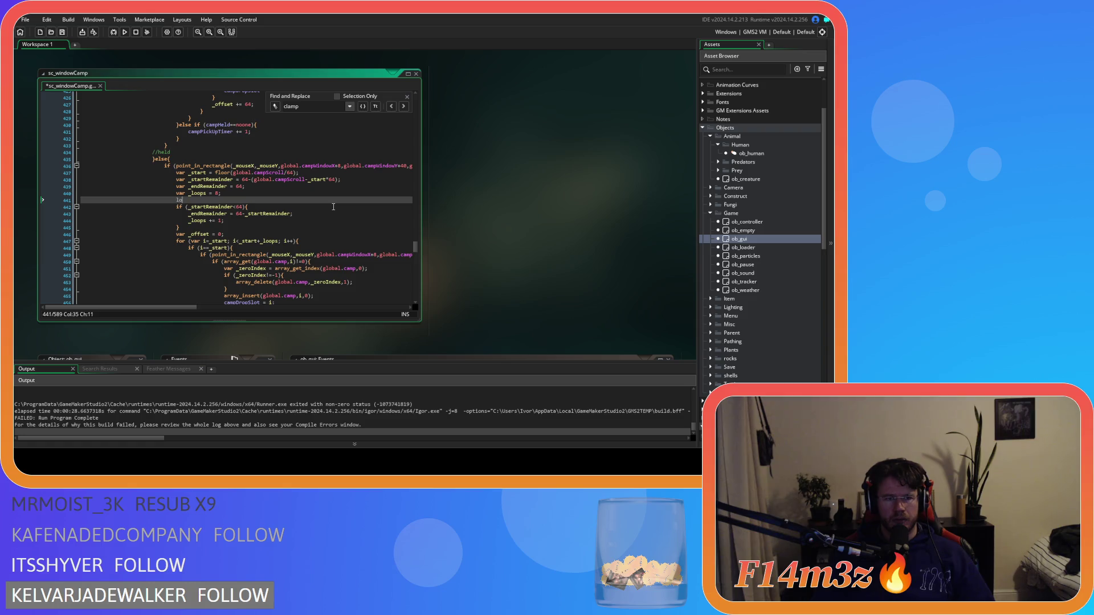
{"action": "key", "text": "ctrl+z"}
{"action": "key", "text": "ctrl+z"}
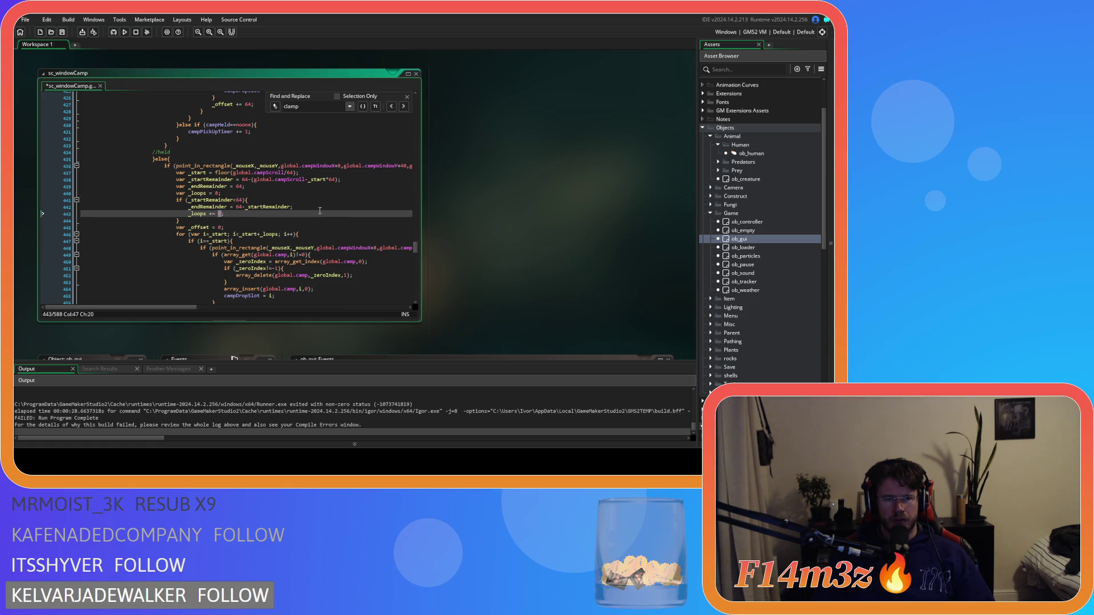
{"action": "key", "text": "ctrl+z"}
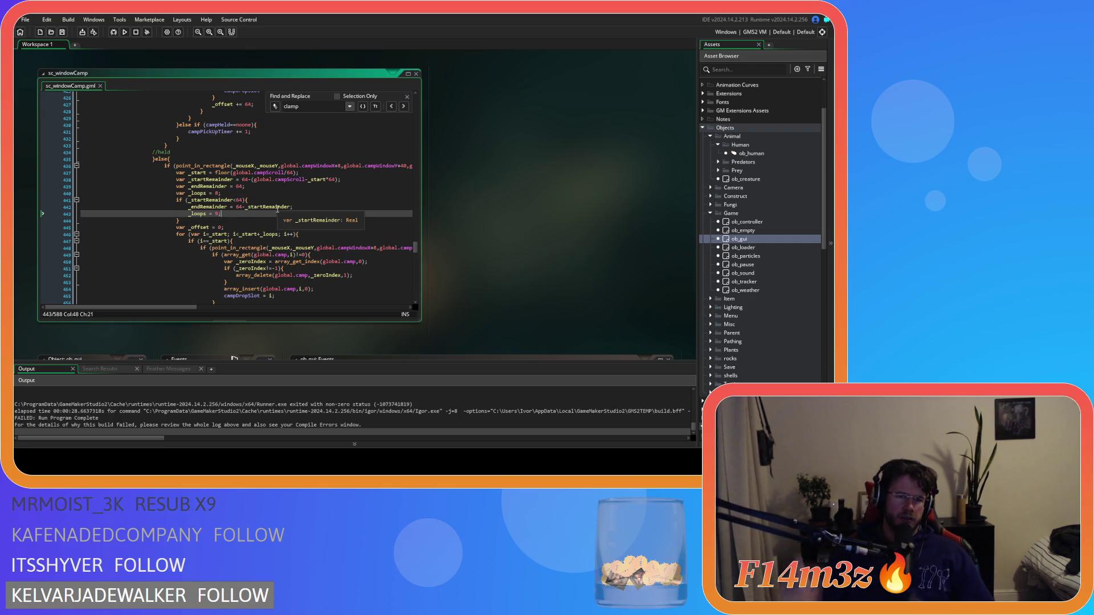
{"action": "scroll", "coordinate": [270, 199], "scroll_direction": "down", "scroll_amount": 3}
{"action": "left_click", "coordinate": [262, 189]}
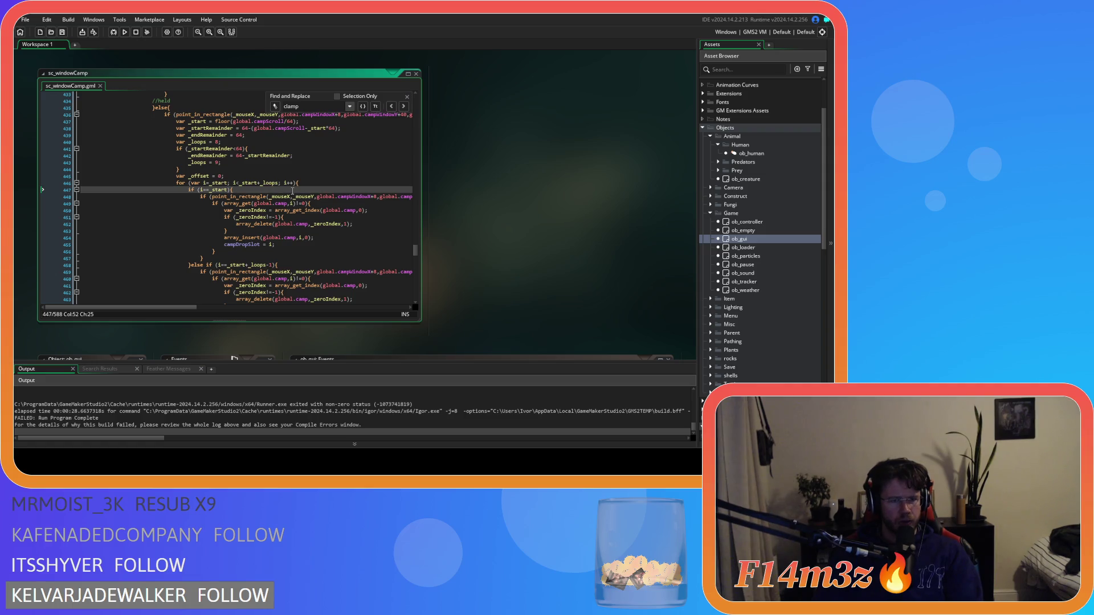
{"action": "scroll", "coordinate": [293, 191], "scroll_direction": "down", "scroll_amount": 3}
{"action": "scroll", "coordinate": [292, 192], "scroll_direction": "up", "scroll_amount": 2}
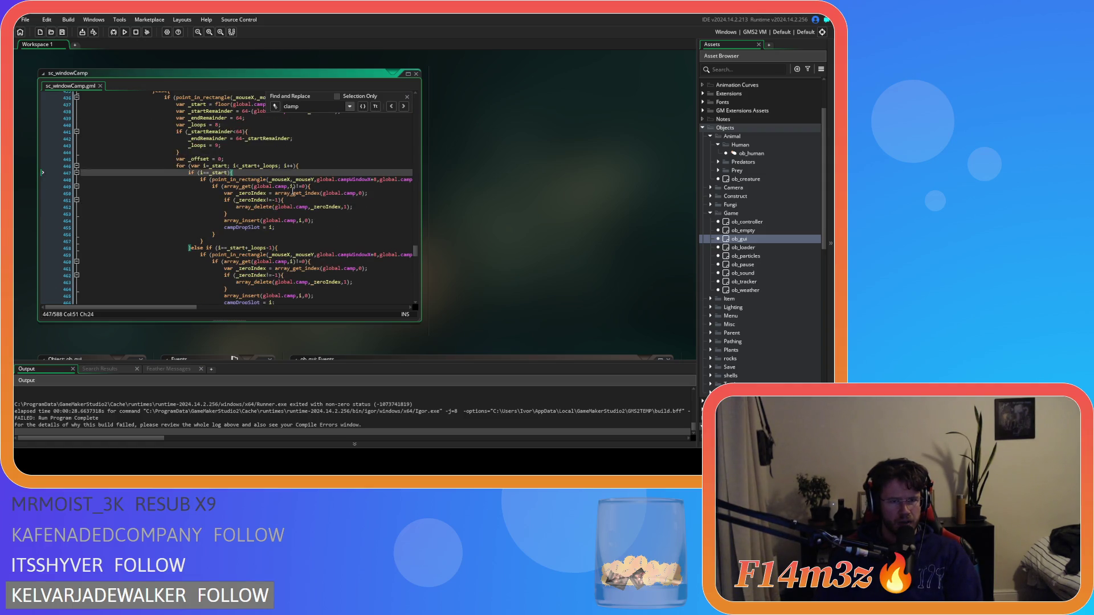
{"action": "scroll", "coordinate": [293, 190], "scroll_direction": "down", "scroll_amount": 2}
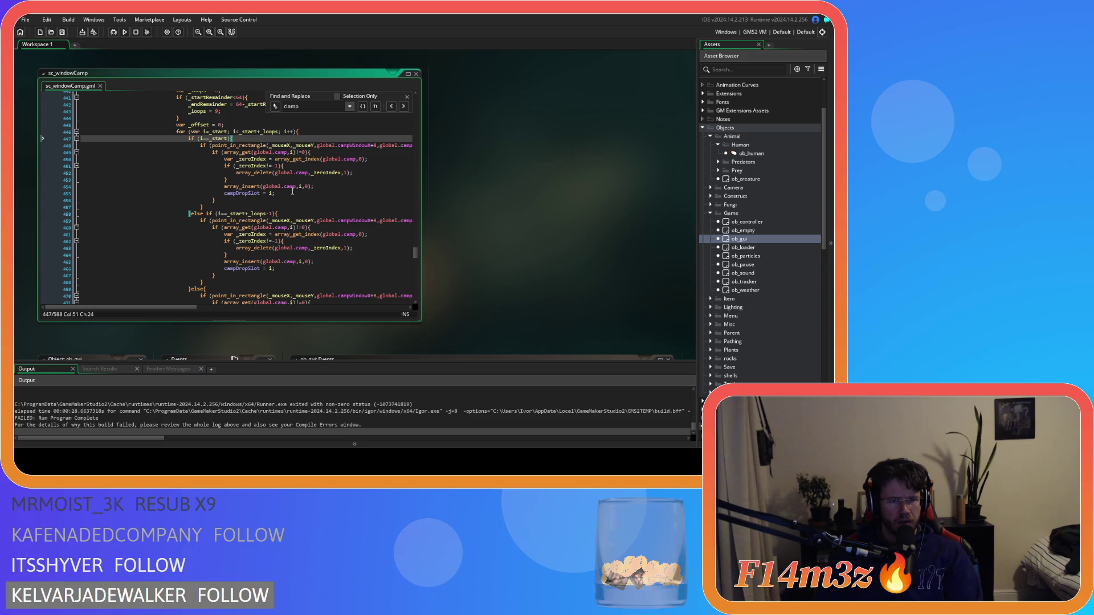
{"action": "scroll", "coordinate": [292, 191], "scroll_direction": "down", "scroll_amount": 3}
{"action": "scroll", "coordinate": [292, 191], "scroll_direction": "up", "scroll_amount": 4}
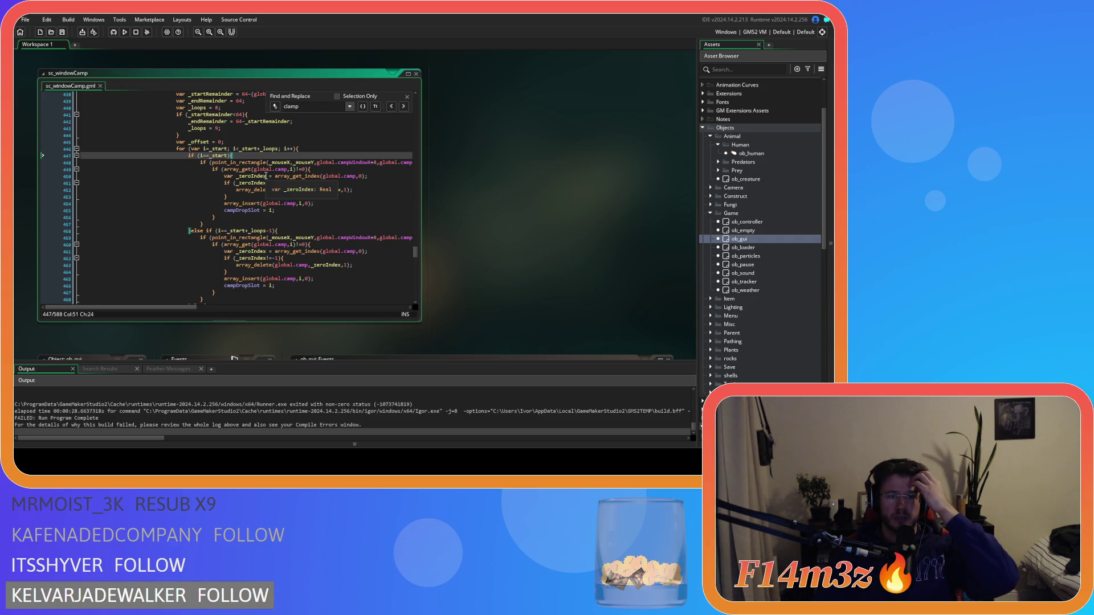
{"action": "left_click_drag", "start_coordinate": [322, 176], "coordinate": [344, 176]}
{"action": "mouse_move", "coordinate": [292, 204]}
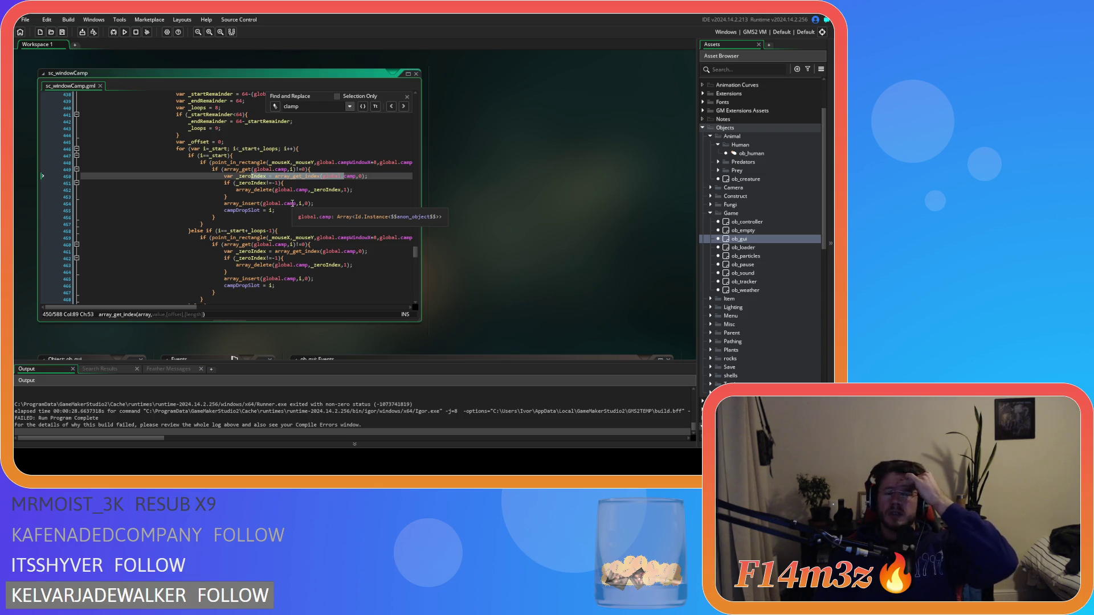
{"action": "left_click", "coordinate": [323, 149]}
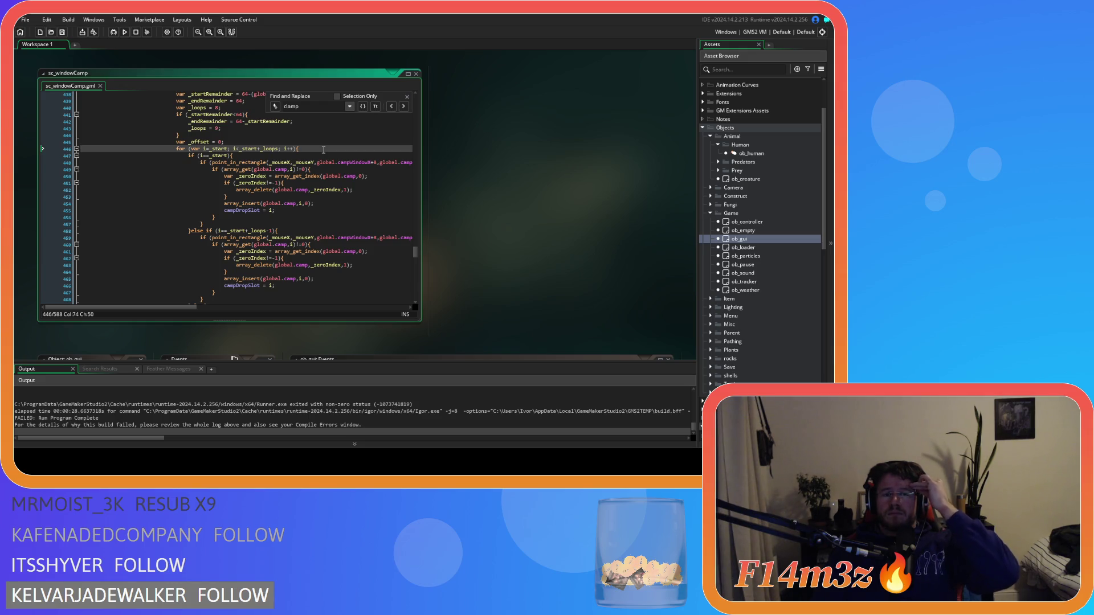
Insert if (i<array_length(global.camp)-1){ at the top of the camp loop body
{"action": "key", "text": "Return"}
{"action": "type", "text": "if (!"}
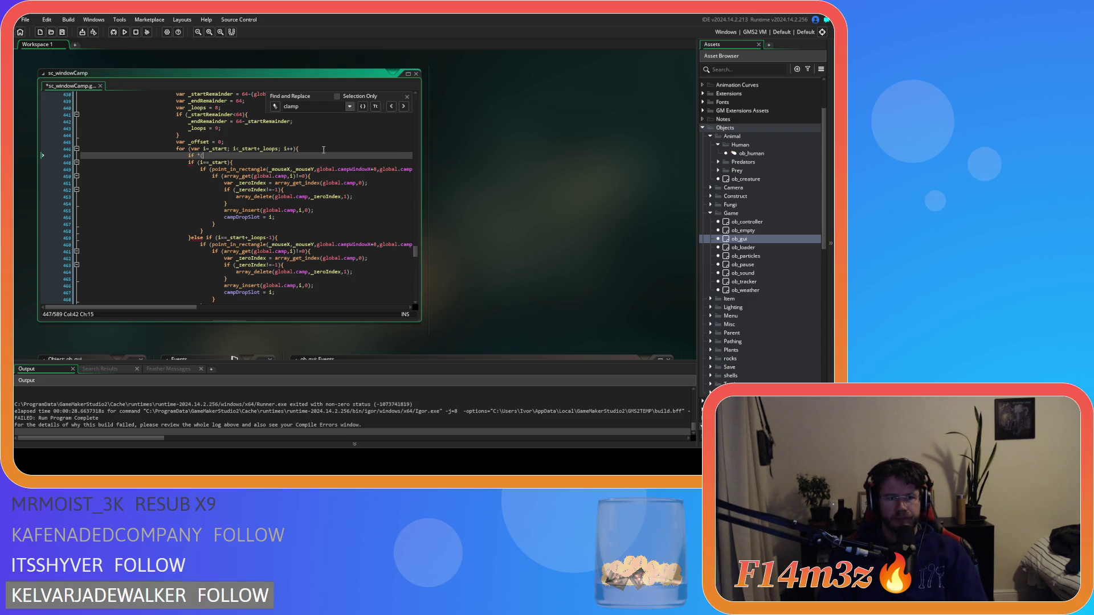
{"action": "key", "text": "Escape"}
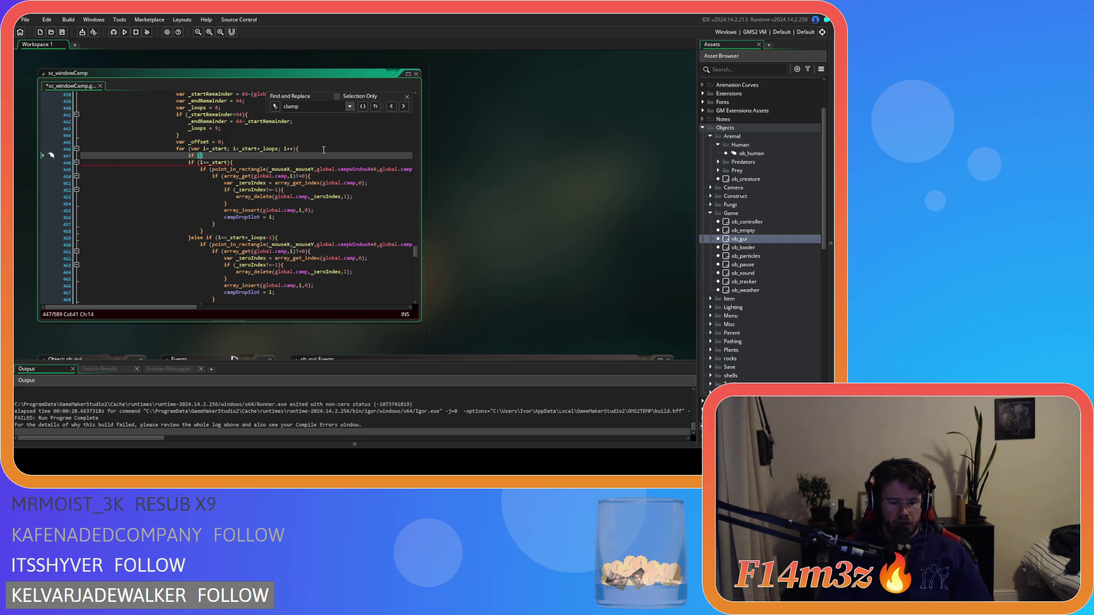
{"action": "type", "text": "i)"}
{"action": "key", "text": "ctrl+space"}
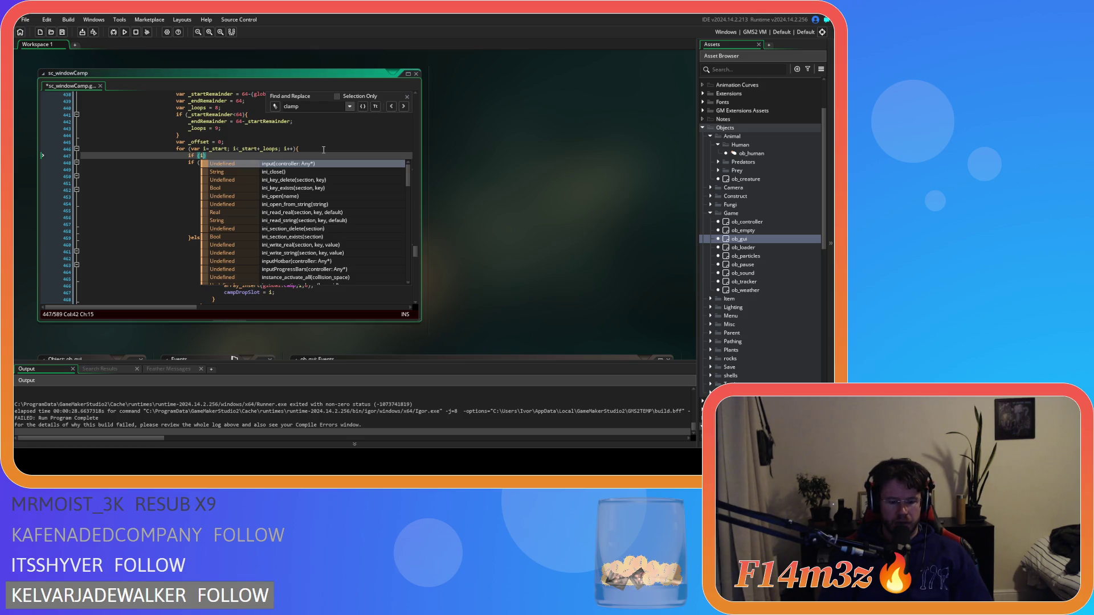
{"action": "type", "text": "<"}
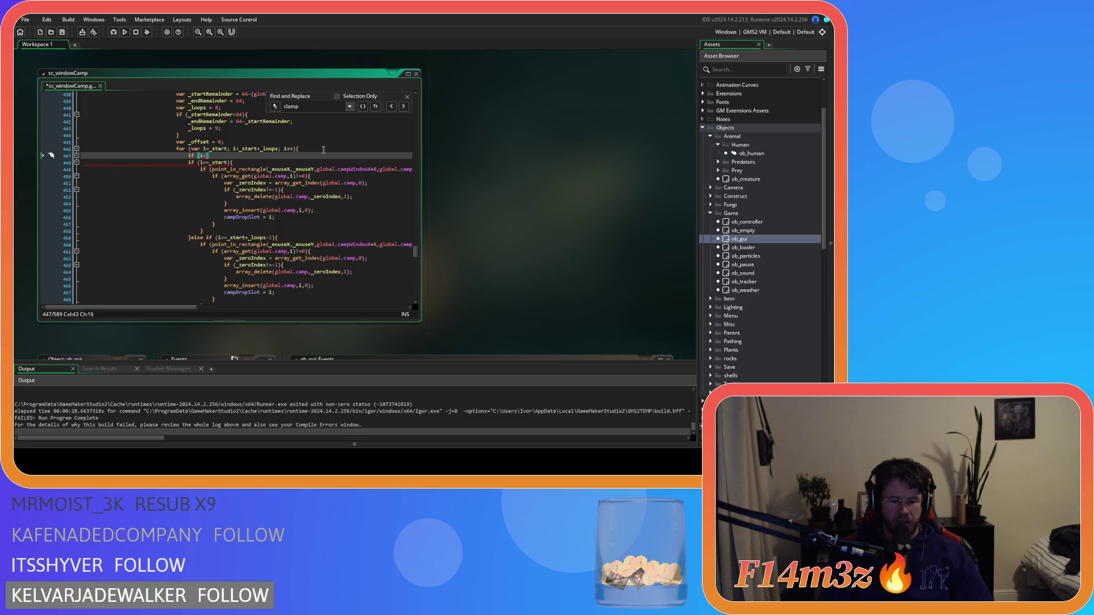
{"action": "type", "text": "array_l"}
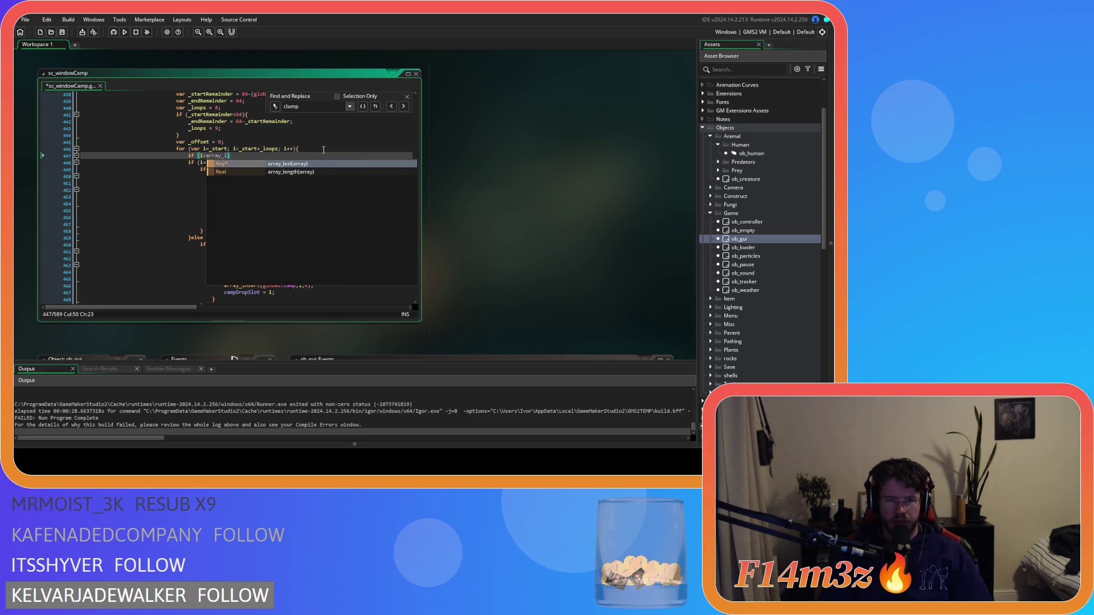
{"action": "key", "text": "Down"}
{"action": "key", "text": "Return"}
{"action": "type", "text": "global."}
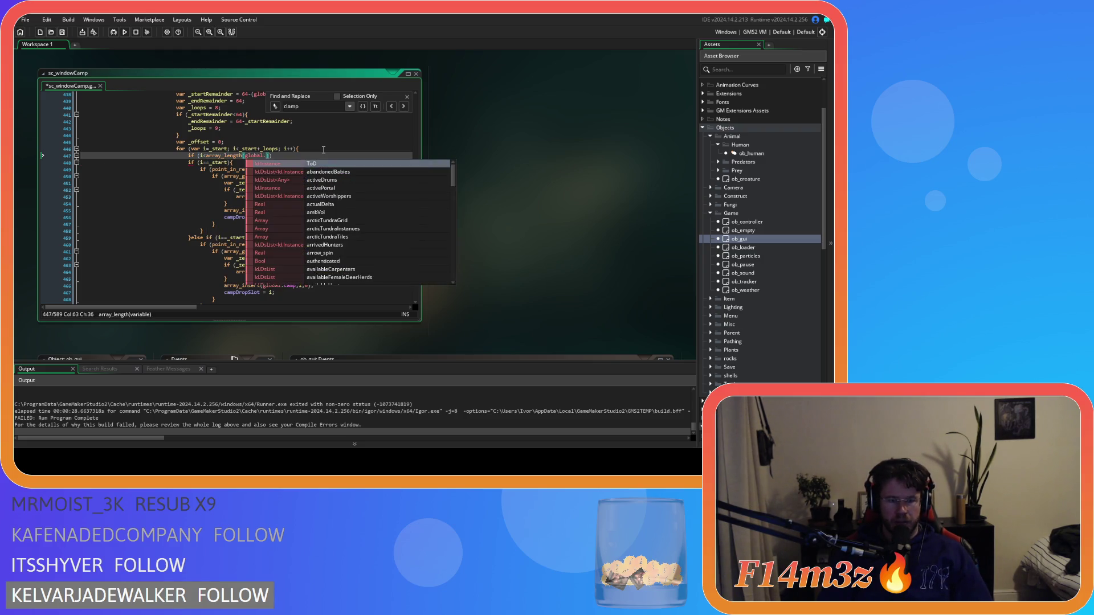
{"action": "type", "text": "camp"}
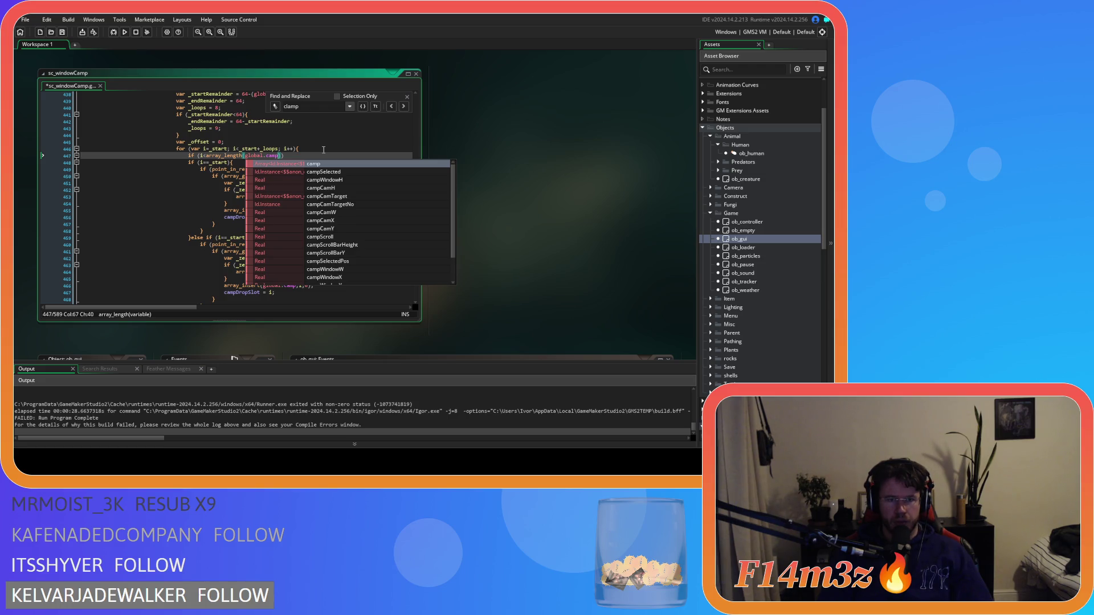
{"action": "type", "text": ")-1){"}
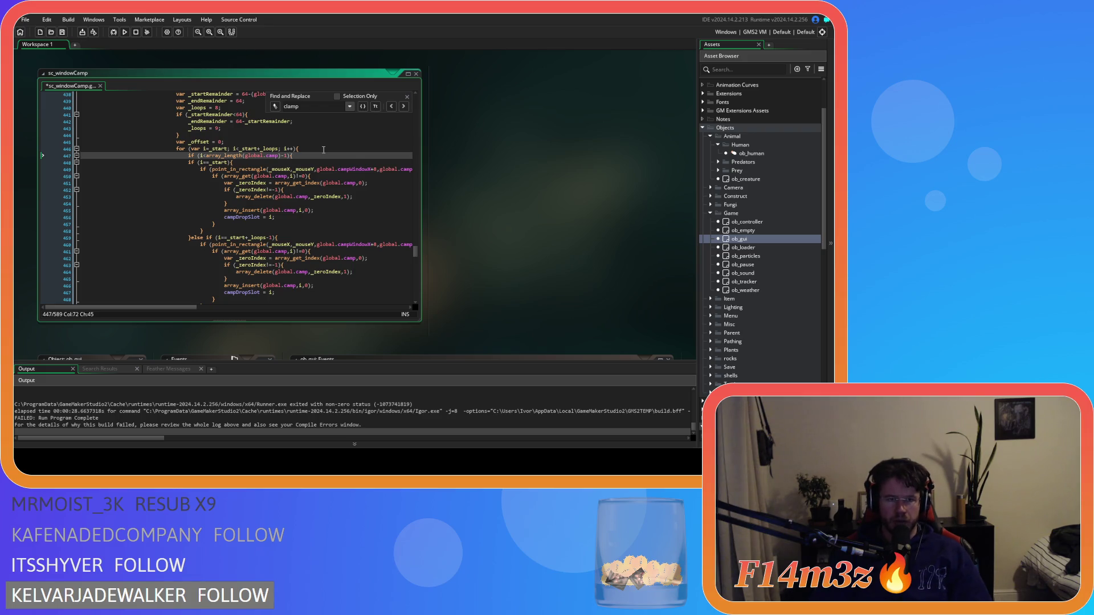
{"action": "scroll", "coordinate": [173, 179], "scroll_direction": "down", "scroll_amount": 7}
{"action": "scroll", "coordinate": [206, 235], "scroll_direction": "down", "scroll_amount": 2}
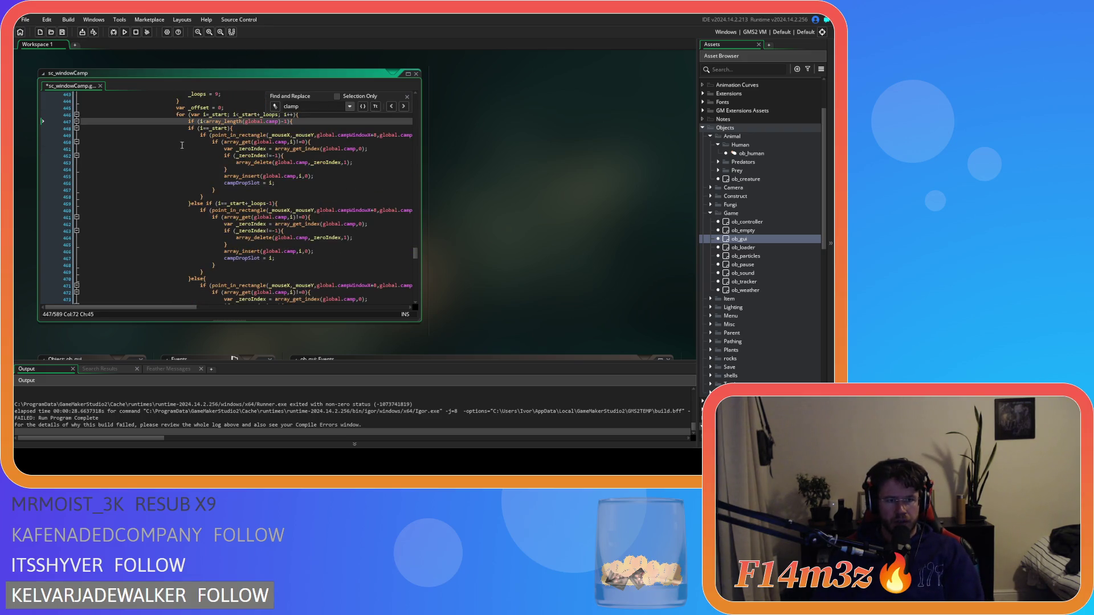
{"action": "scroll", "coordinate": [188, 124], "scroll_direction": "down", "scroll_amount": 4}
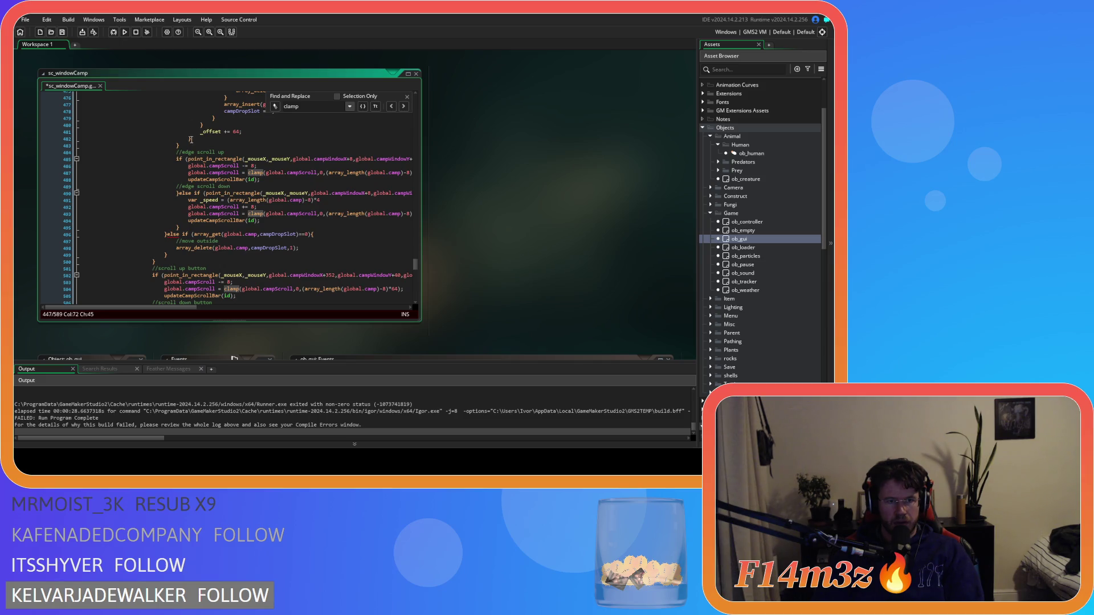
Add an empty else { } branch after the guard block's closing brace
{"action": "mouse_move", "coordinate": [191, 139]}
{"action": "left_mouse_down"}
{"action": "mouse_move", "coordinate": [188, 94]}
{"action": "mouse_move", "coordinate": [187, 164]}
{"action": "left_mouse_up"}
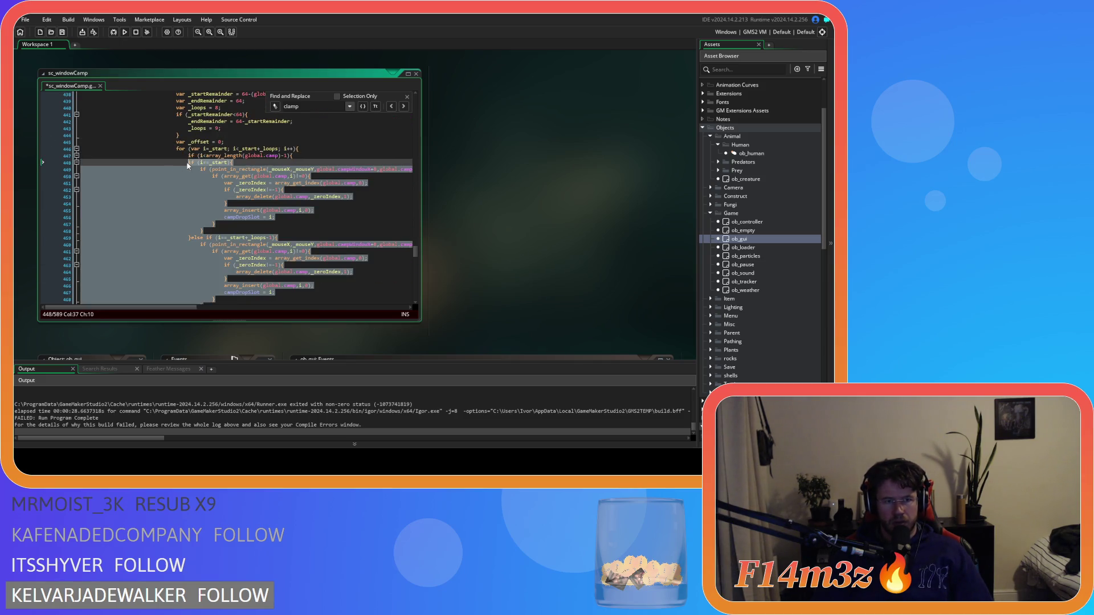
{"action": "scroll", "coordinate": [220, 186], "scroll_direction": "down", "scroll_amount": 8}
{"action": "left_click", "coordinate": [207, 225]}
{"action": "key", "text": "Return"}
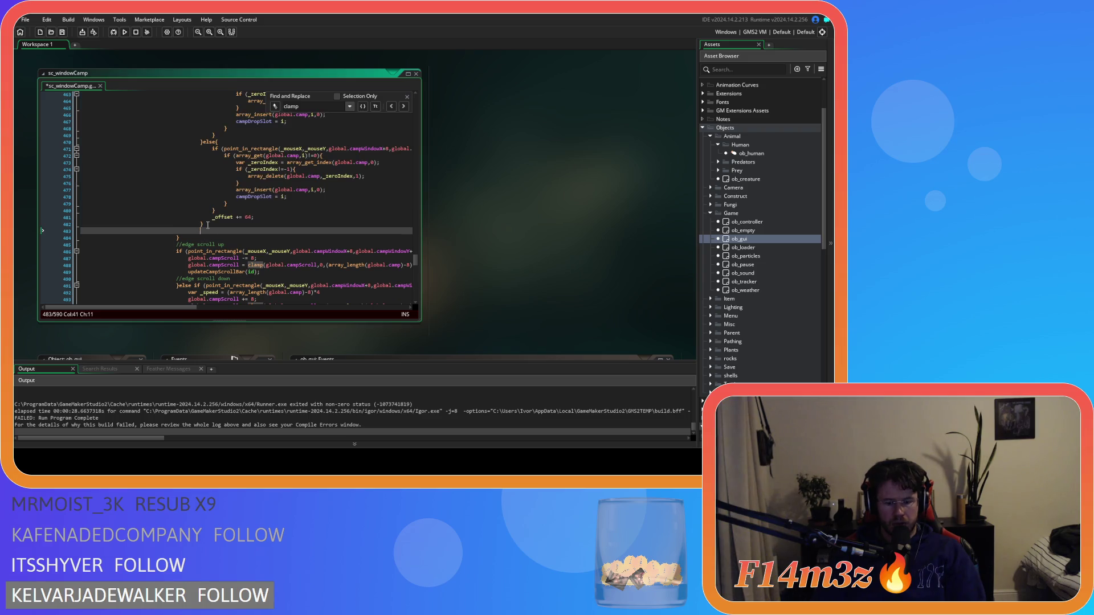
{"action": "type", "text": "}else"}
{"action": "key", "text": "Return"}
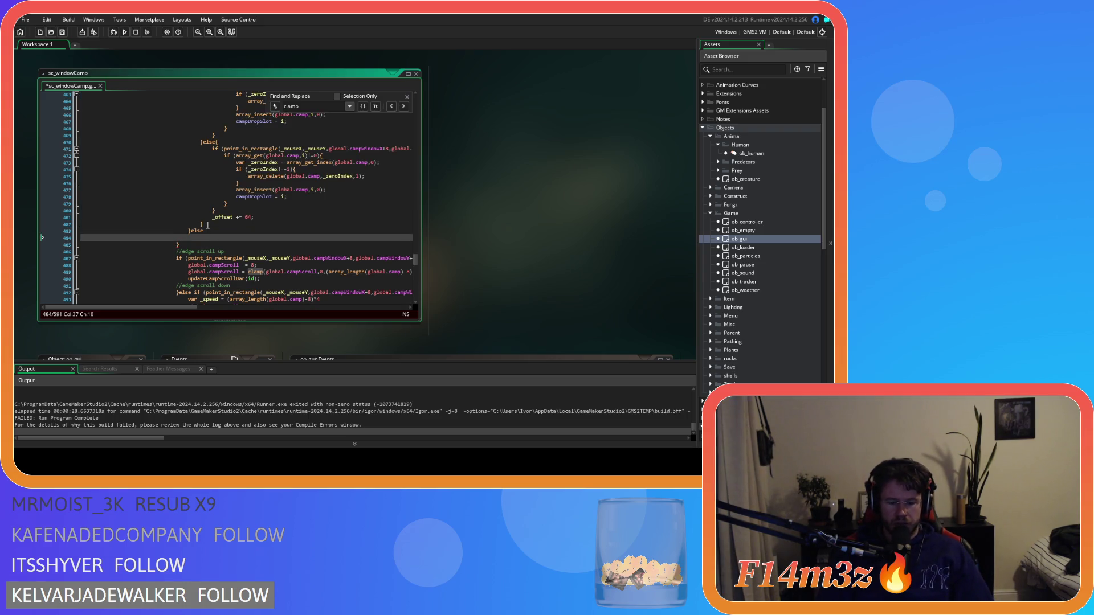
{"action": "key", "text": "BackSpace"}
{"action": "key", "text": "BackSpace"}
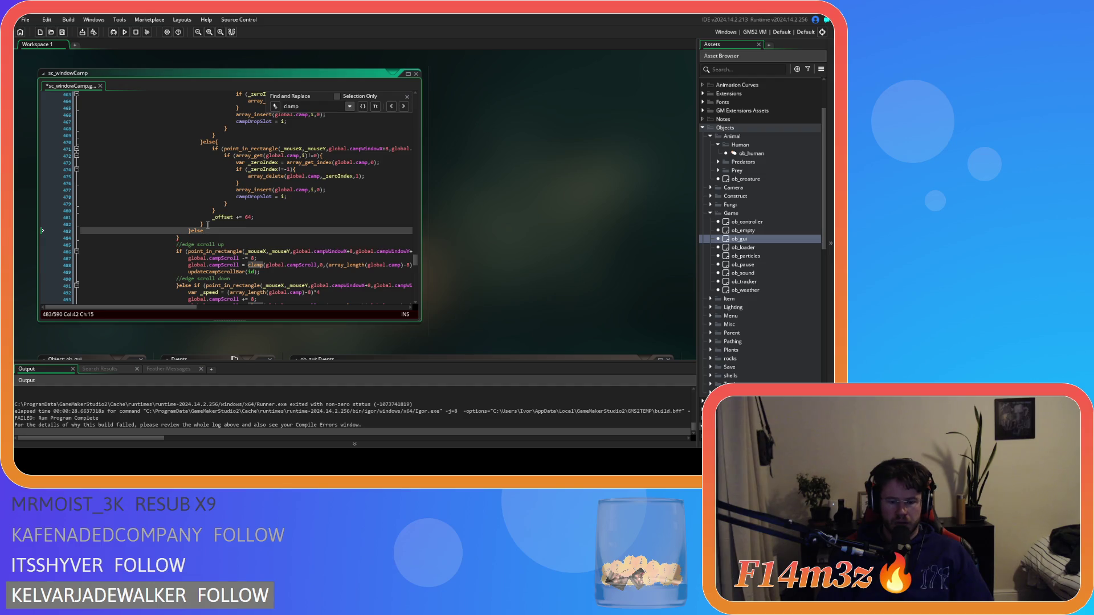
{"action": "type", "text": "{"}
{"action": "key", "text": "Return"}
{"action": "key", "text": "Return"}
{"action": "type", "text": "}"}
{"action": "key", "text": "Return"}
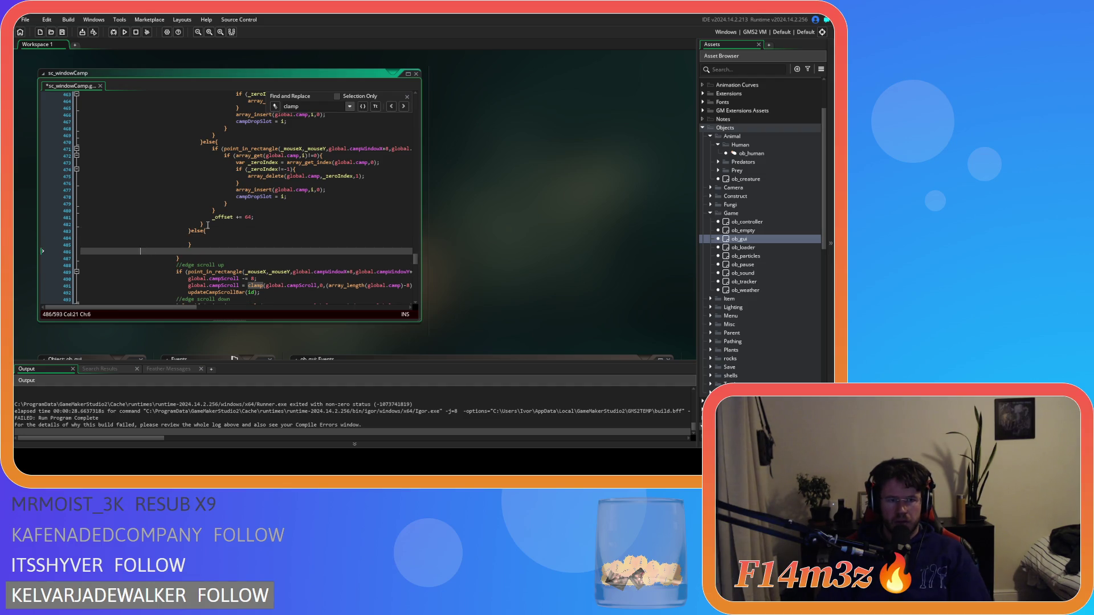
{"action": "key", "text": "BackSpace"}
{"action": "key", "text": "BackSpace"}
Put array_push(global.camp,0); inside the else branch and save
{"action": "left_click", "coordinate": [229, 237]}
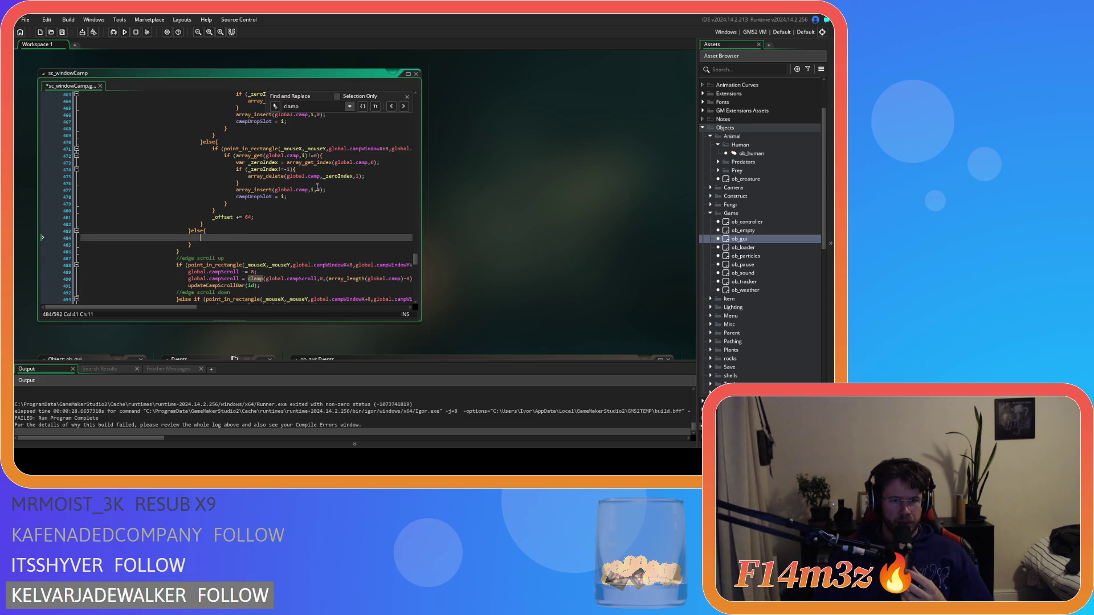
{"action": "left_click_drag", "start_coordinate": [332, 193], "coordinate": [238, 193]}
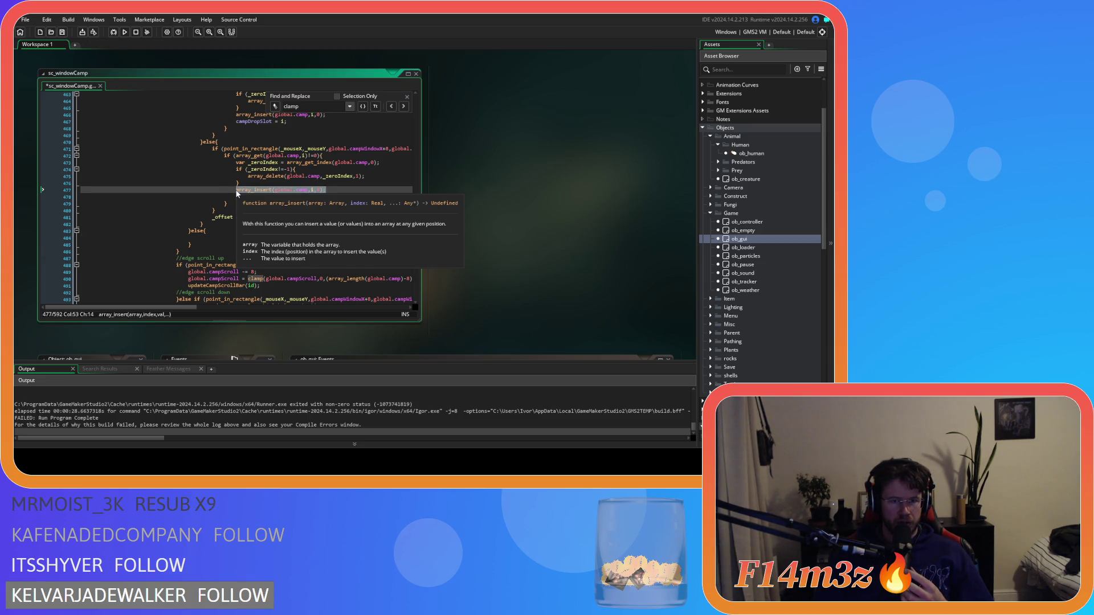
{"action": "left_click", "coordinate": [227, 237]}
{"action": "type", "text": "rray_push"}
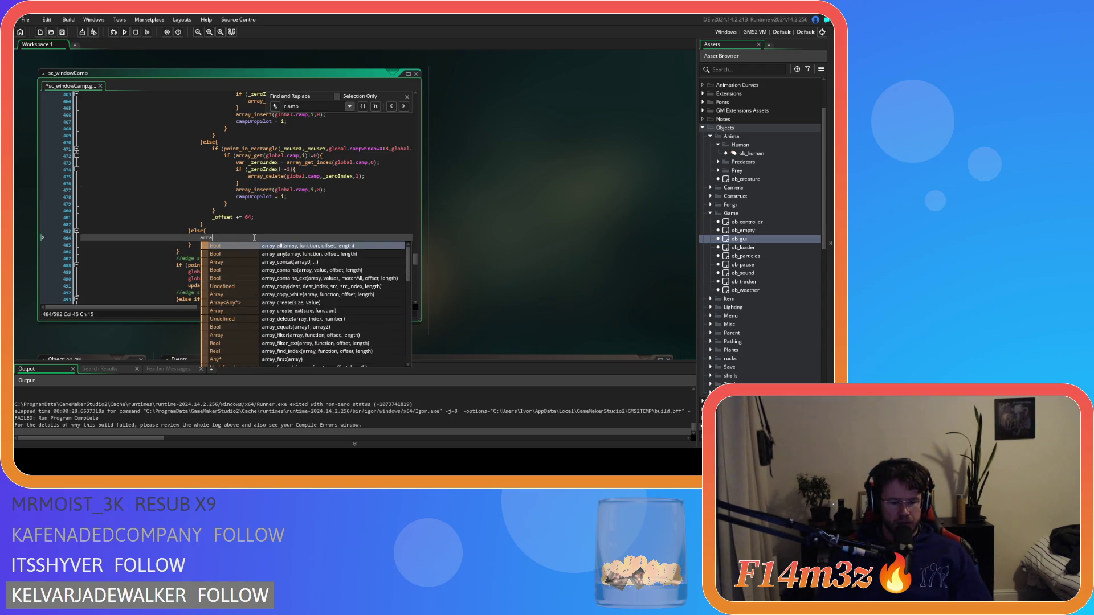
{"action": "type", "text": "(globa"}
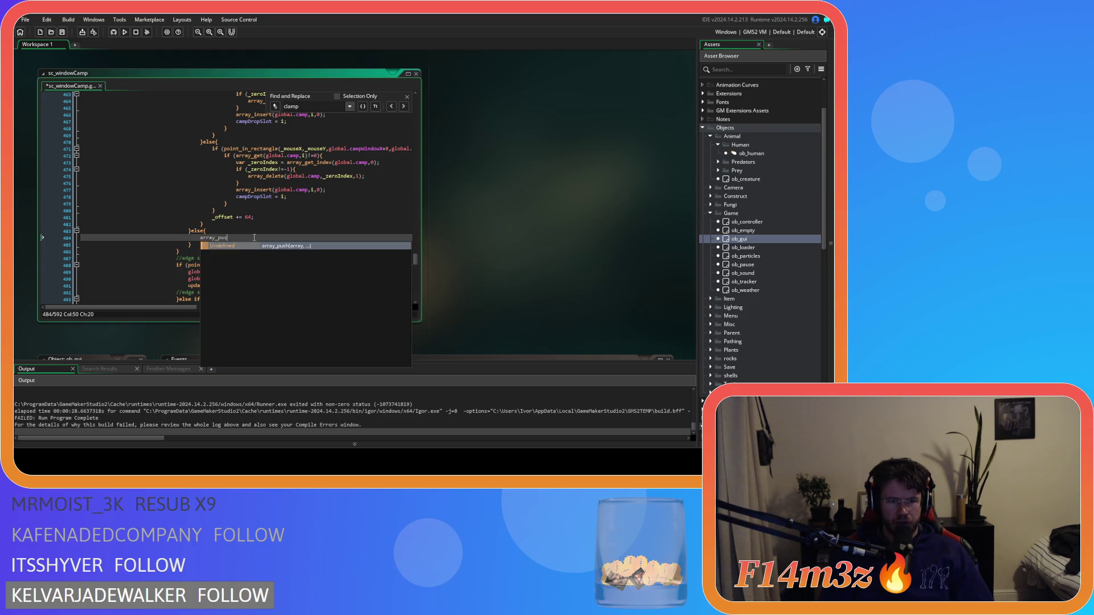
{"action": "type", "text": "l.camp,0"}
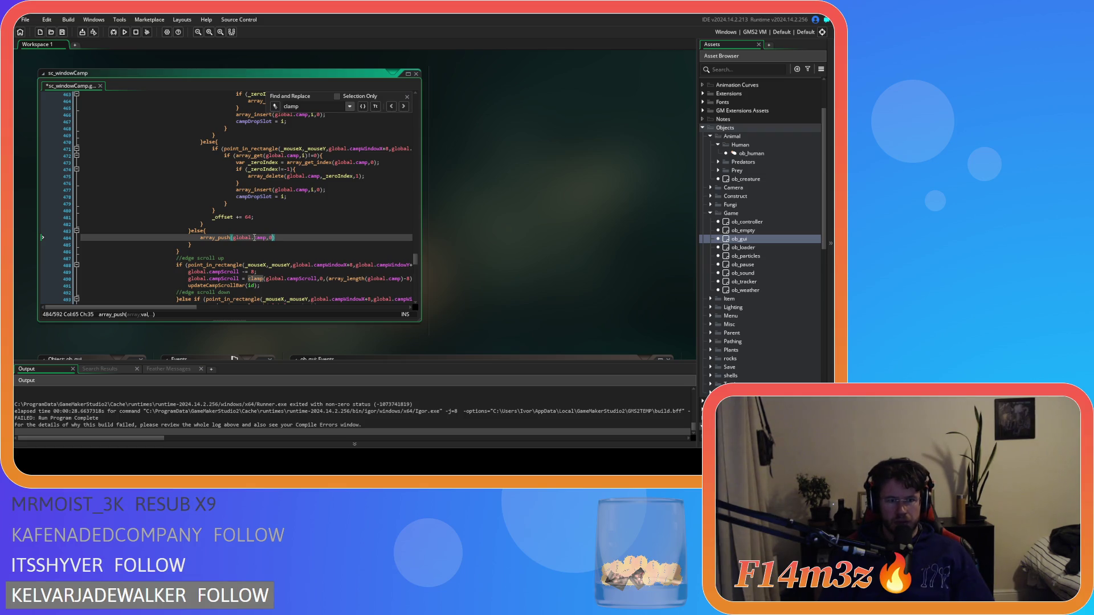
{"action": "type", "text": ");"}
{"action": "key", "text": "ctrl+s"}
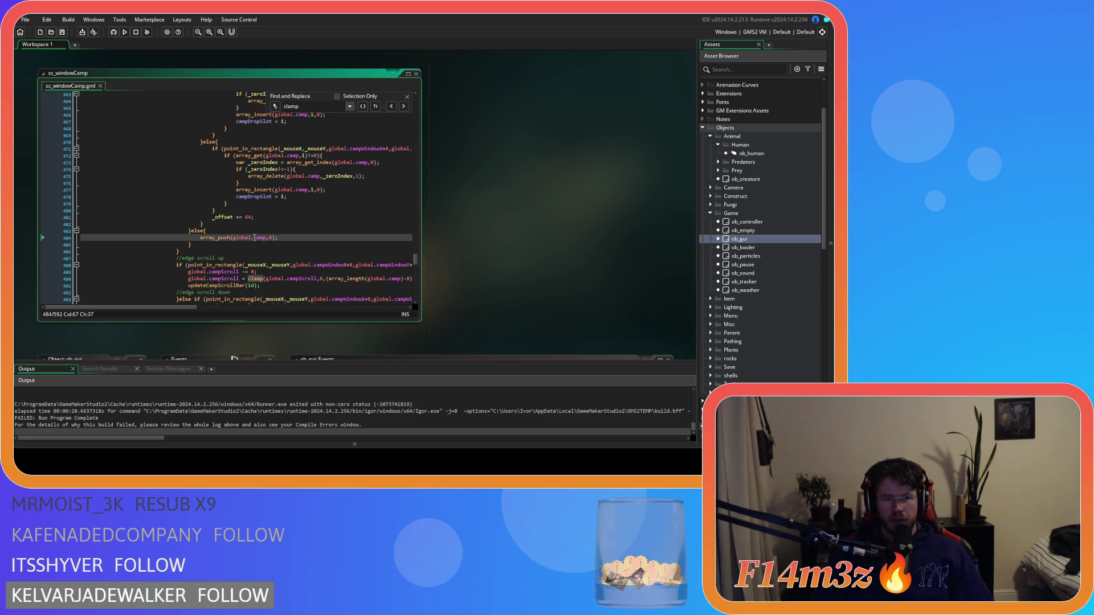
Copy campDropSlot = i; onto a new line after the array_push fallback
{"action": "left_click", "coordinate": [295, 194]}
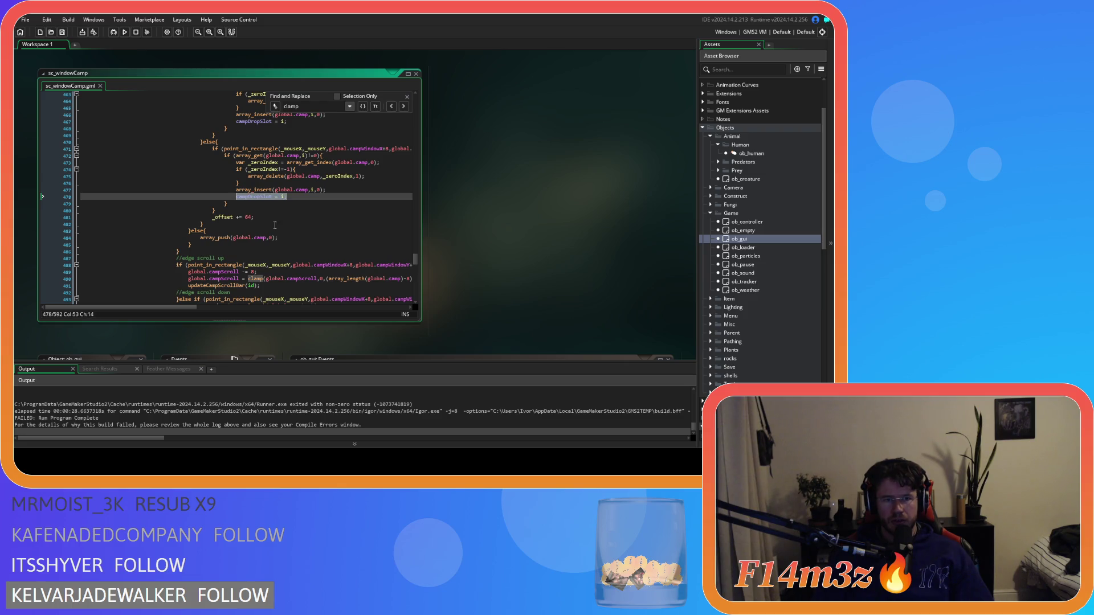
{"action": "left_click", "coordinate": [297, 237]}
{"action": "key", "text": "Return"}
{"action": "type", "text": "campDropSlot = i;"}
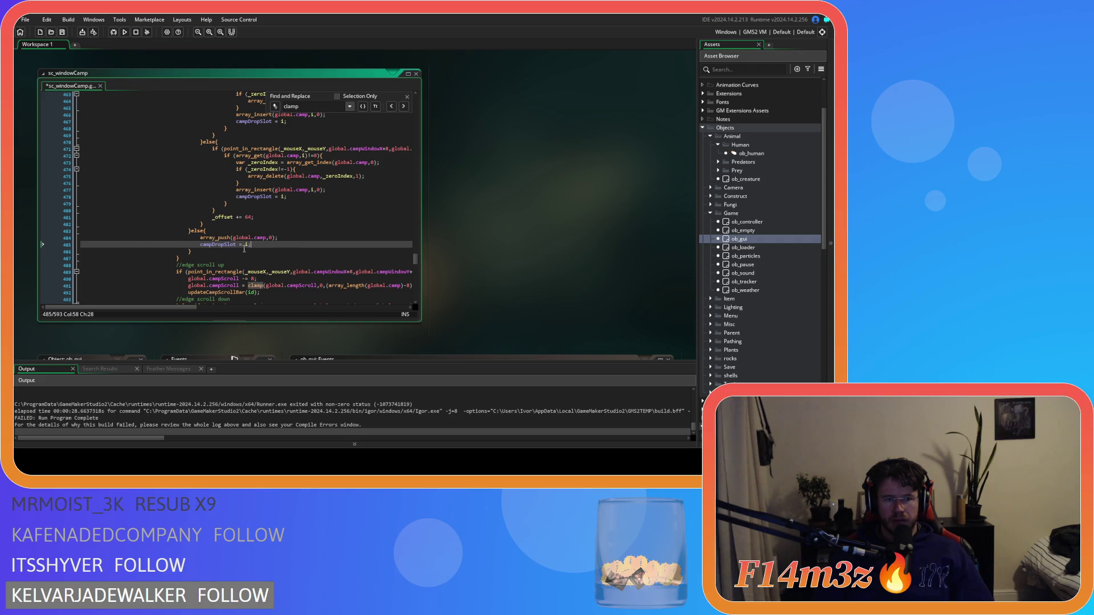
{"action": "key", "text": "shift+Left"}
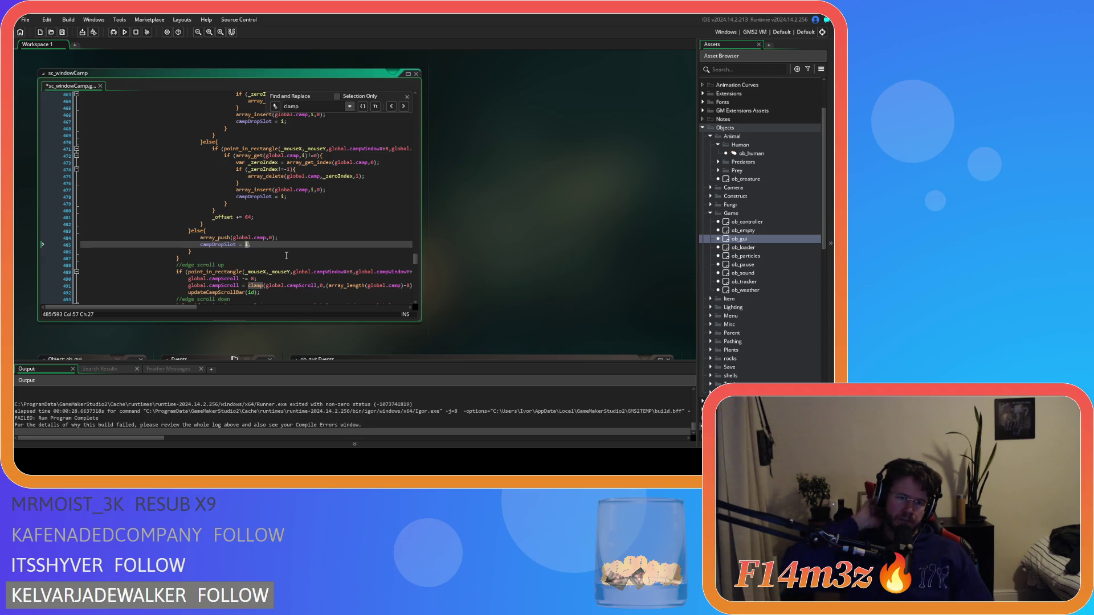
Replace the i in that assignment with array_length(global.camp)
{"action": "scroll", "coordinate": [287, 256], "scroll_direction": "up", "scroll_amount": 9}
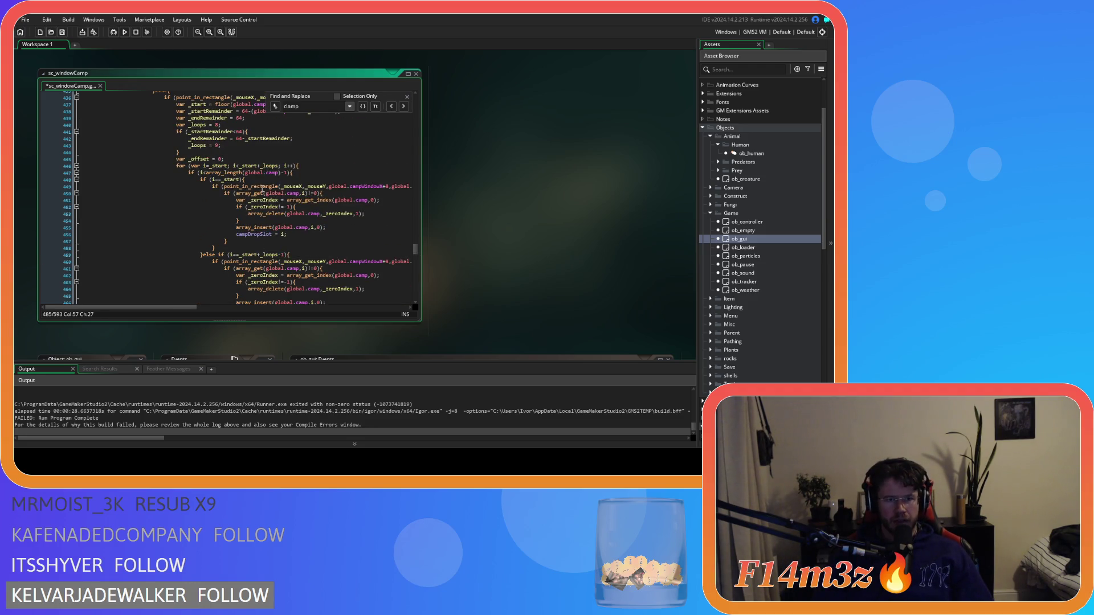
{"action": "scroll", "coordinate": [272, 177], "scroll_direction": "down", "scroll_amount": 9}
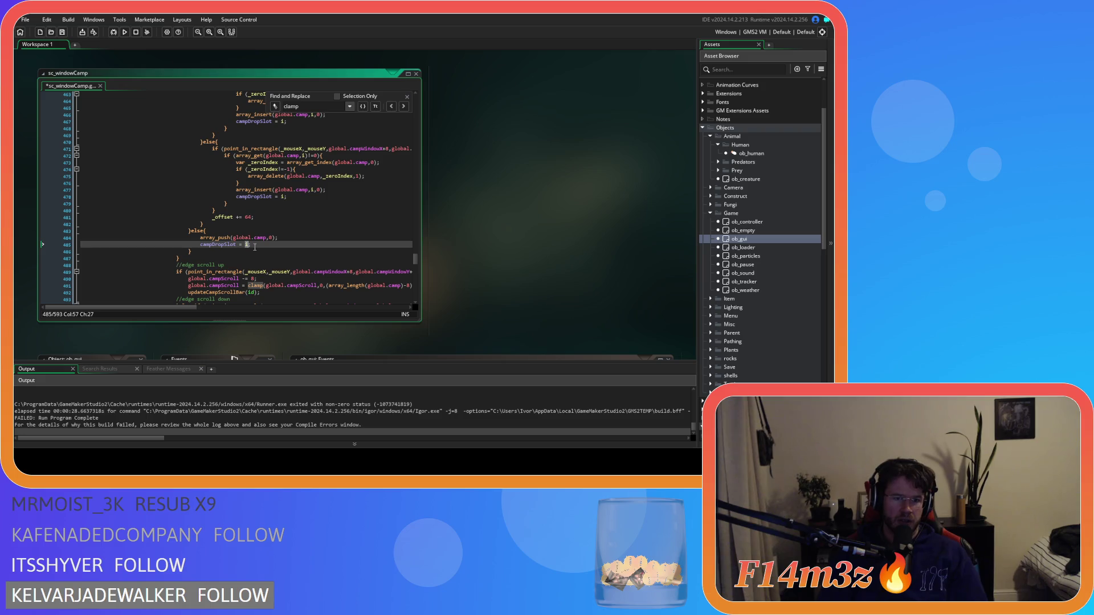
{"action": "type", "text": "array_l"}
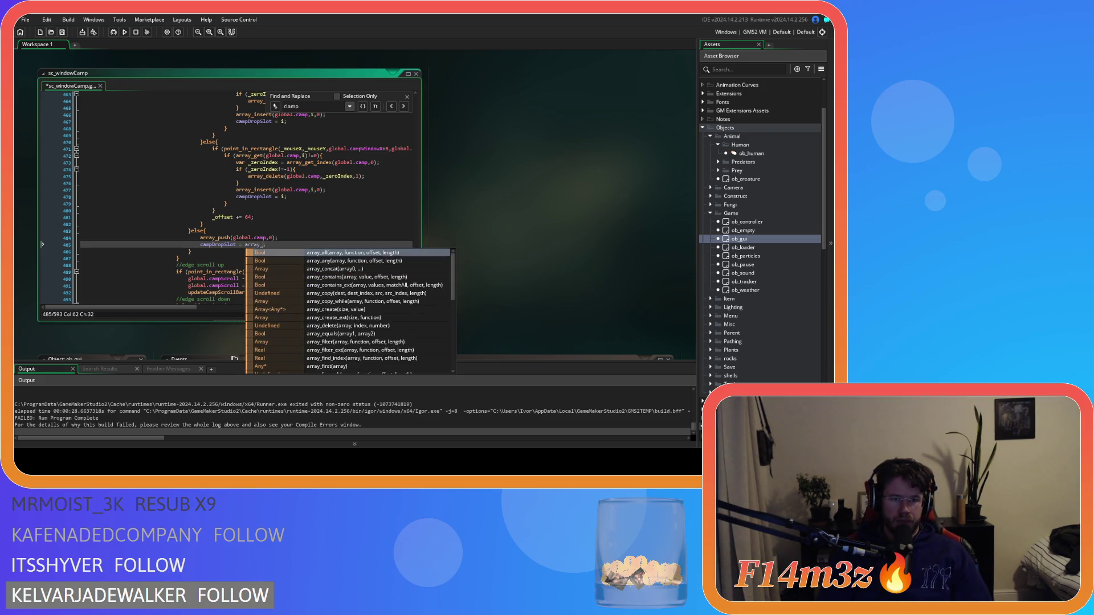
{"action": "type", "text": "e"}
{"action": "key", "text": "Return"}
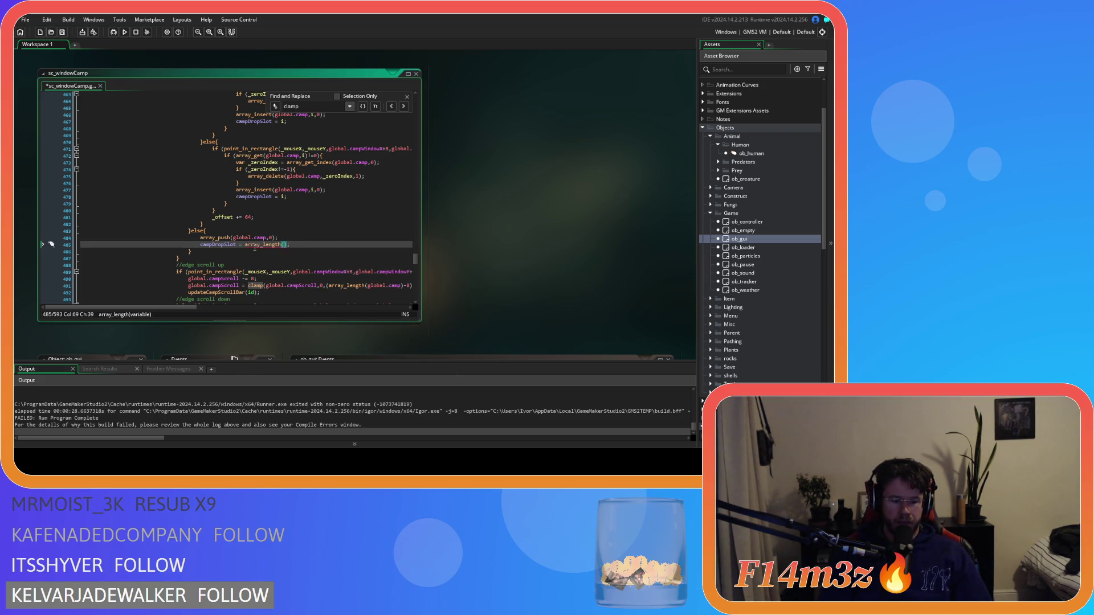
{"action": "type", "text": "global.camp"}
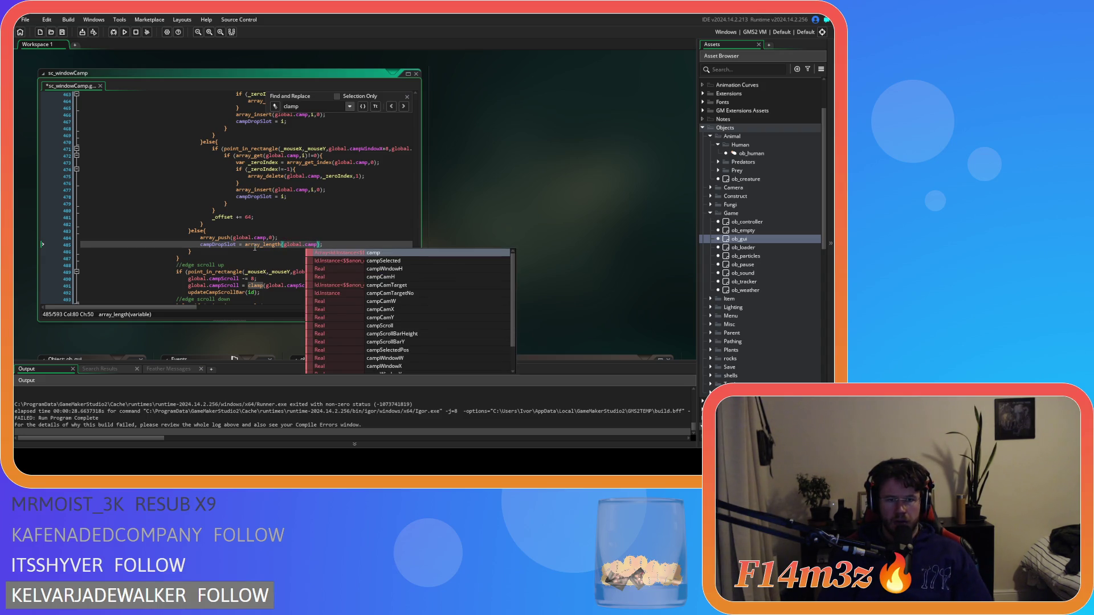
{"action": "key", "text": "Right"}
{"action": "scroll", "coordinate": [255, 247], "scroll_direction": "up", "scroll_amount": 10}
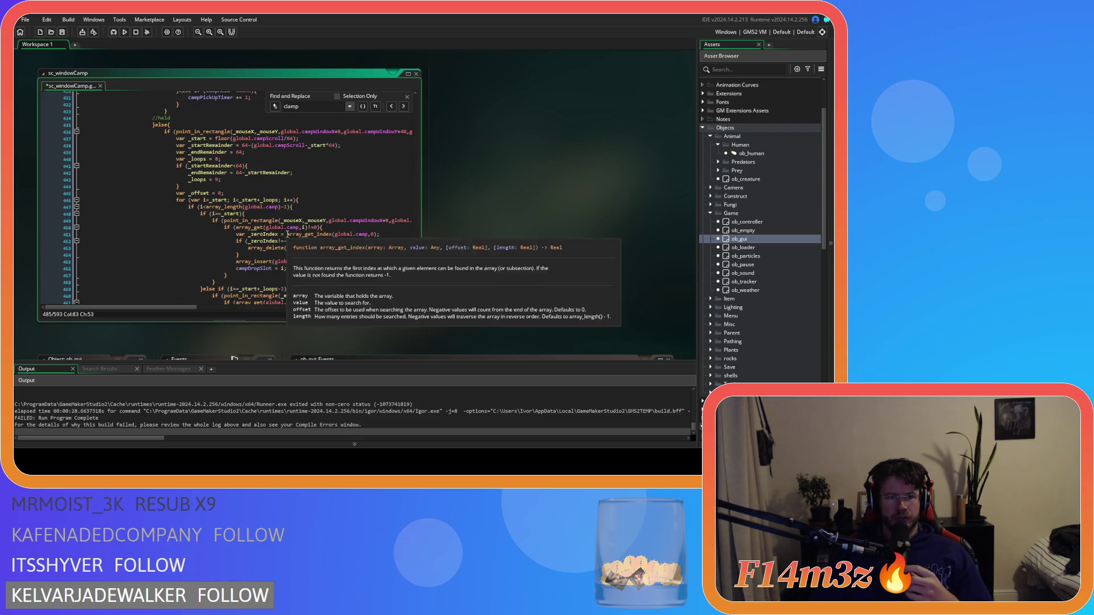
{"action": "left_click", "coordinate": [314, 200]}
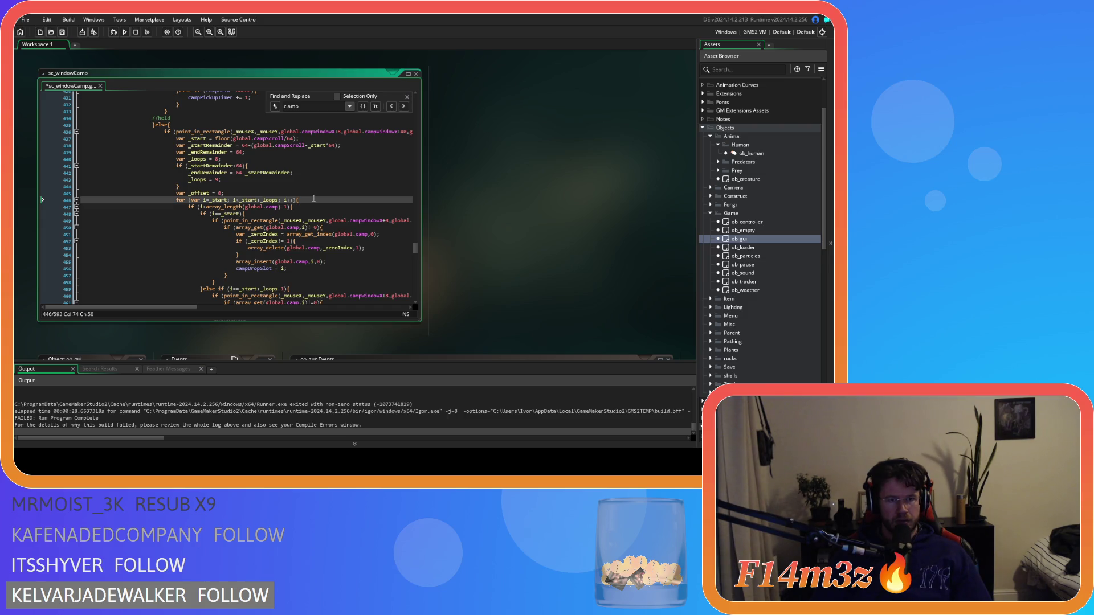
Declare var _len = array_length(global.camp); on a new line inside the loop
{"action": "scroll", "coordinate": [313, 198], "scroll_direction": "down", "scroll_amount": 2}
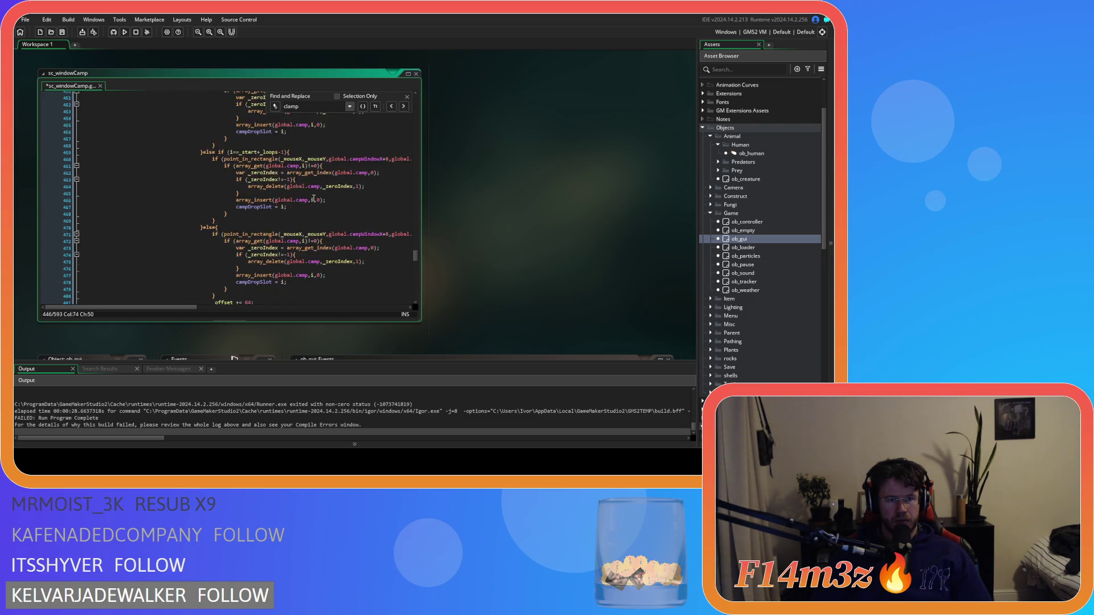
{"action": "key", "text": "Return"}
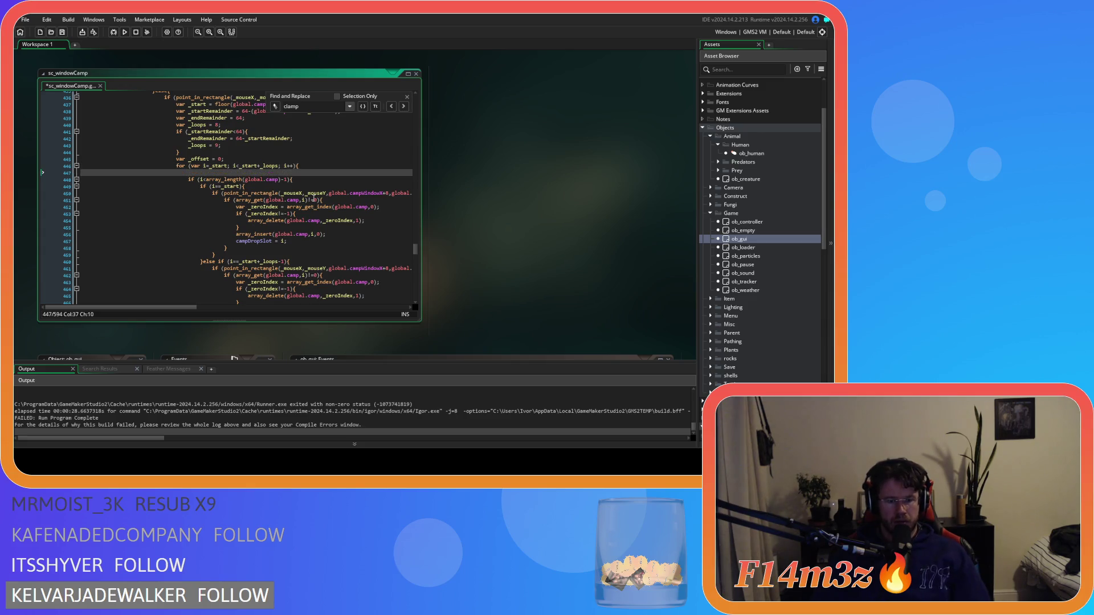
{"action": "type", "text": "var _le"}
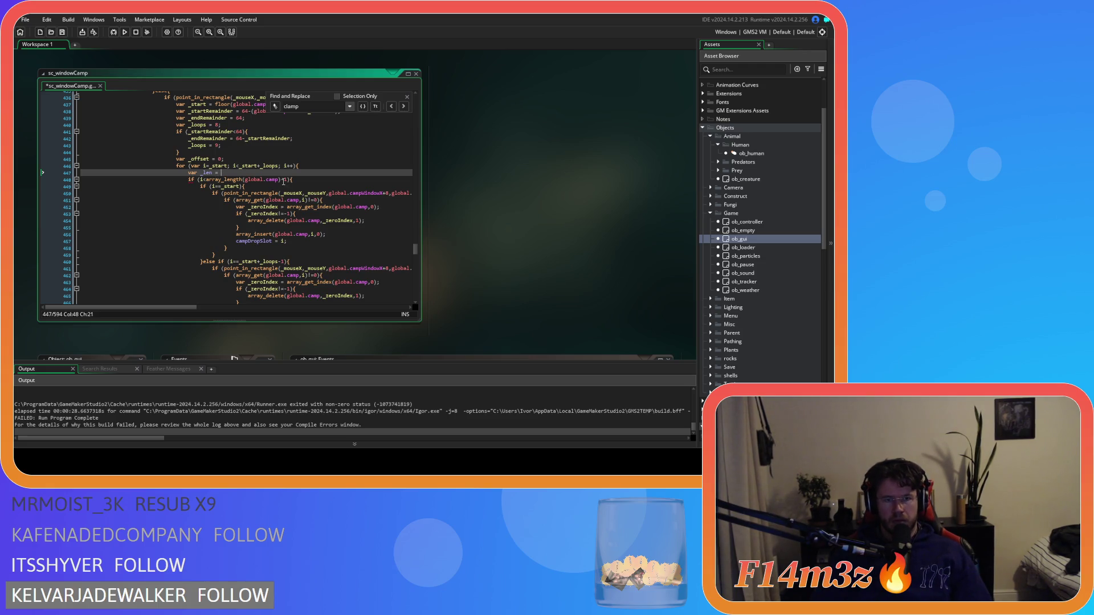
{"action": "type", "text": "n ="}
{"action": "left_click", "coordinate": [280, 180]}
{"action": "mouse_move", "coordinate": [280, 180]}
{"action": "left_mouse_down"}
{"action": "mouse_move", "coordinate": [207, 180]}
{"action": "mouse_move", "coordinate": [222, 173]}
{"action": "left_mouse_up"}
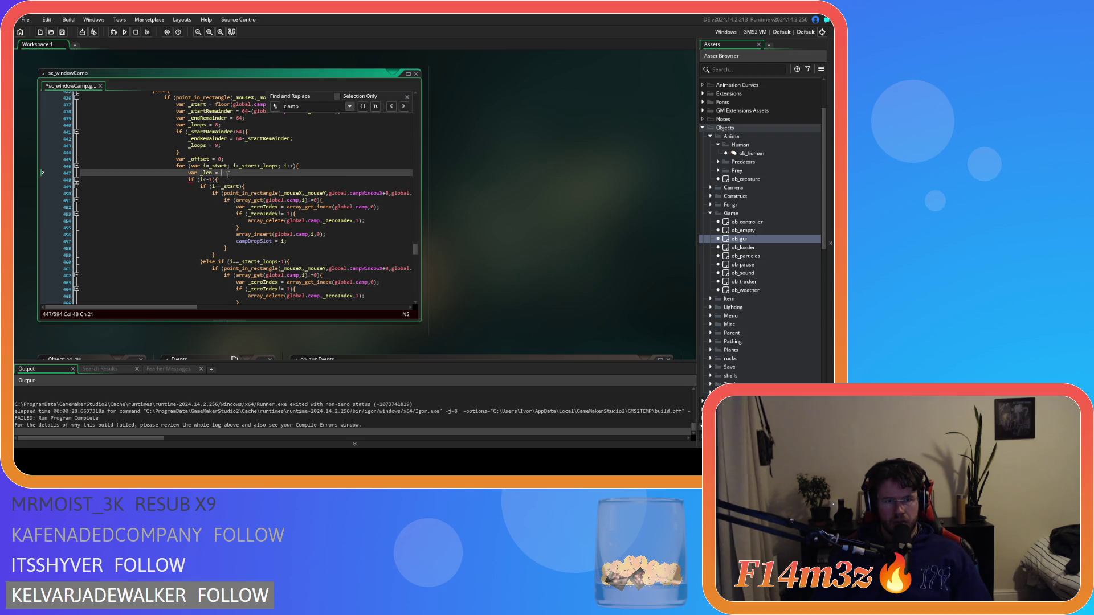
{"action": "type", "text": ";"}
Change the if condition to compare i against _len and save the script
{"action": "double_click", "coordinate": [206, 173]}
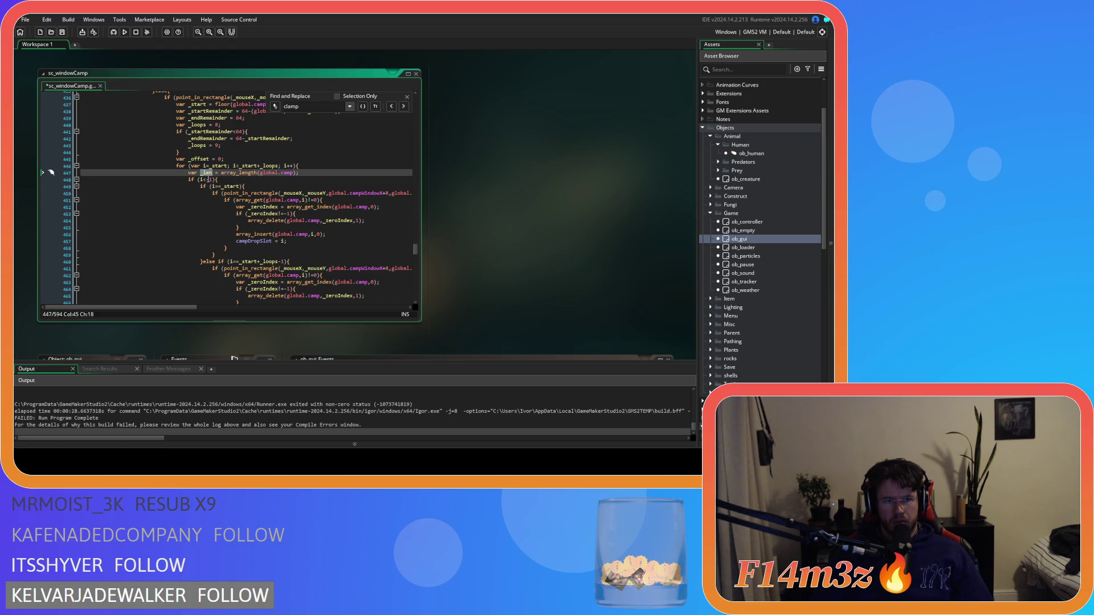
{"action": "left_click", "coordinate": [205, 174]}
{"action": "left_click", "coordinate": [205, 179]}
{"action": "type", "text": "<_len-"}
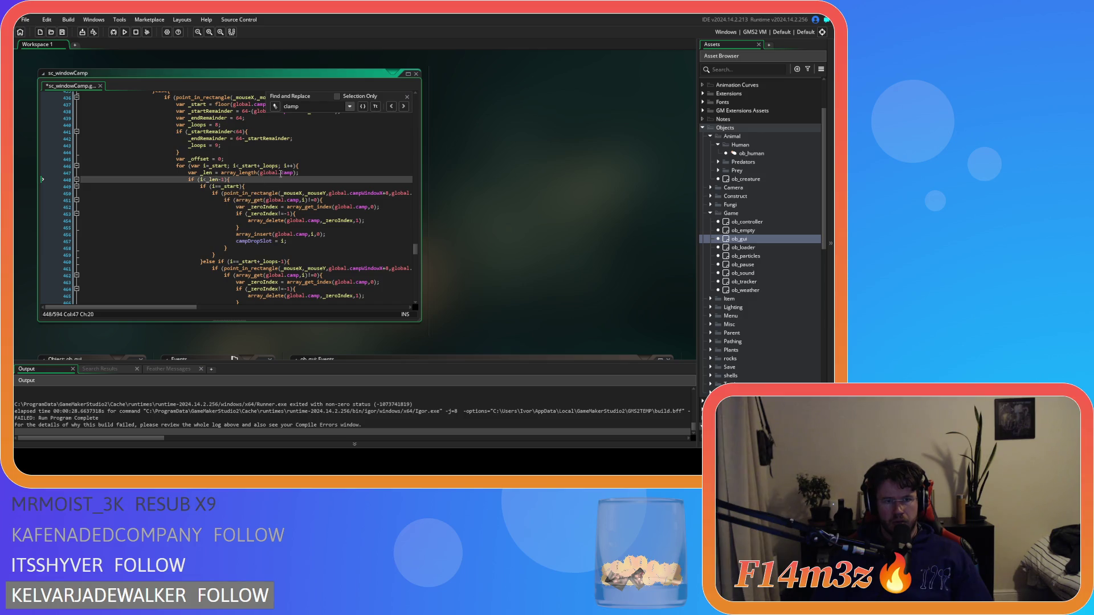
{"action": "left_click_drag", "start_coordinate": [296, 172], "coordinate": [221, 173]}
{"action": "left_click", "coordinate": [228, 173]}
{"action": "key", "text": "ctrl+s"}
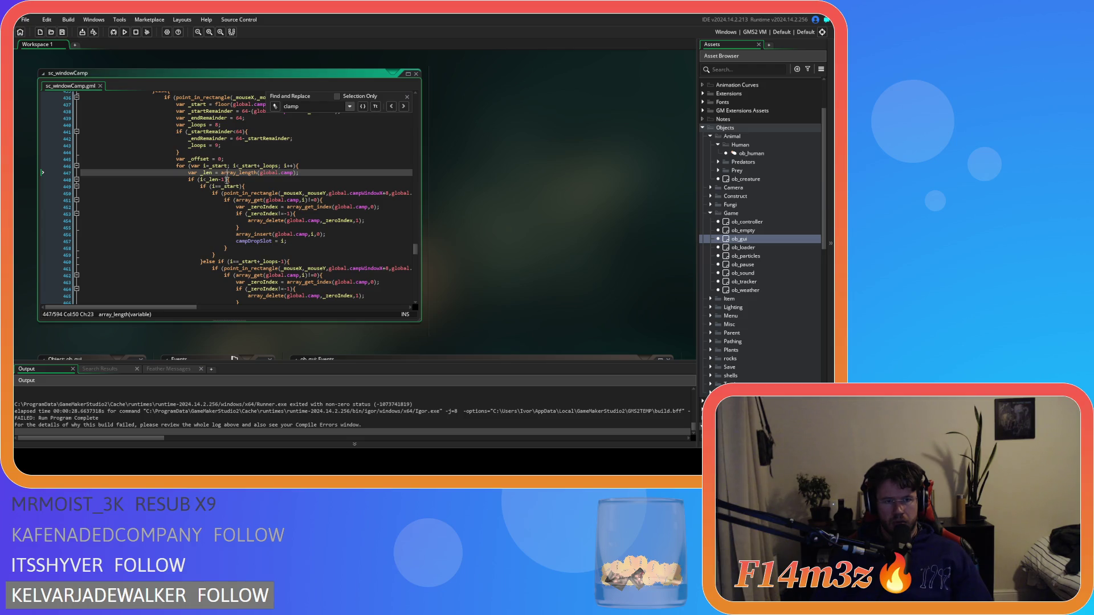
{"action": "mouse_move", "coordinate": [233, 175]}
{"action": "left_click_drag", "start_coordinate": [222, 173], "coordinate": [296, 180]}
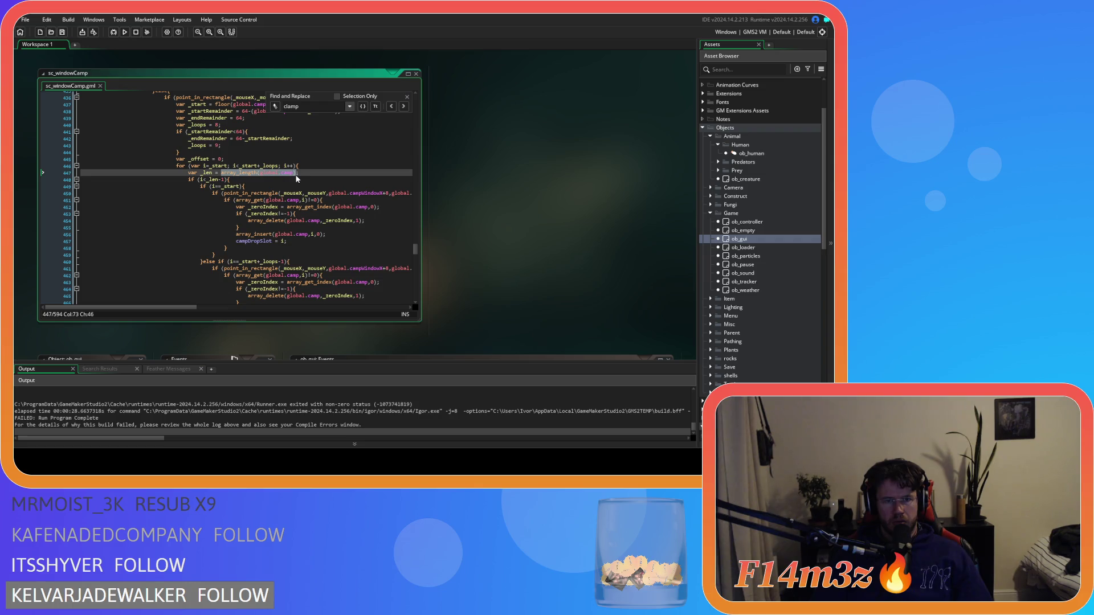
{"action": "left_click", "coordinate": [222, 178]}
{"action": "scroll", "coordinate": [317, 223], "scroll_direction": "down", "scroll_amount": 8}
{"action": "scroll", "coordinate": [317, 223], "scroll_direction": "down", "scroll_amount": 3}
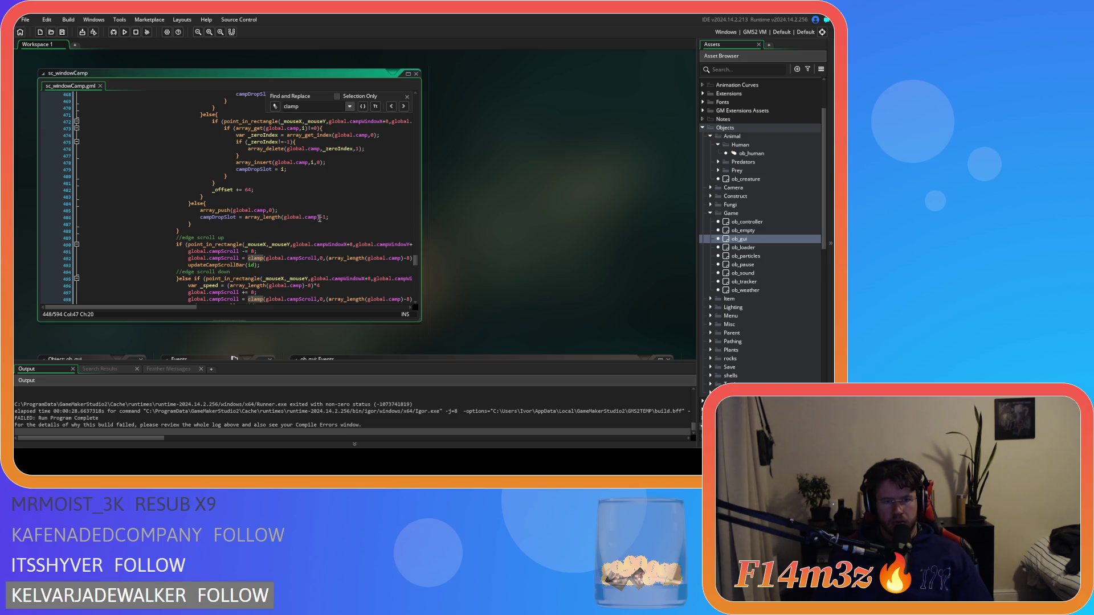
Replace the drop-slot line's array_length call with _len and save
{"action": "left_click", "coordinate": [320, 218]}
{"action": "key", "text": "BackSpace"}
{"action": "key", "text": "BackSpace"}
{"action": "key", "text": "BackSpace"}
{"action": "type", "text": "_len"}
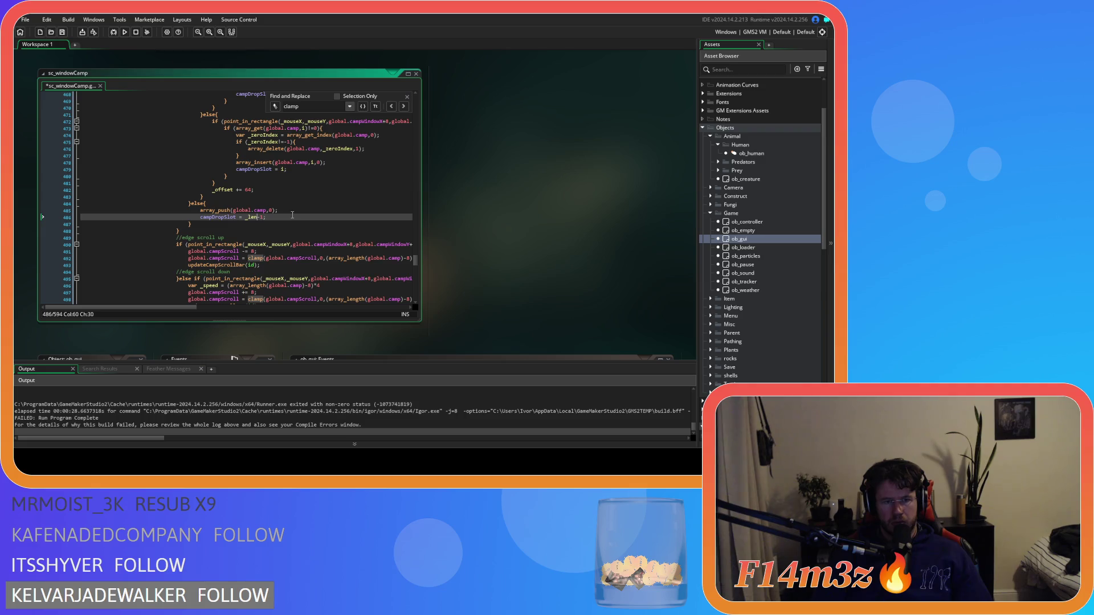
{"action": "left_click", "coordinate": [292, 215]}
{"action": "key", "text": "ctrl+s"}
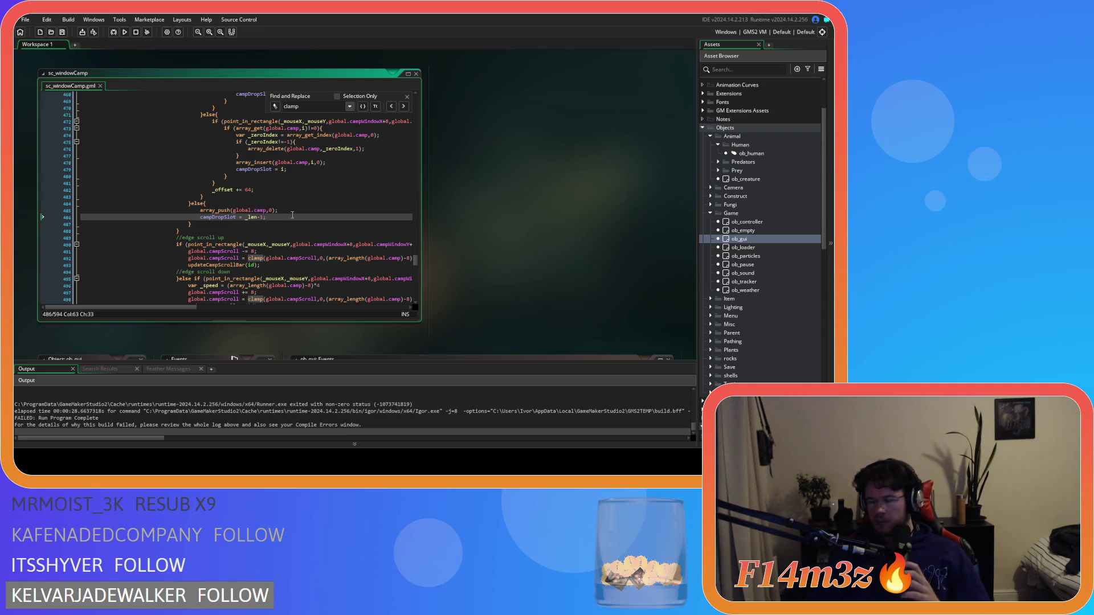
Undo all three _len edits, restoring array_length(global.camp), and save again
{"action": "scroll", "coordinate": [286, 216], "scroll_direction": "up", "scroll_amount": 2}
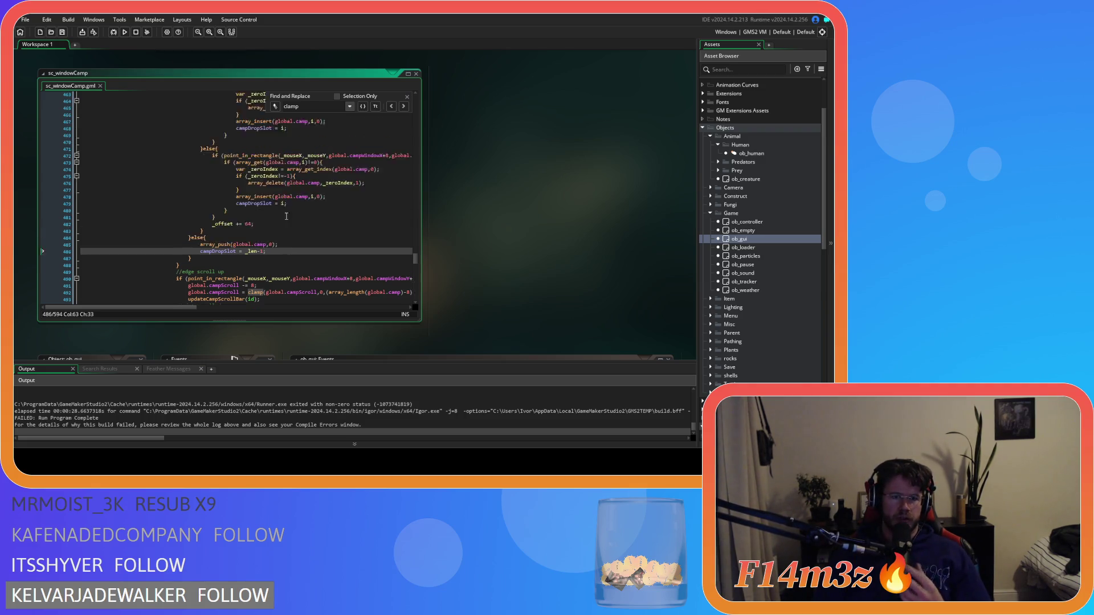
{"action": "key", "text": "ctrl+z"}
{"action": "key", "text": "ctrl+z"}
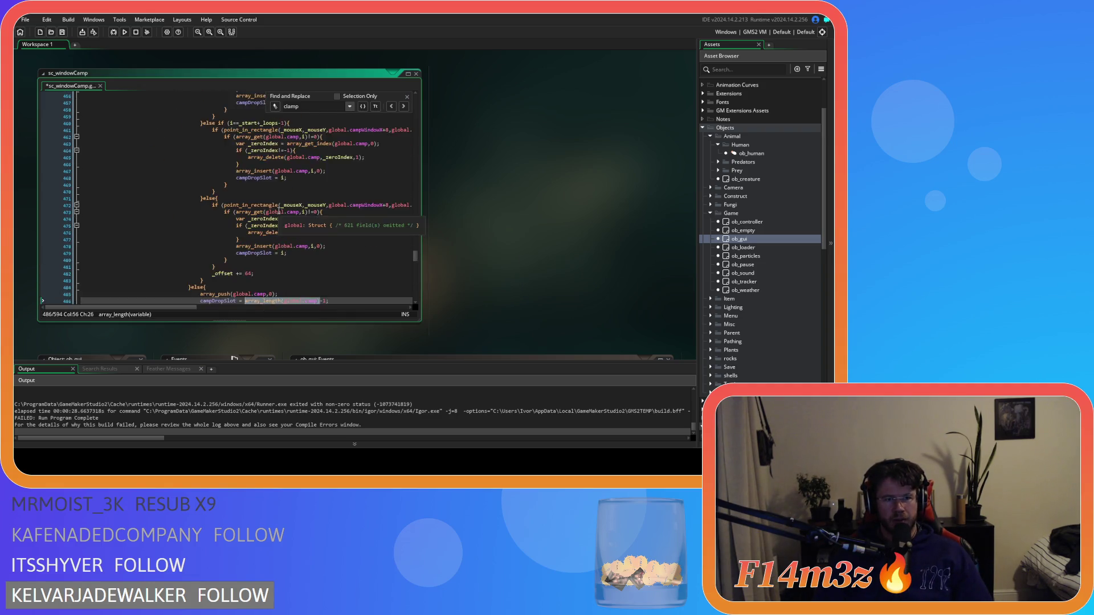
{"action": "key", "text": "ctrl+z"}
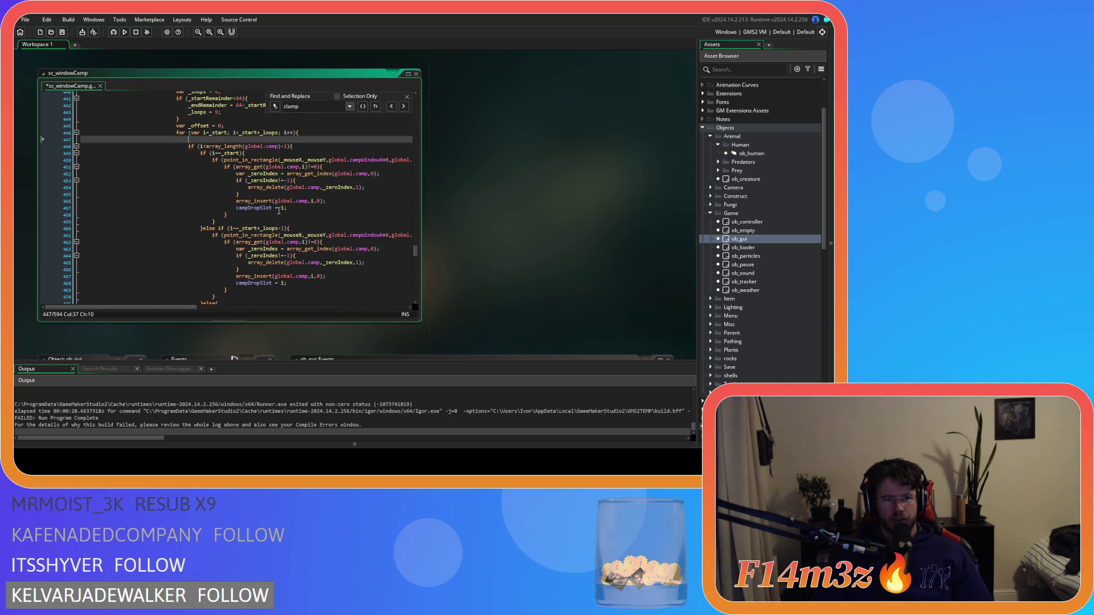
{"action": "key", "text": "ctrl+z"}
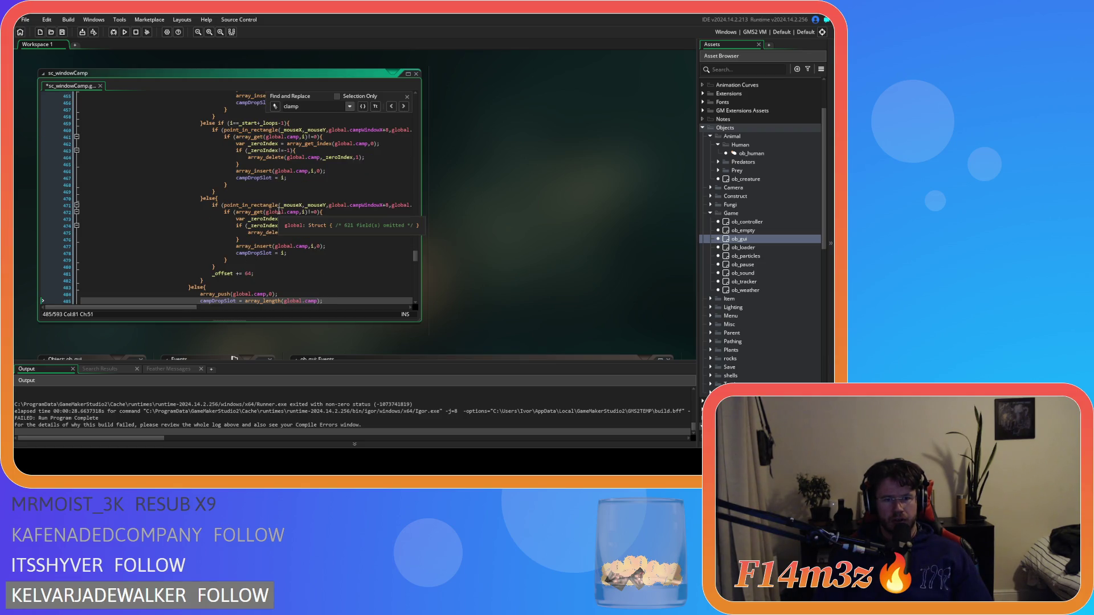
{"action": "key", "text": "ctrl+s"}
Review the array_delete, array_insert and drop-slot fallback lines in the drop branch
{"action": "scroll", "coordinate": [288, 219], "scroll_direction": "up", "scroll_amount": 10}
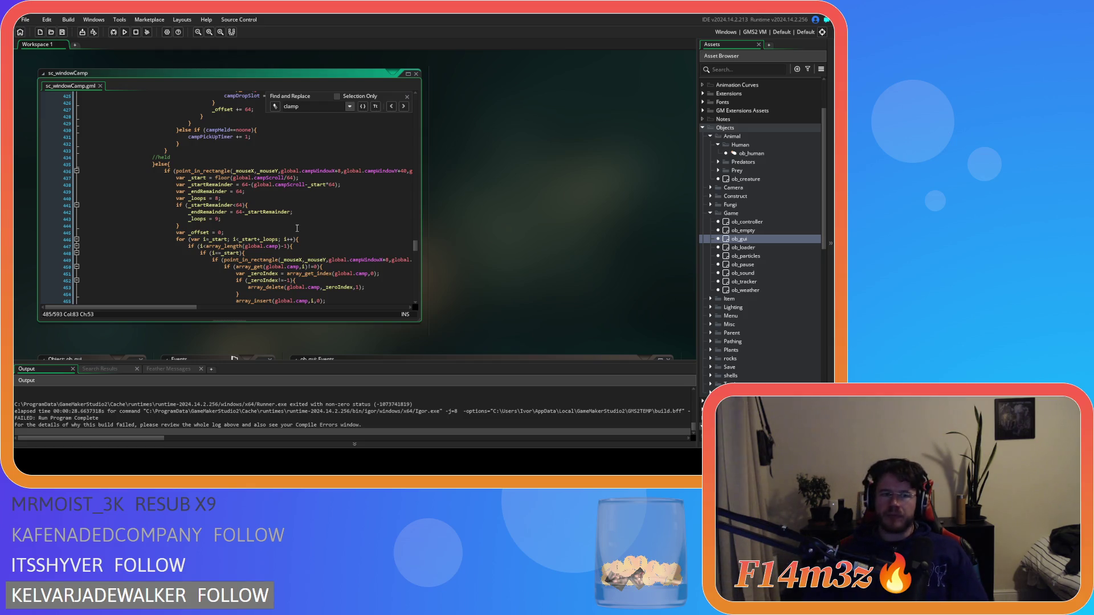
{"action": "scroll", "coordinate": [297, 227], "scroll_direction": "down", "scroll_amount": 10}
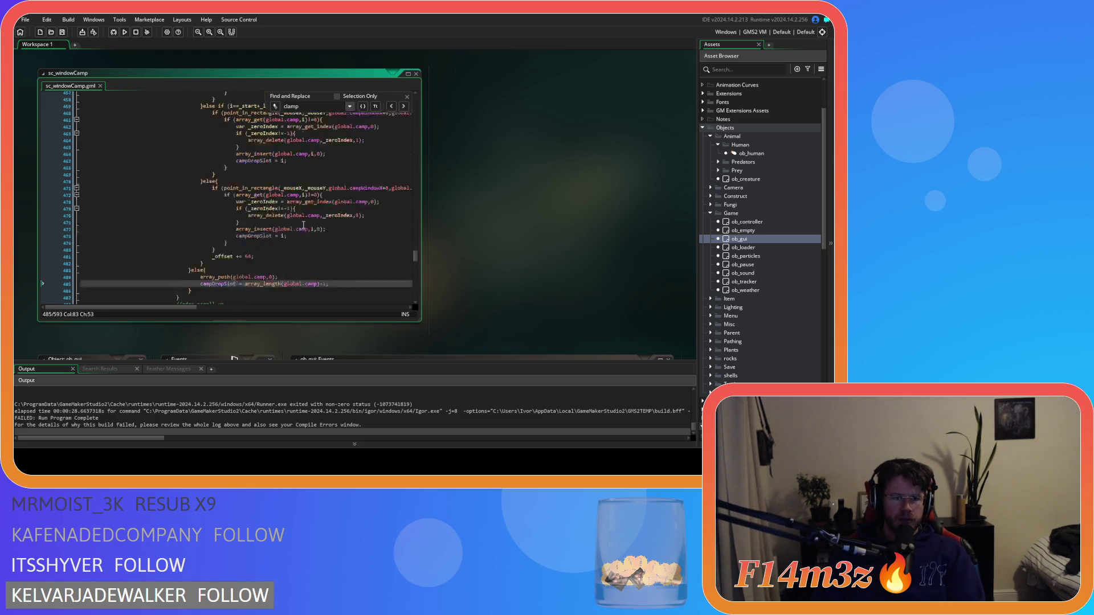
{"action": "left_click", "coordinate": [312, 208]}
{"action": "left_click", "coordinate": [322, 194]}
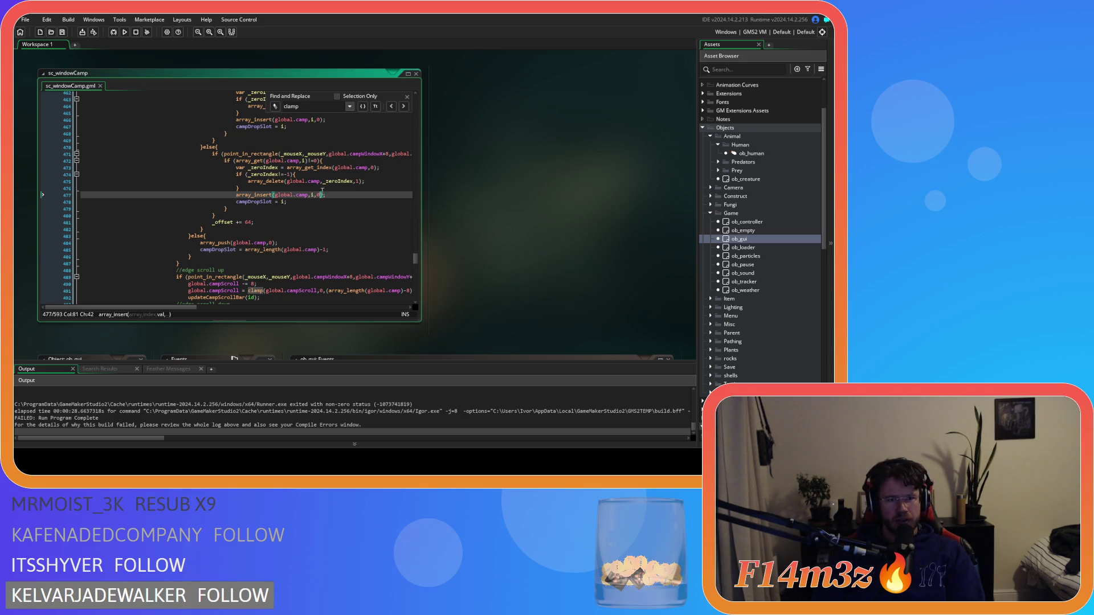
{"action": "left_click", "coordinate": [308, 174]}
{"action": "left_click", "coordinate": [303, 188]}
{"action": "left_click", "coordinate": [382, 180]}
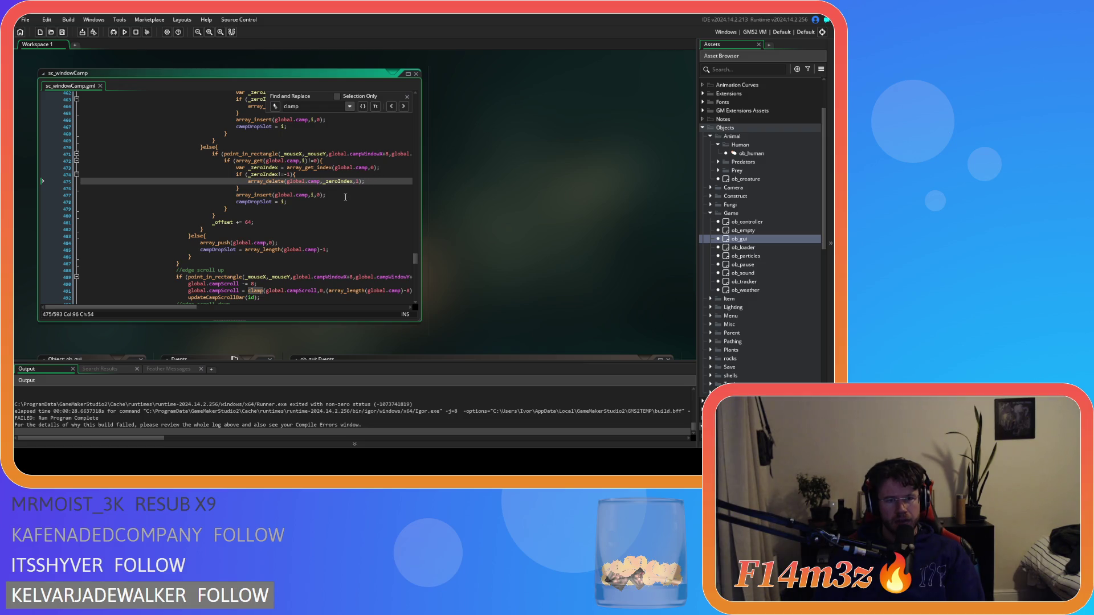
{"action": "scroll", "coordinate": [342, 196], "scroll_direction": "down", "scroll_amount": 3}
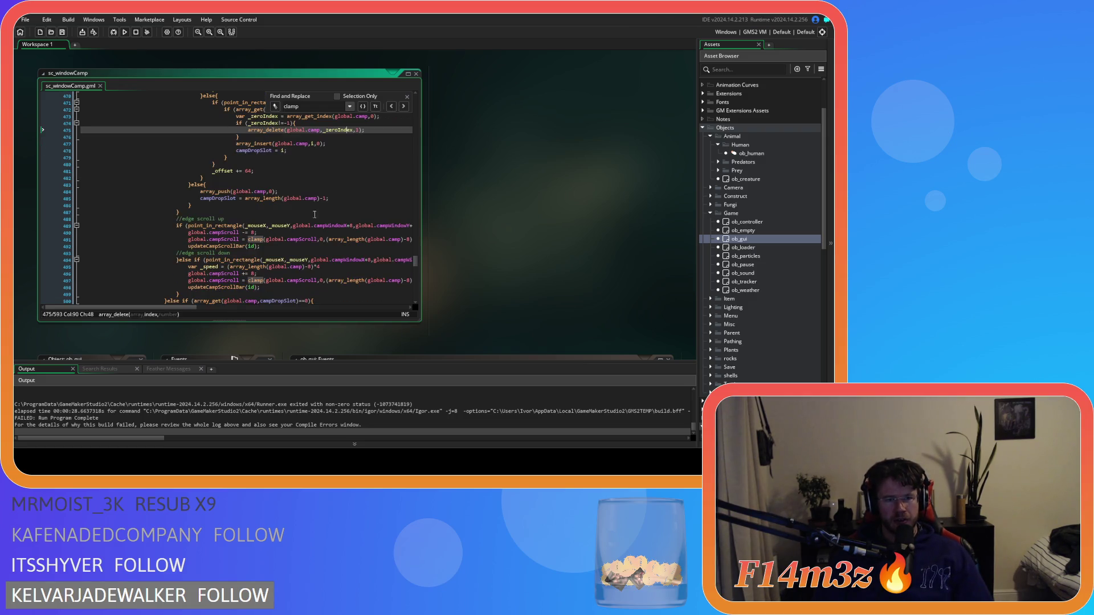
{"action": "left_click", "coordinate": [360, 196]}
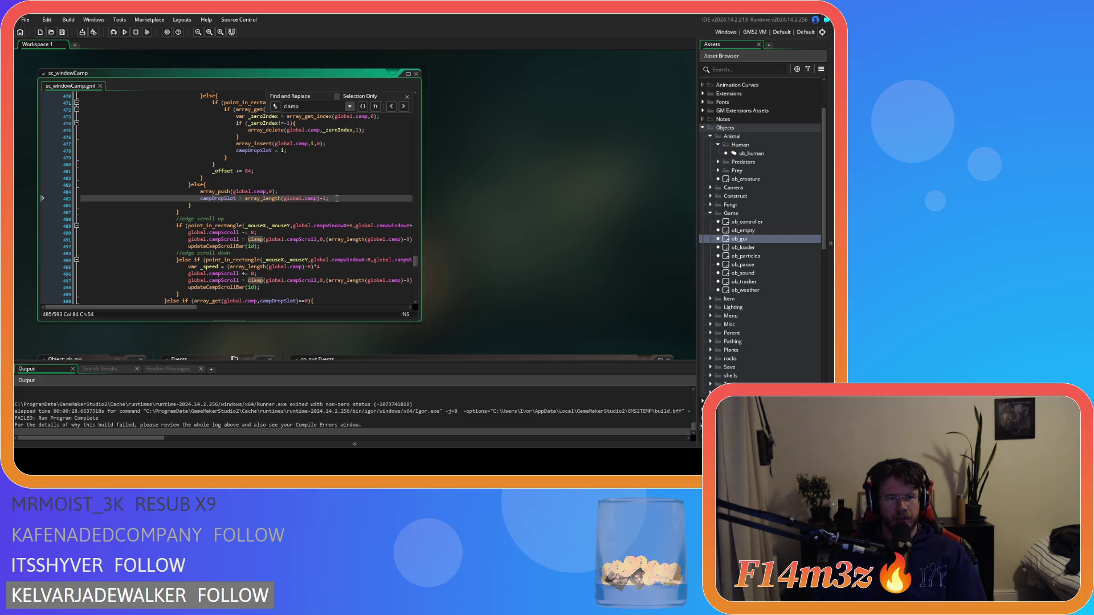
{"action": "scroll", "coordinate": [336, 199], "scroll_direction": "up", "scroll_amount": 1}
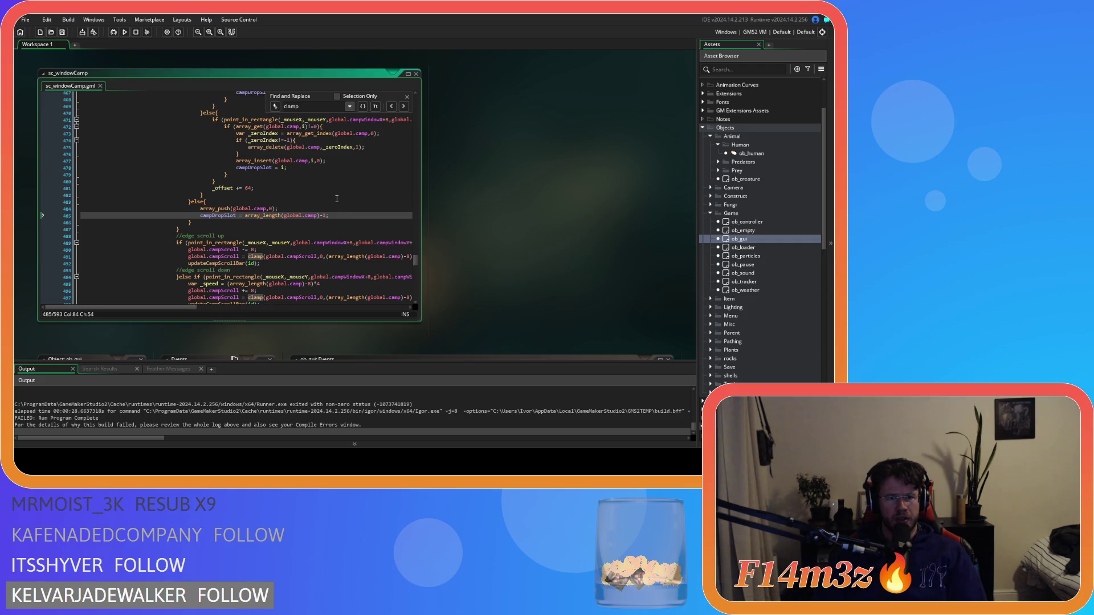
Build and run the game, which reports array_get index 10 out of range at line 500
{"action": "key", "text": "F5"}
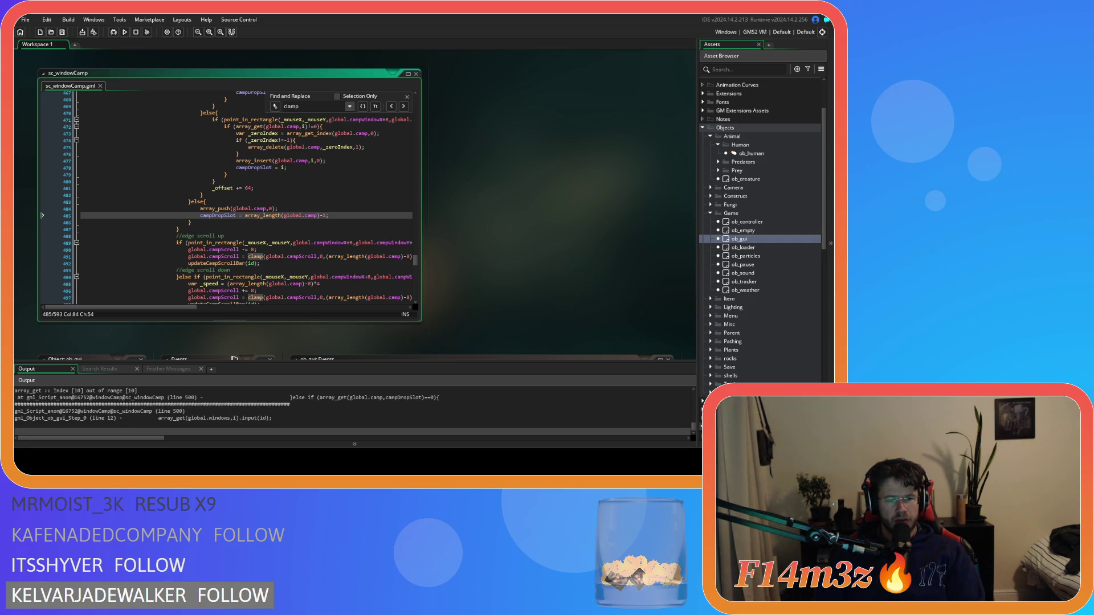
Dismiss the Find and Replace panel and locate the array_get check on line 500
{"action": "key", "text": "Down"}
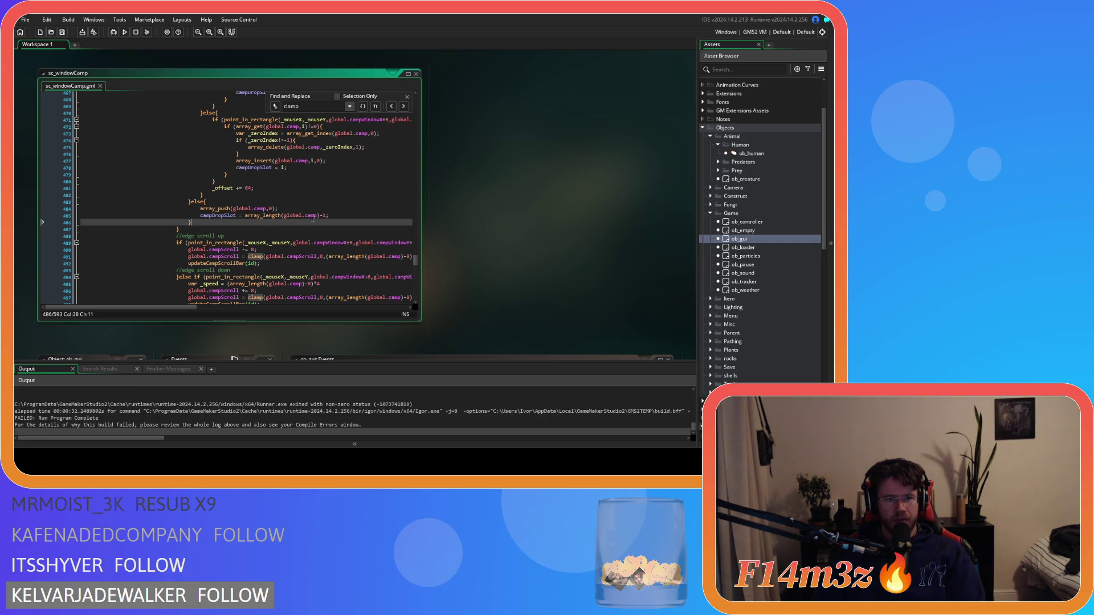
{"action": "left_click", "coordinate": [406, 96]}
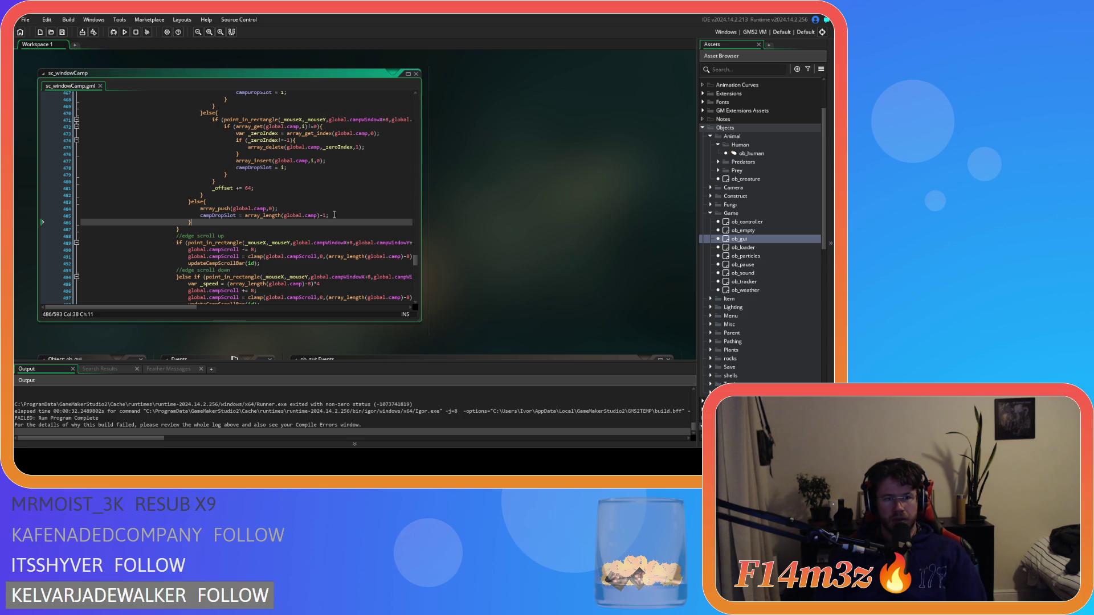
{"action": "left_click", "coordinate": [336, 215]}
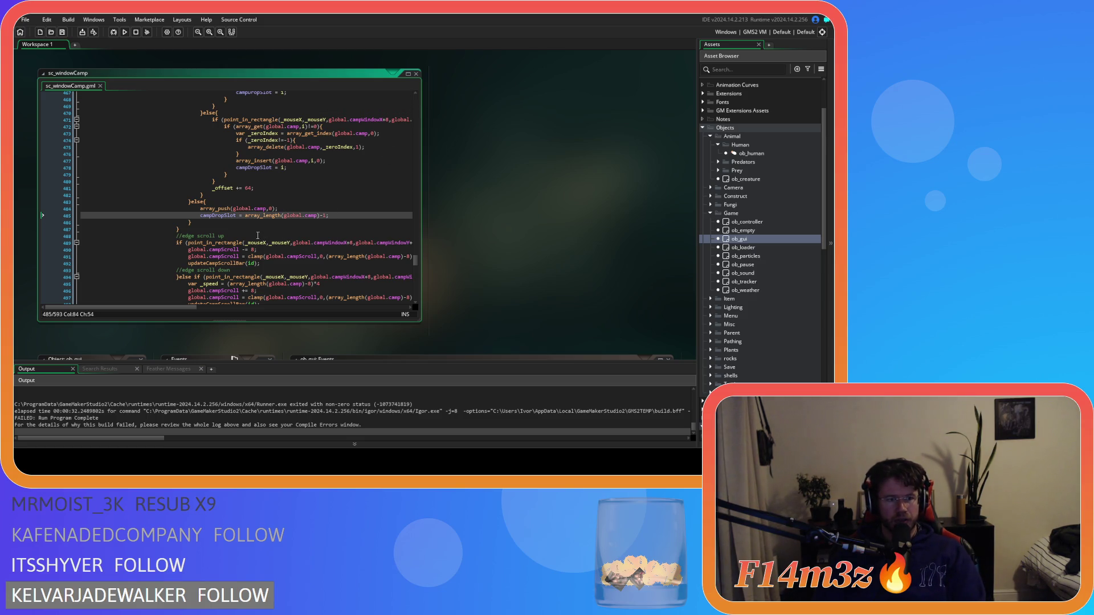
{"action": "scroll", "coordinate": [217, 243], "scroll_direction": "down", "scroll_amount": 5}
{"action": "left_click", "coordinate": [227, 230]}
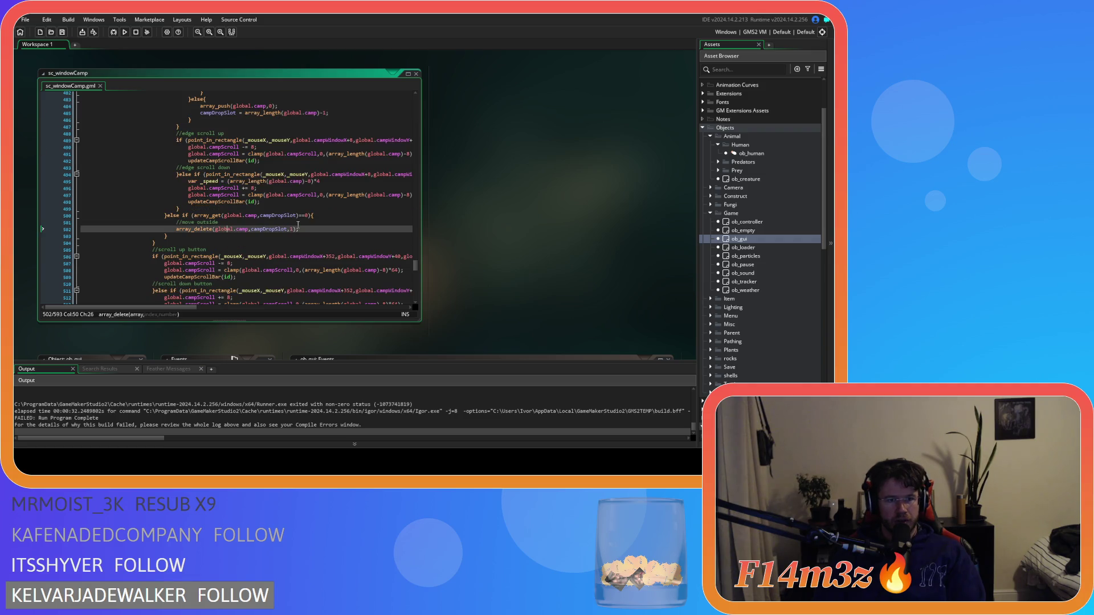
{"action": "left_click", "coordinate": [218, 222]}
{"action": "left_click", "coordinate": [219, 216]}
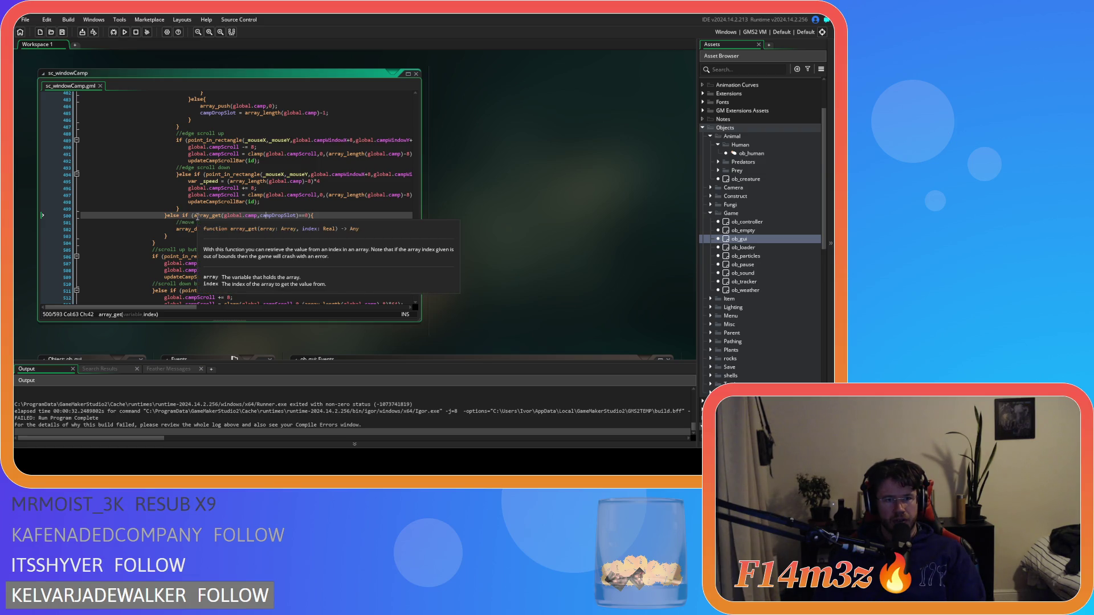
{"action": "key", "text": "Right"}
{"action": "key", "text": "Right"}
{"action": "key", "text": "Right"}
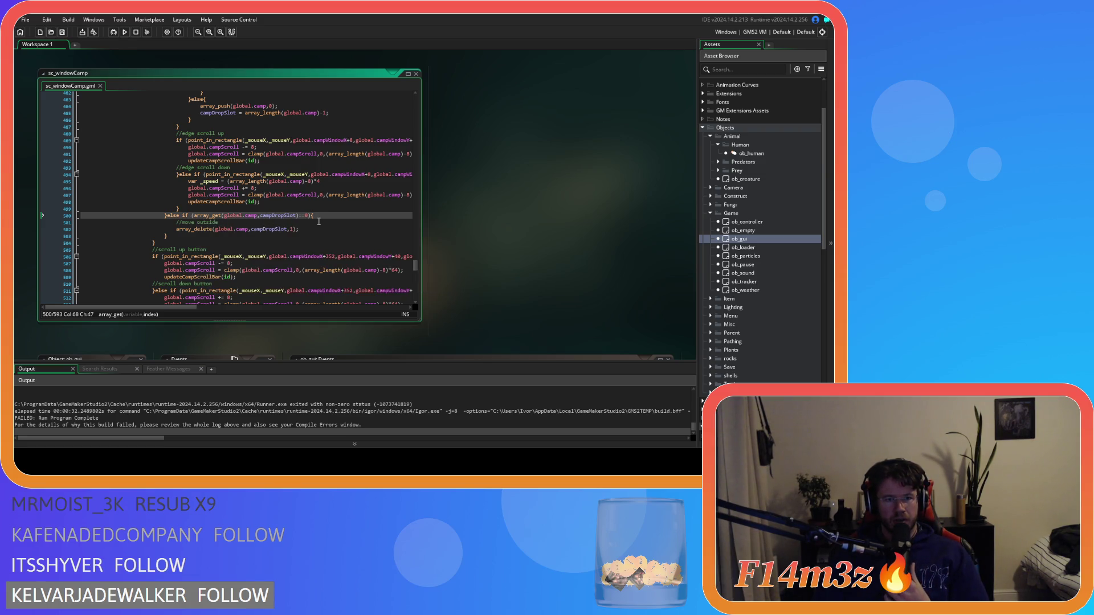
Break the else-if after its opening parenthesis so array_get moves to line 501
{"action": "scroll", "coordinate": [312, 223], "scroll_direction": "up", "scroll_amount": 10}
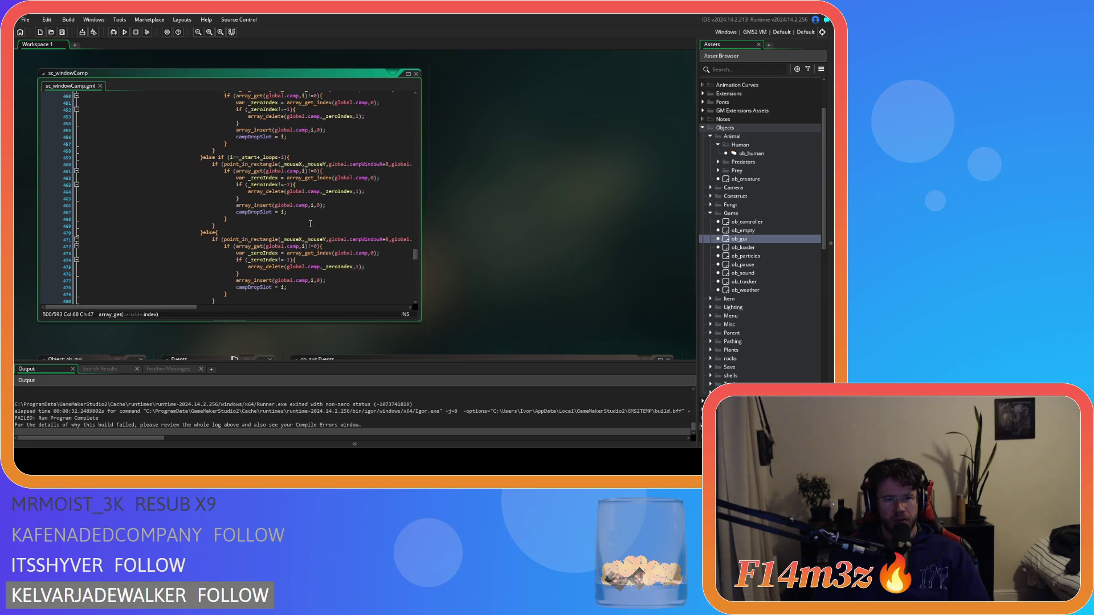
{"action": "scroll", "coordinate": [311, 223], "scroll_direction": "up", "scroll_amount": 16}
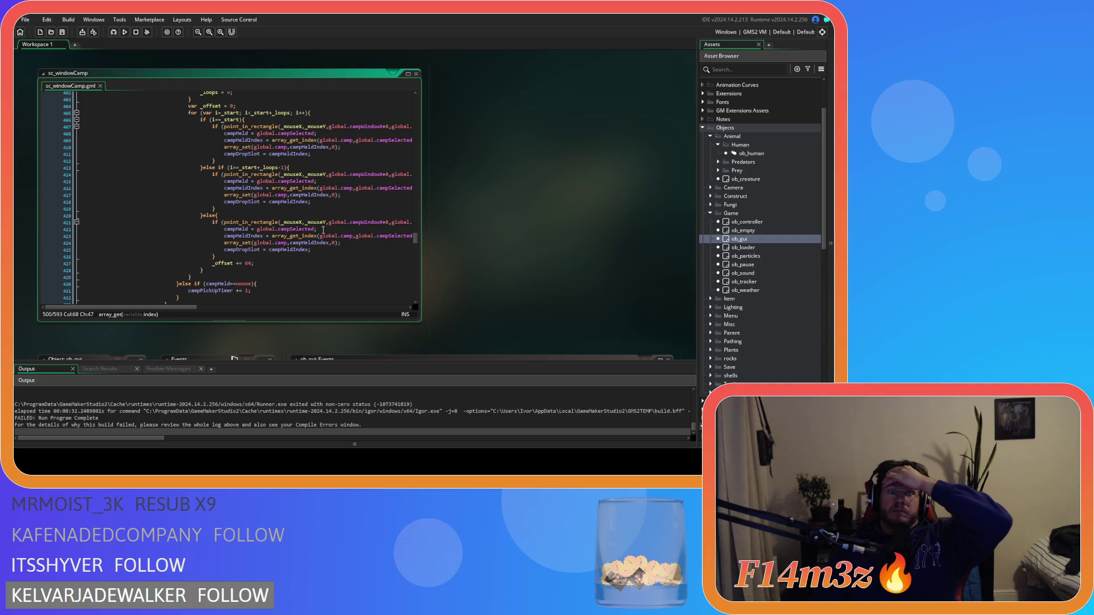
{"action": "scroll", "coordinate": [323, 229], "scroll_direction": "down", "scroll_amount": 19}
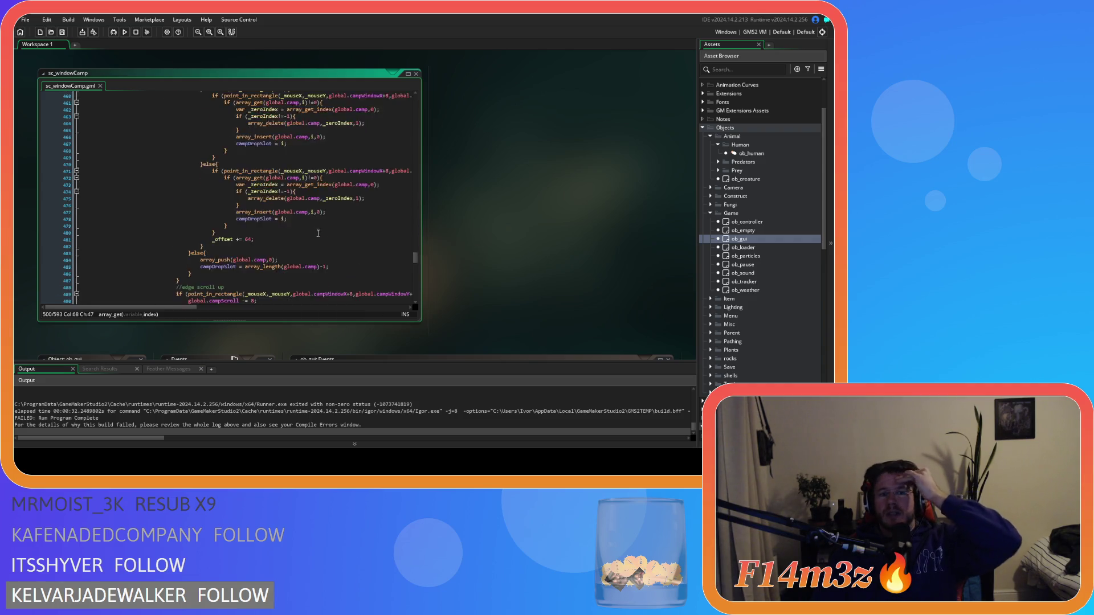
{"action": "scroll", "coordinate": [318, 233], "scroll_direction": "down", "scroll_amount": 7}
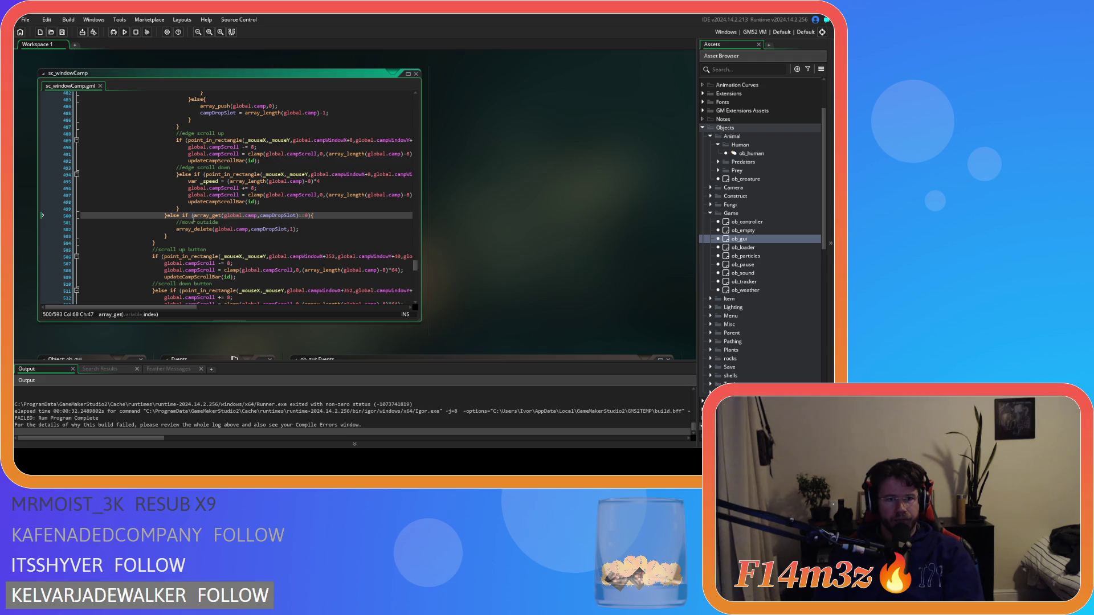
{"action": "left_click", "coordinate": [192, 216]}
{"action": "key", "text": "Return"}
Add campDropSlot<array_length(global.camp) && ahead of the array_get check and save
{"action": "key", "text": "Home"}
{"action": "type", "text": "&&"}
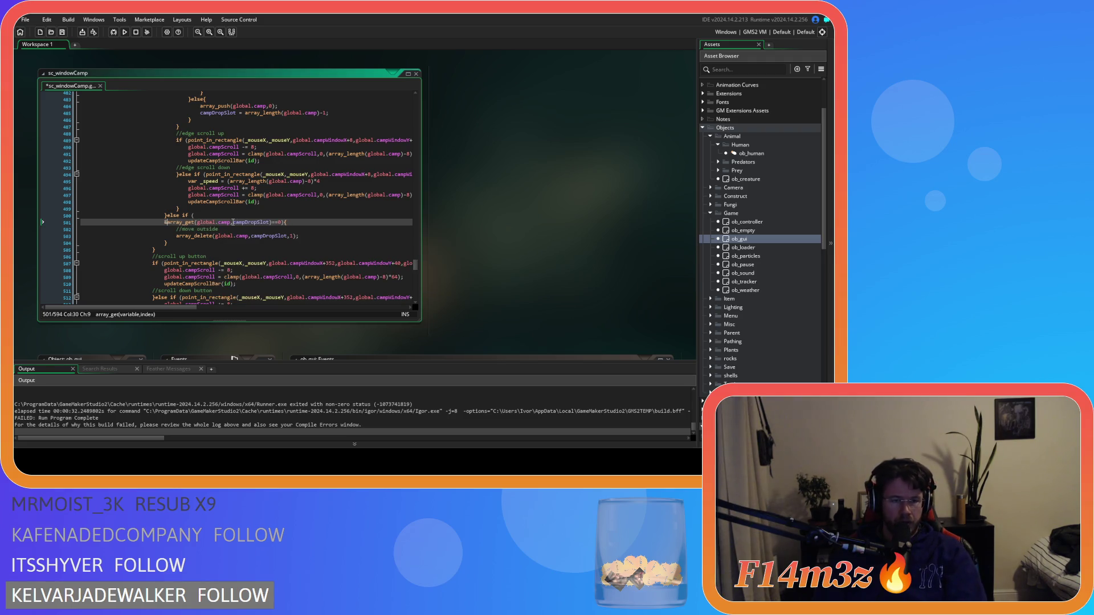
{"action": "left_click", "coordinate": [212, 216]}
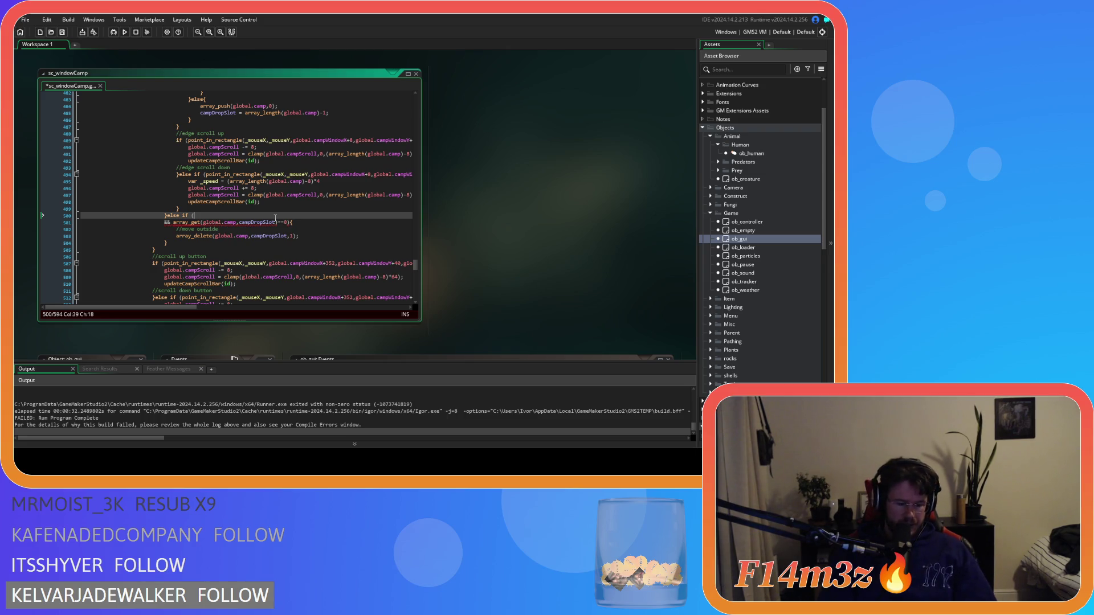
{"action": "type", "text": "ca"}
{"action": "key", "text": "BackSpace"}
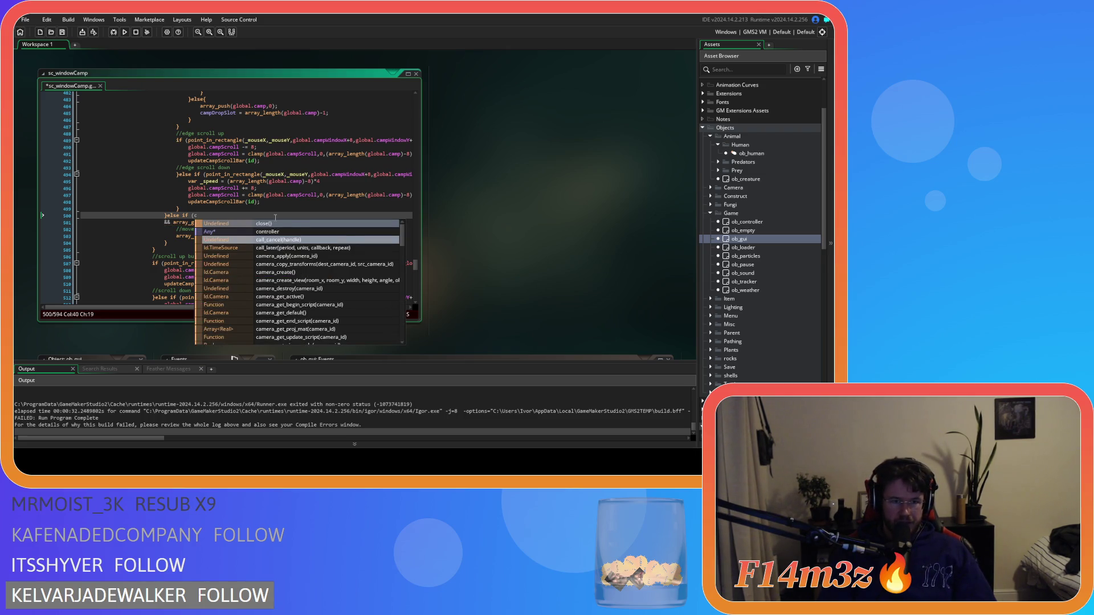
{"action": "type", "text": "ampDrop"}
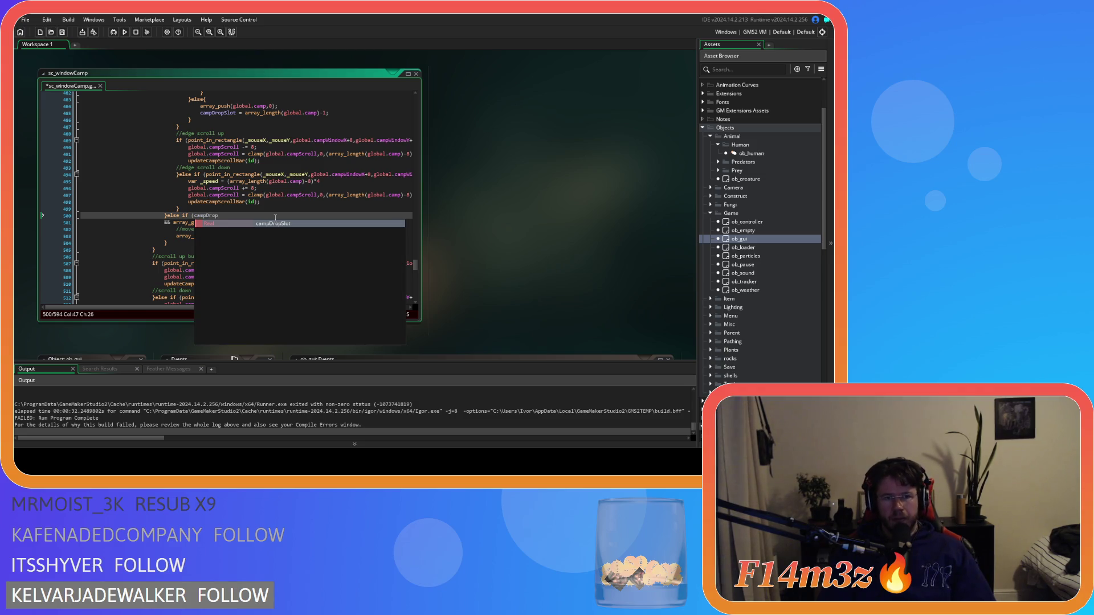
{"action": "type", "text": "Slot<"}
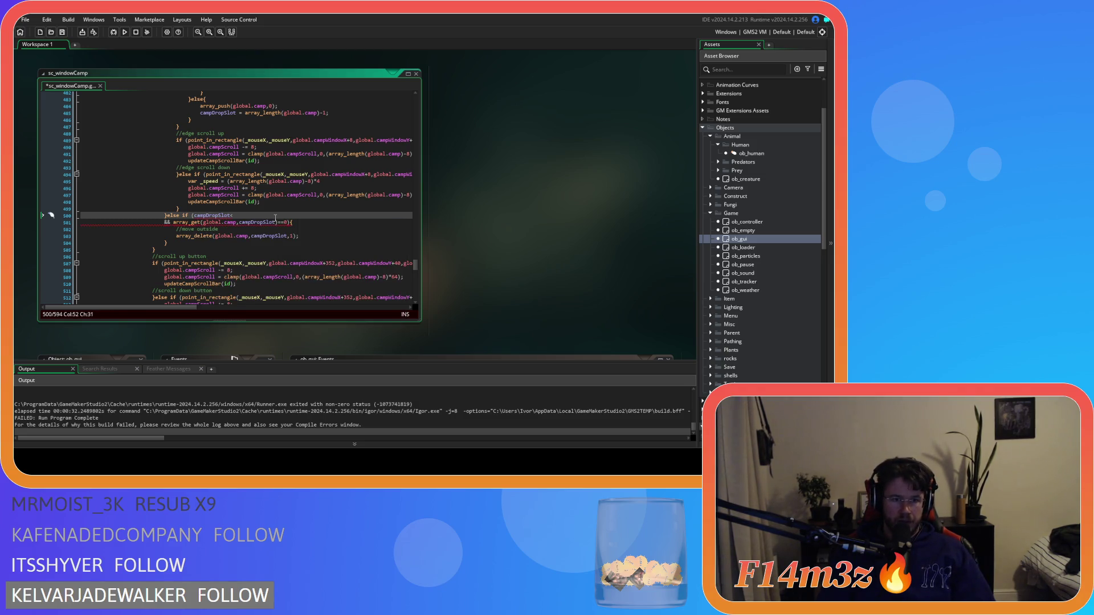
{"action": "type", "text": "array_le"}
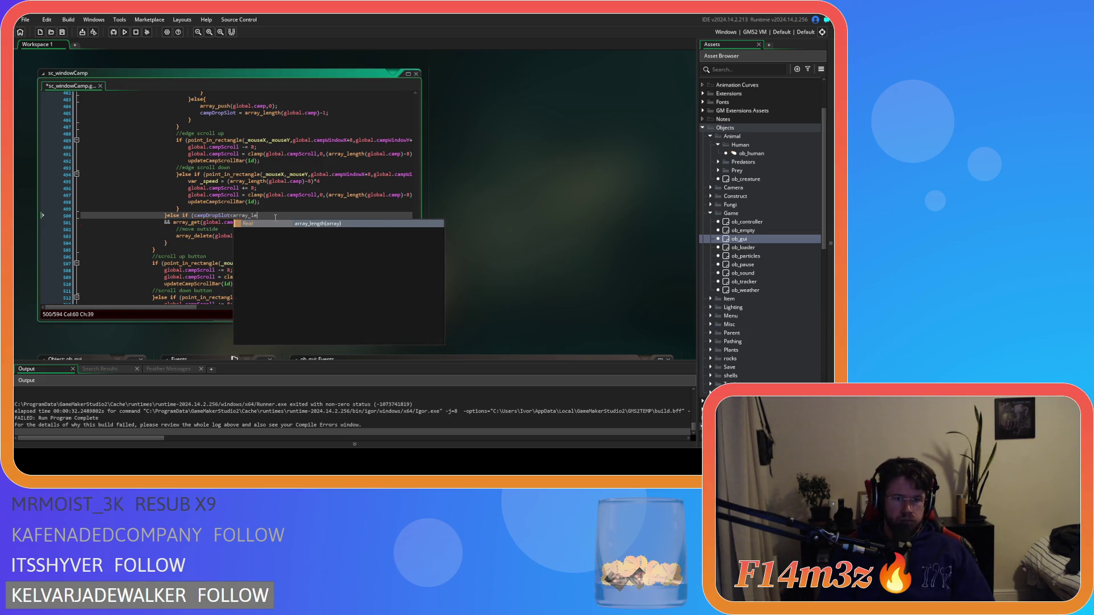
{"action": "type", "text": "ngth(global."}
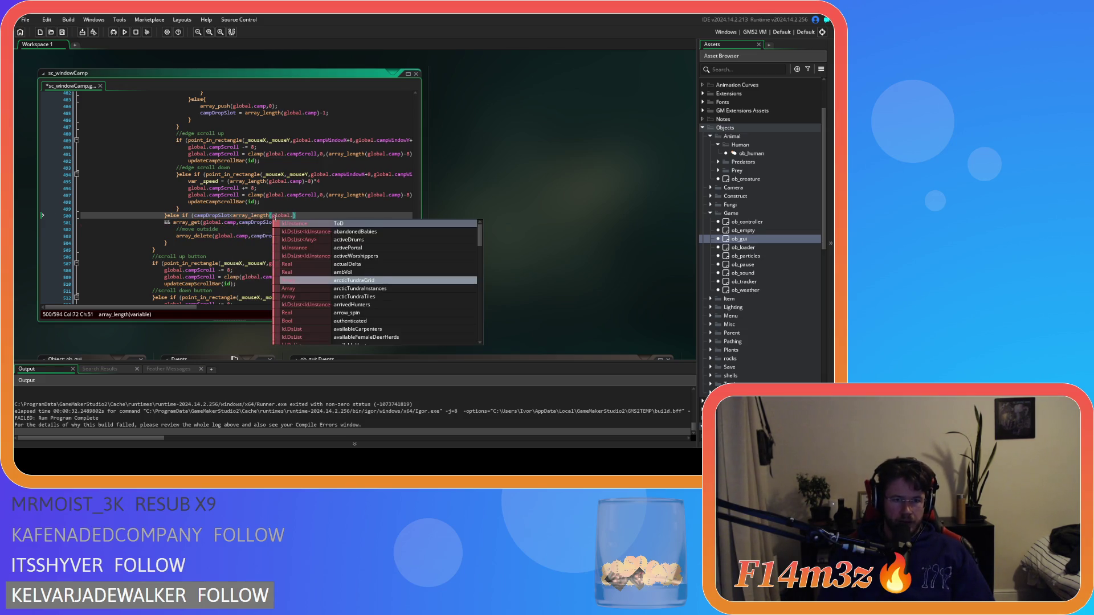
{"action": "type", "text": "camp)"}
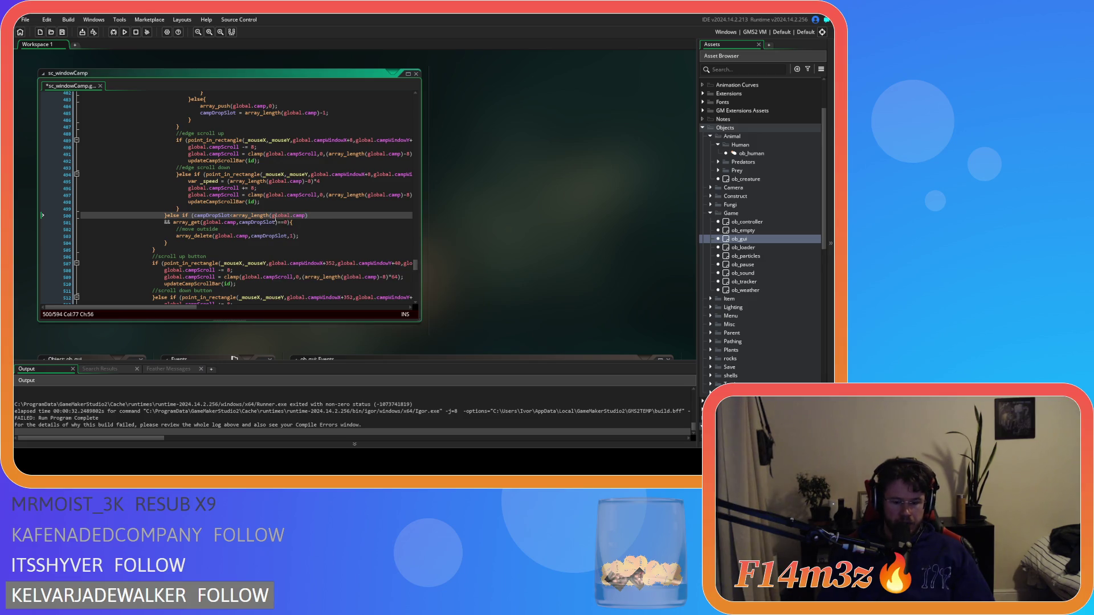
{"action": "key", "text": "ctrl+s"}
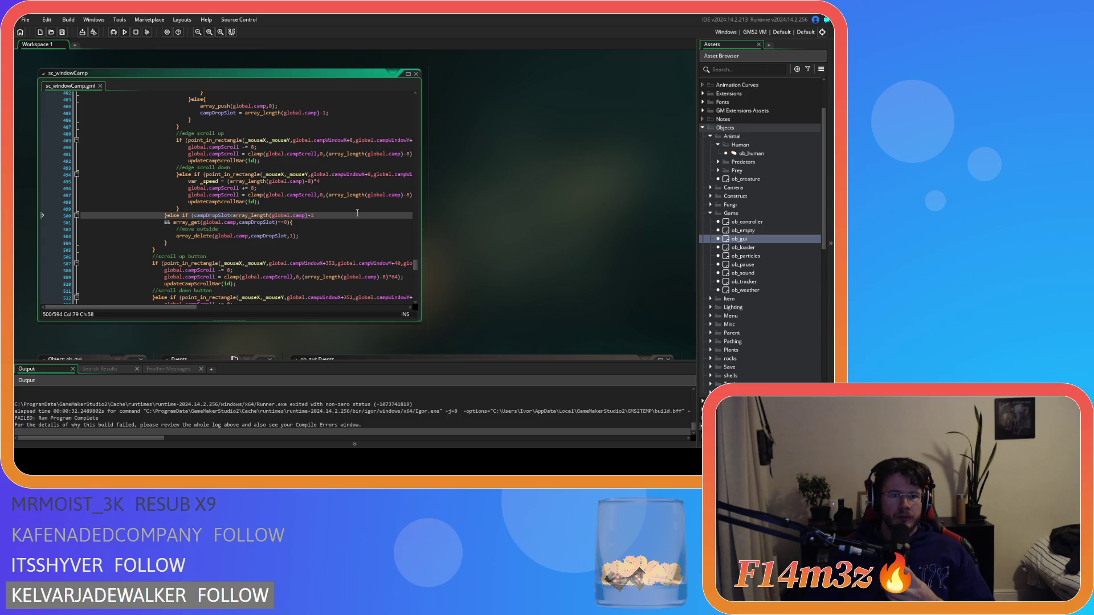
Try <= as the bound, revert to <, save, and run the game
{"action": "left_click", "coordinate": [233, 215]}
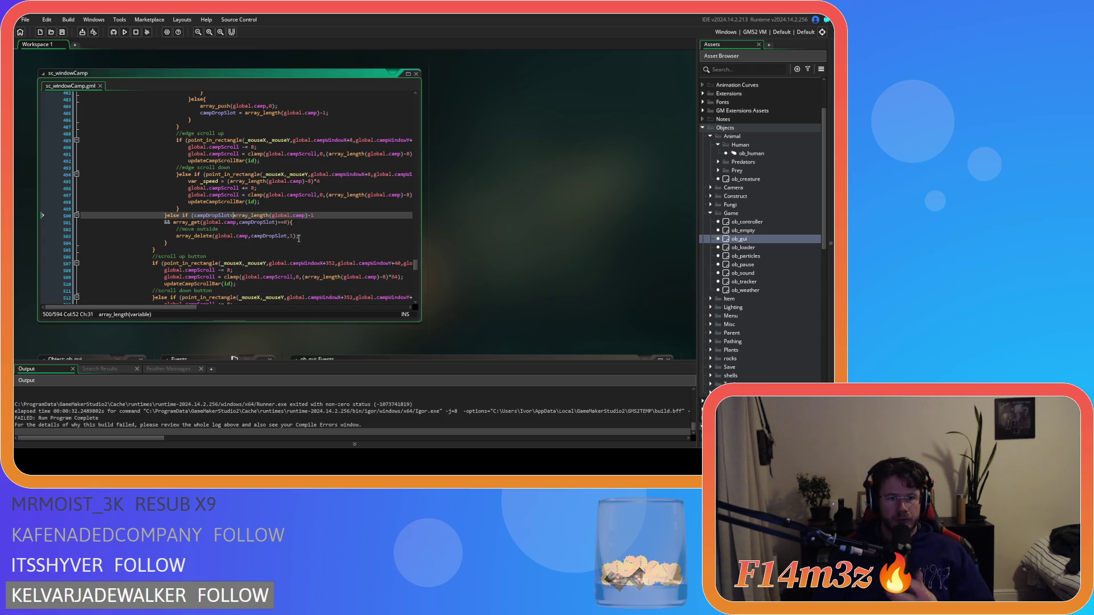
{"action": "type", "text": "="}
{"action": "left_click", "coordinate": [327, 215]}
{"action": "key", "text": "ctrl+s"}
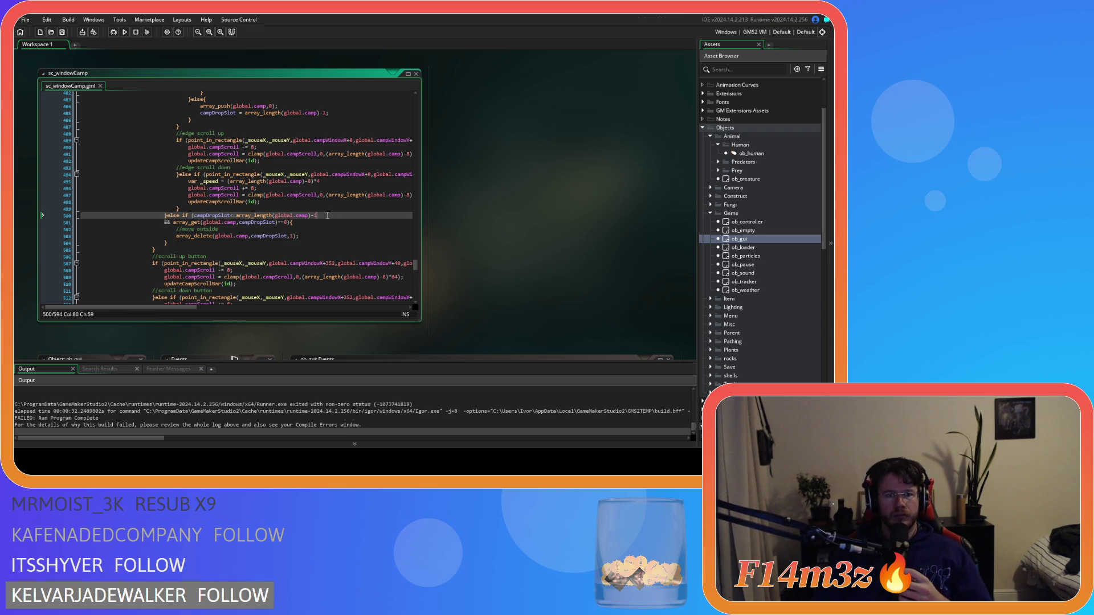
{"action": "left_click", "coordinate": [235, 222]}
{"action": "left_click", "coordinate": [328, 216]}
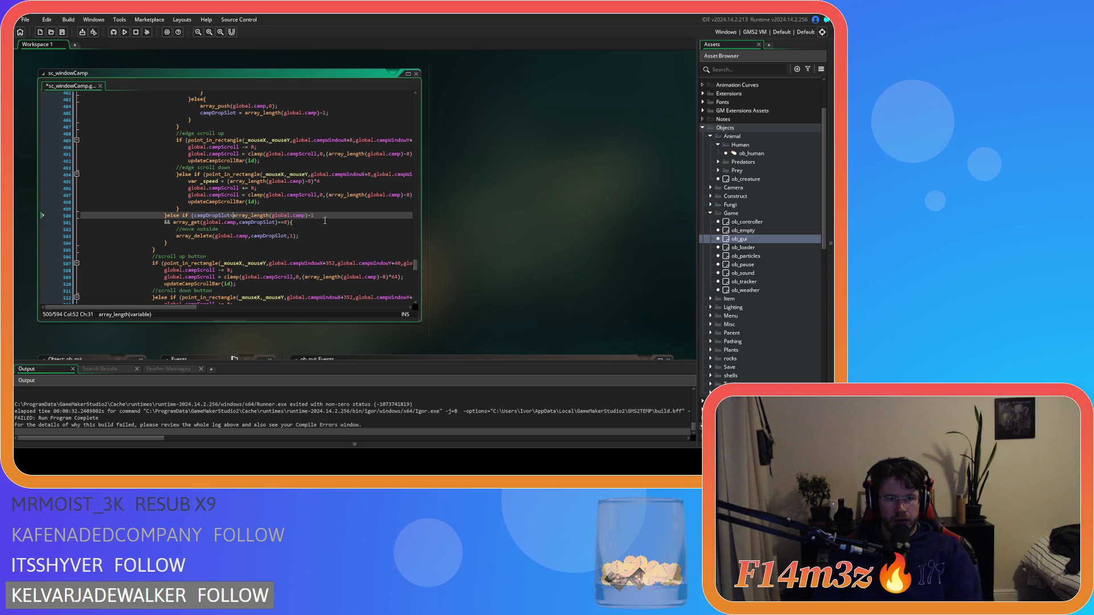
{"action": "key", "text": "BackSpace"}
{"action": "key", "text": "BackSpace"}
{"action": "key", "text": "ctrl+s"}
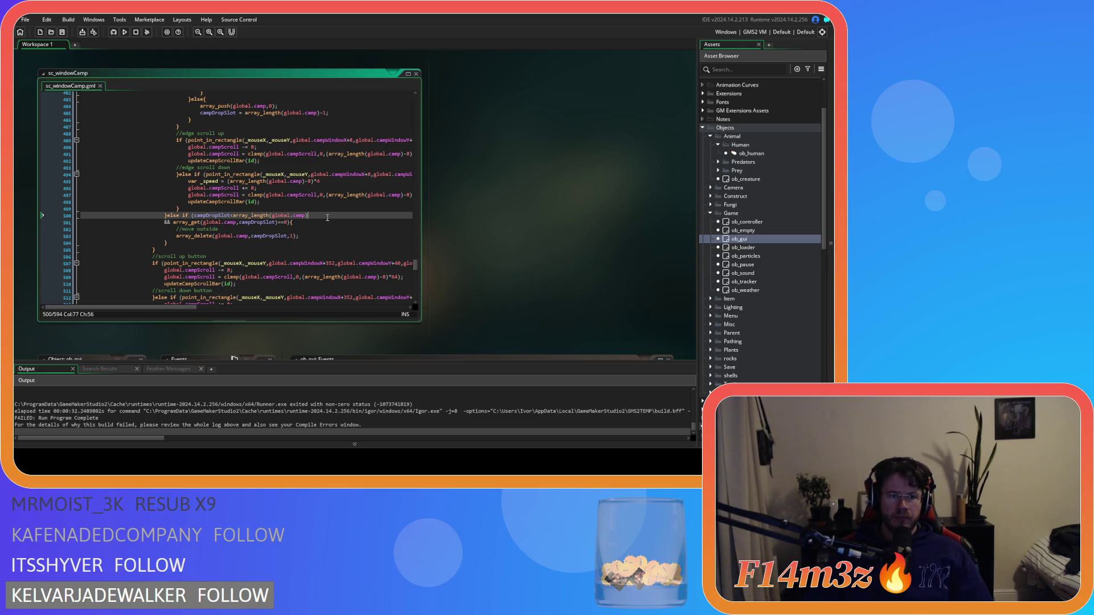
{"action": "key", "text": "F5"}
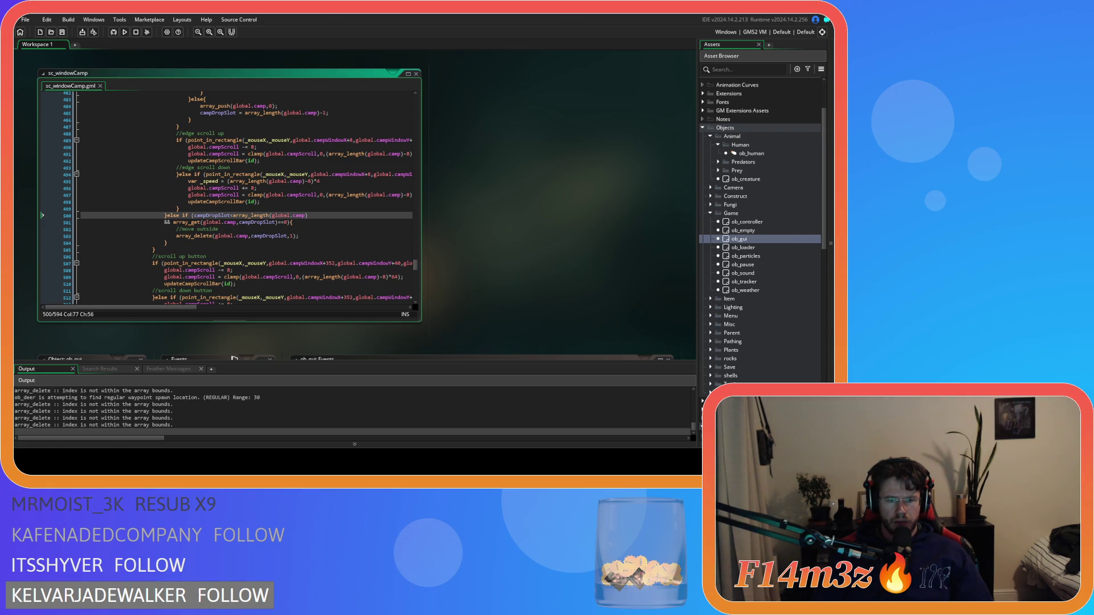
Test dragging entries in the game's Camp window, then close it and quit the game
{"action": "key", "text": "alt+Tab"}
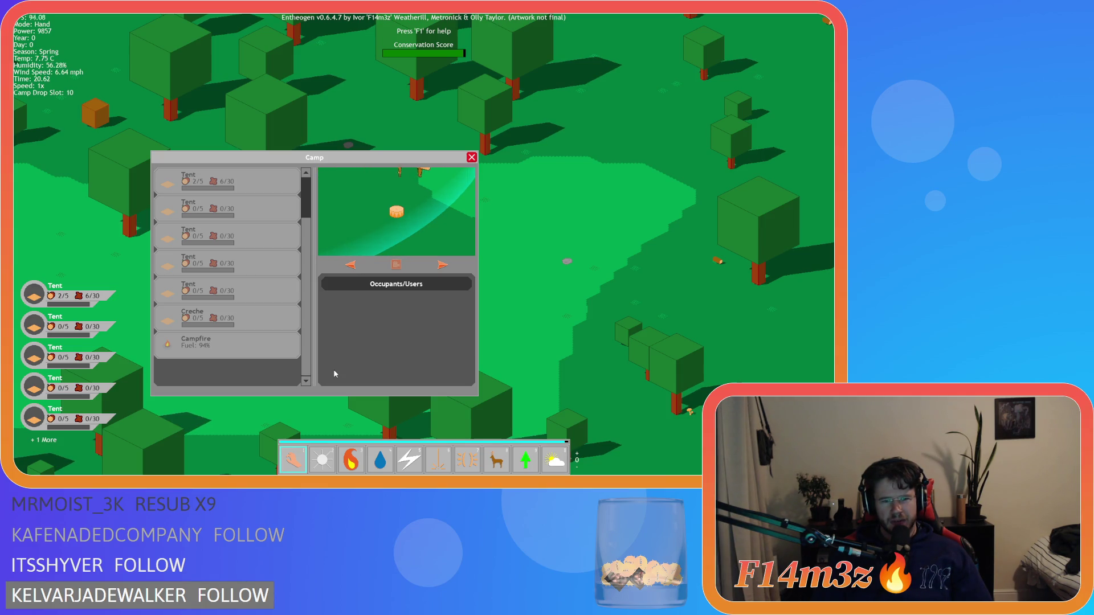
{"action": "scroll", "coordinate": [241, 371], "scroll_direction": "down", "scroll_amount": 2}
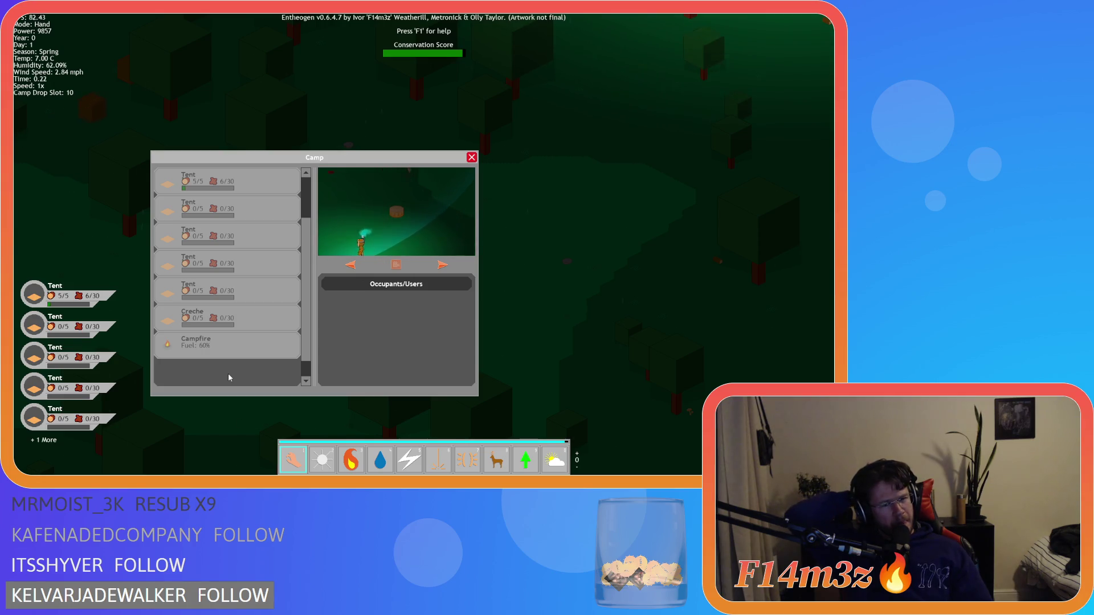
{"action": "key", "text": "Escape"}
{"action": "key", "text": "Escape"}
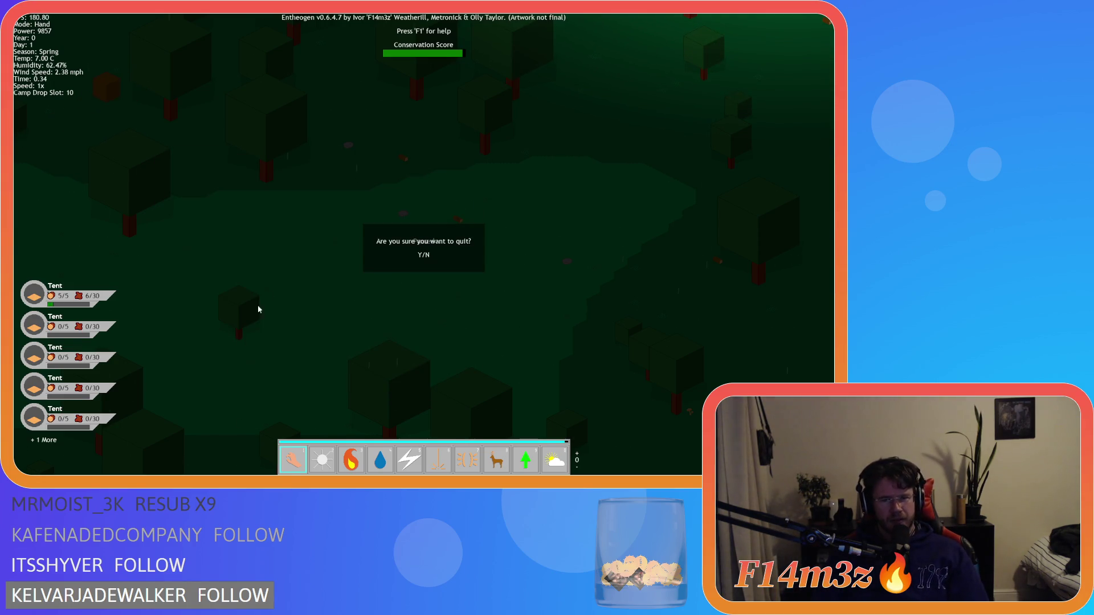
{"action": "key", "text": "Return"}
{"action": "scroll", "coordinate": [310, 252], "scroll_direction": "up", "scroll_amount": 4}
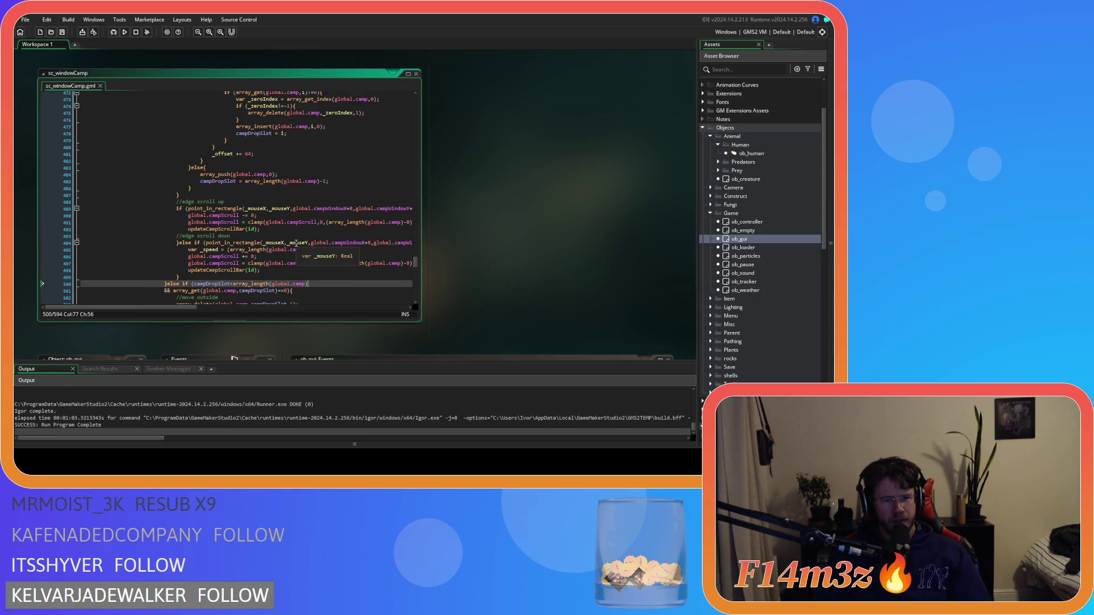
{"action": "scroll", "coordinate": [299, 253], "scroll_direction": "up", "scroll_amount": 3}
{"action": "left_click", "coordinate": [322, 243]}
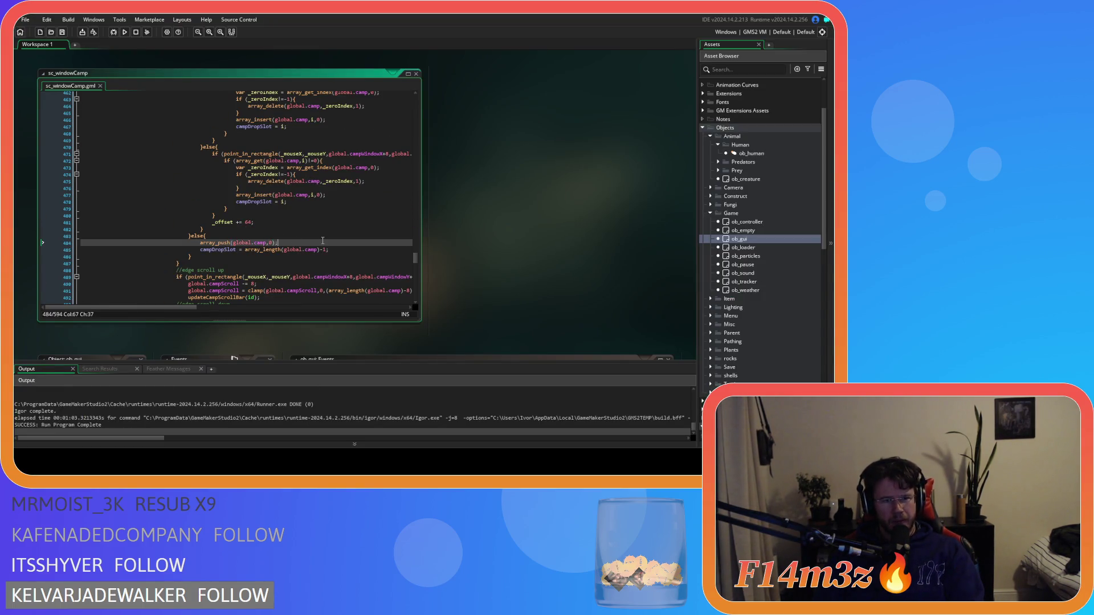
{"action": "left_click", "coordinate": [306, 236]}
{"action": "scroll", "coordinate": [303, 245], "scroll_direction": "up", "scroll_amount": 10}
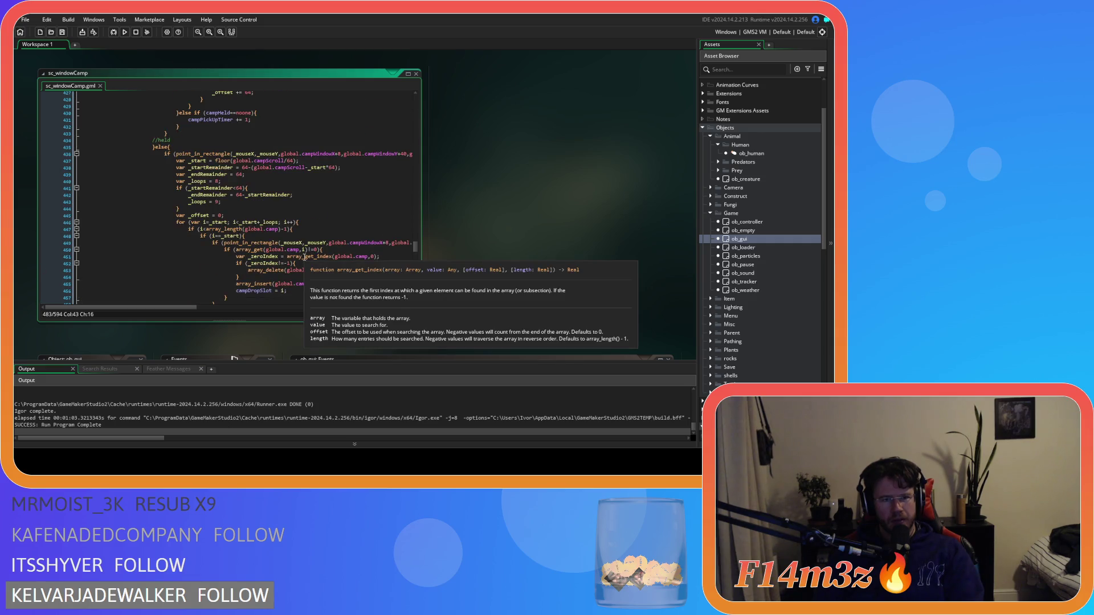
{"action": "scroll", "coordinate": [304, 257], "scroll_direction": "up", "scroll_amount": 7}
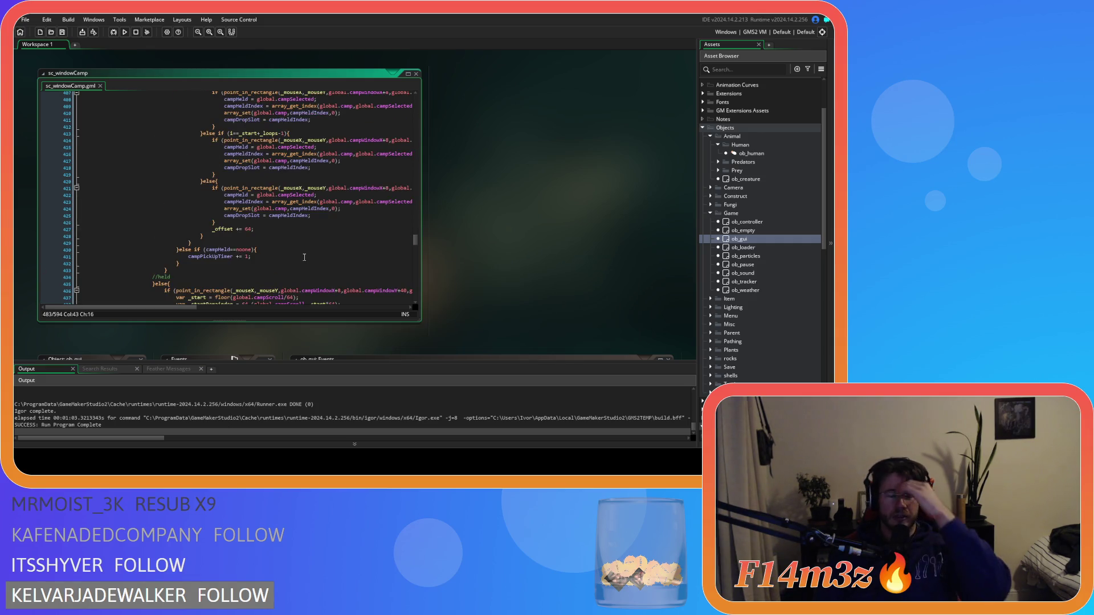
{"action": "scroll", "coordinate": [304, 257], "scroll_direction": "down", "scroll_amount": 8}
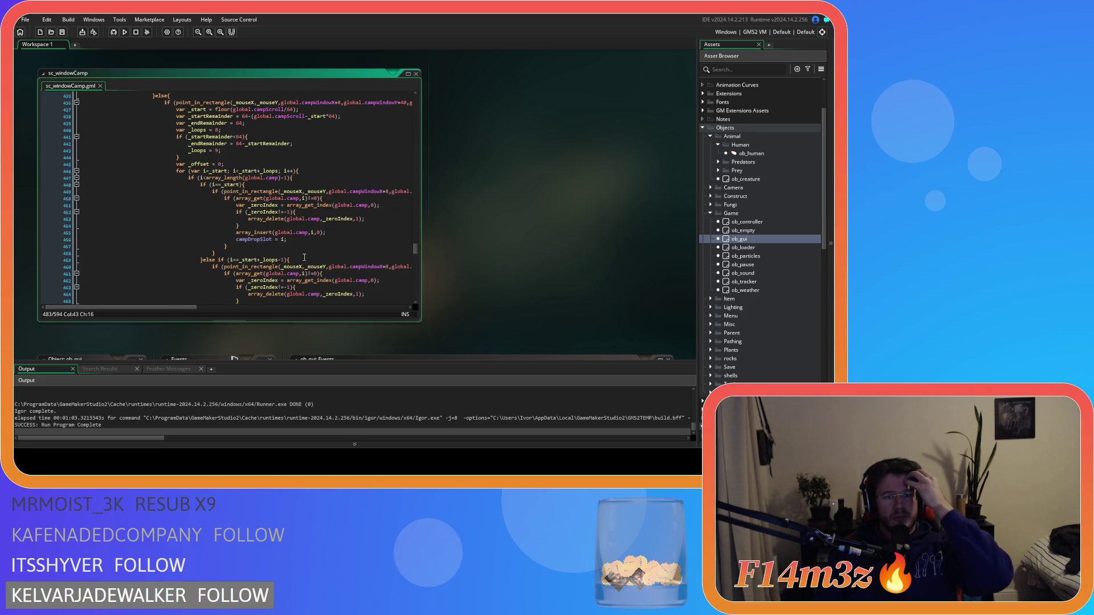
{"action": "scroll", "coordinate": [304, 256], "scroll_direction": "up", "scroll_amount": 8}
{"action": "scroll", "coordinate": [305, 257], "scroll_direction": "up", "scroll_amount": 3}
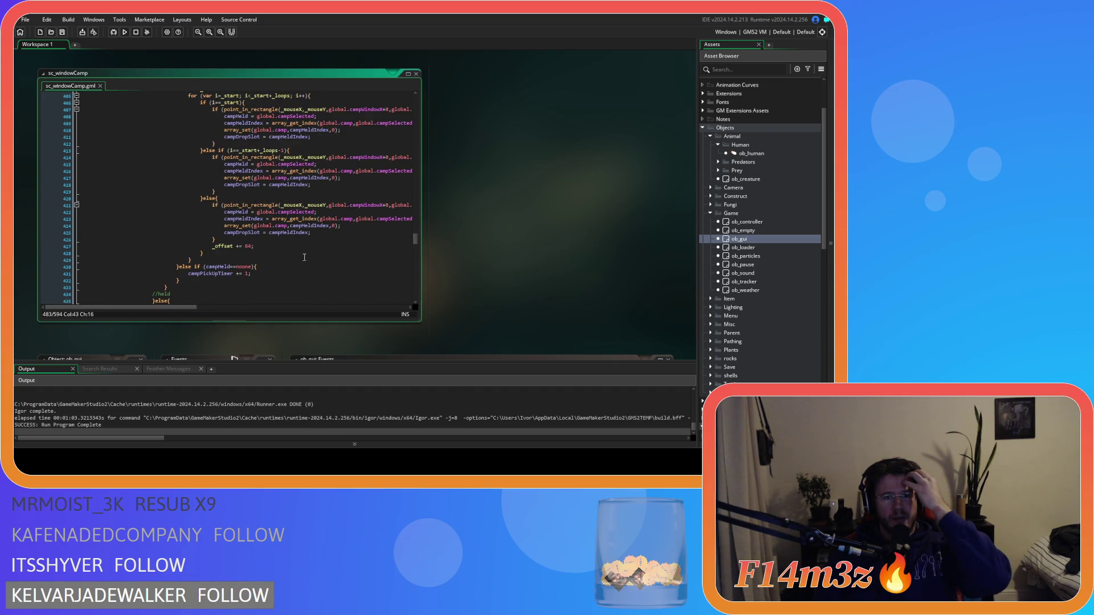
{"action": "scroll", "coordinate": [305, 257], "scroll_direction": "up", "scroll_amount": 2}
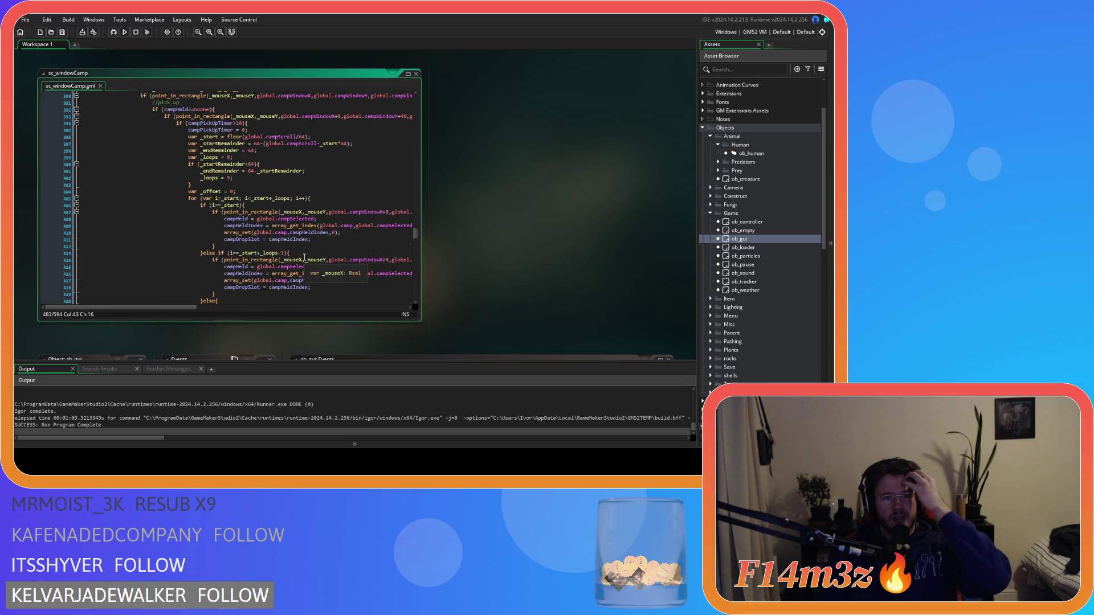
{"action": "scroll", "coordinate": [304, 257], "scroll_direction": "down", "scroll_amount": 5}
{"action": "scroll", "coordinate": [304, 257], "scroll_direction": "up", "scroll_amount": 3}
{"action": "left_click", "coordinate": [321, 242]}
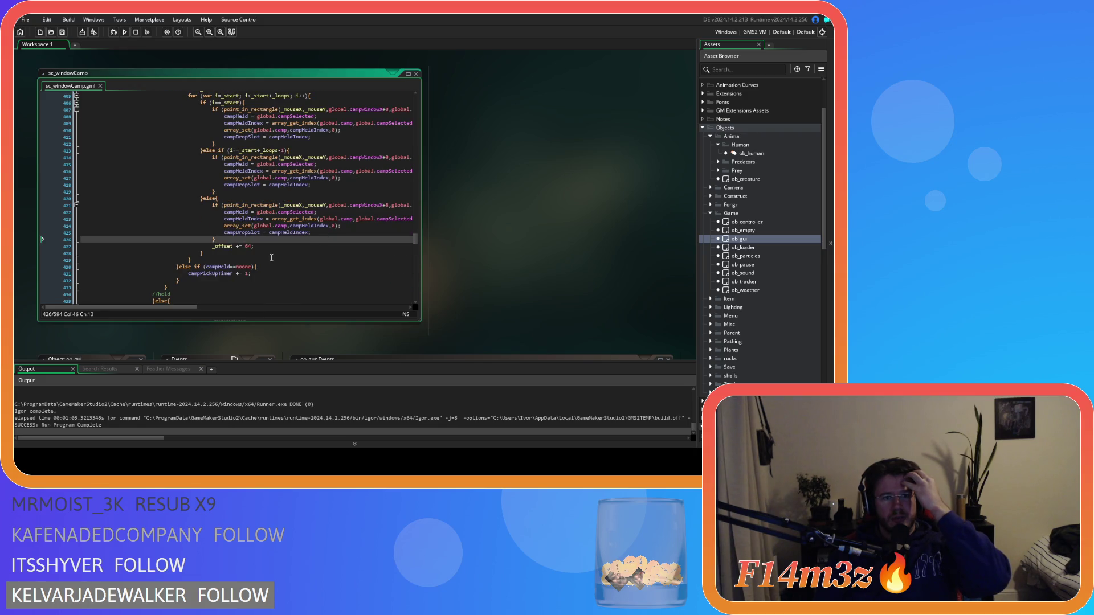
{"action": "left_click", "coordinate": [222, 206]}
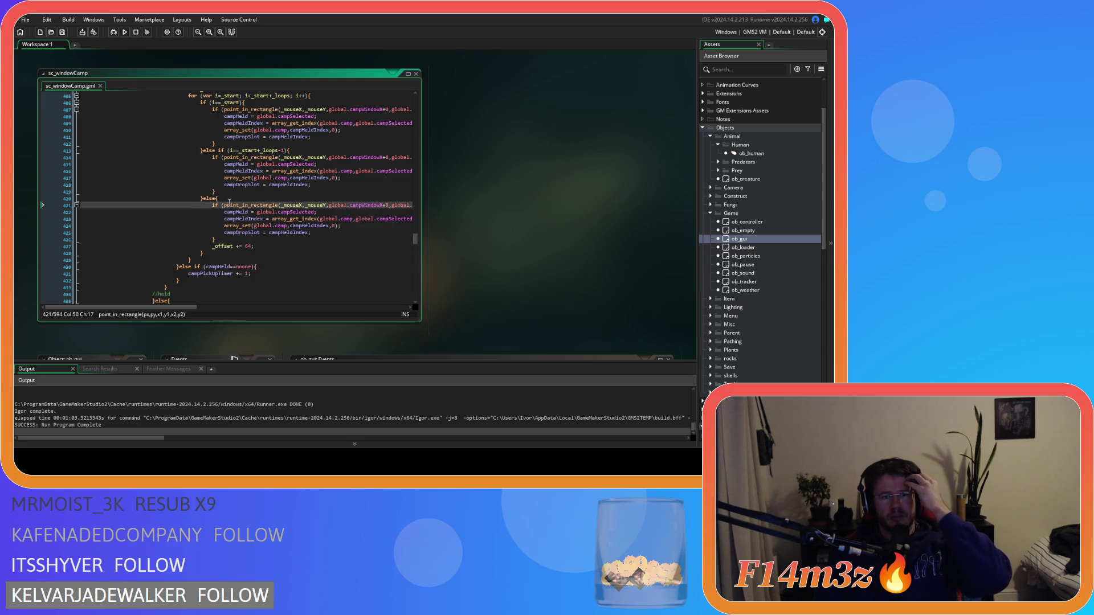
{"action": "scroll", "coordinate": [258, 224], "scroll_direction": "up", "scroll_amount": 2}
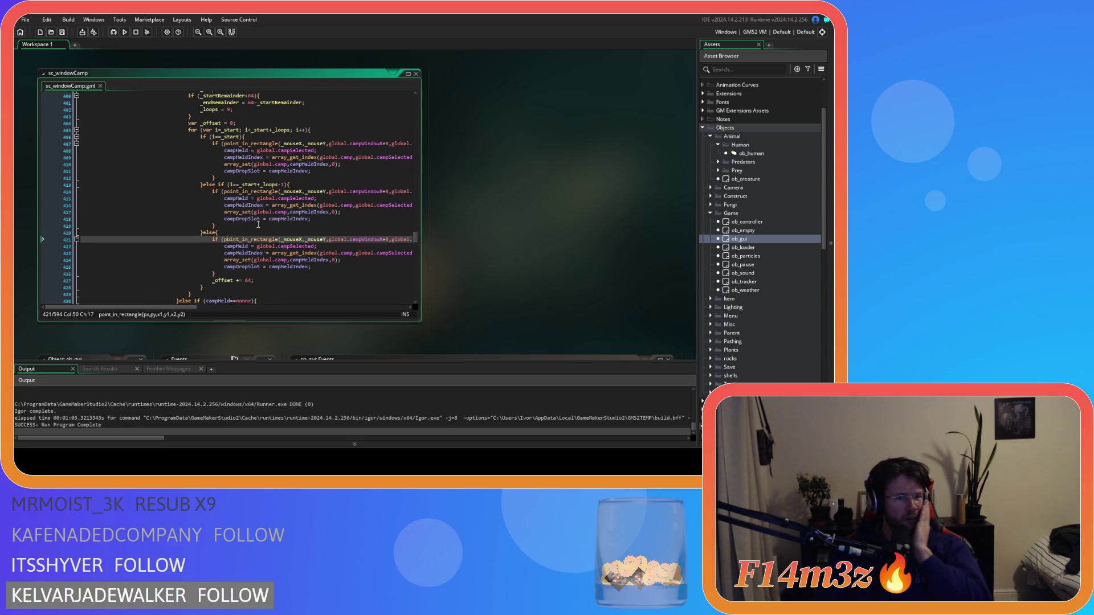
{"action": "left_click_drag", "start_coordinate": [230, 184], "coordinate": [260, 213]}
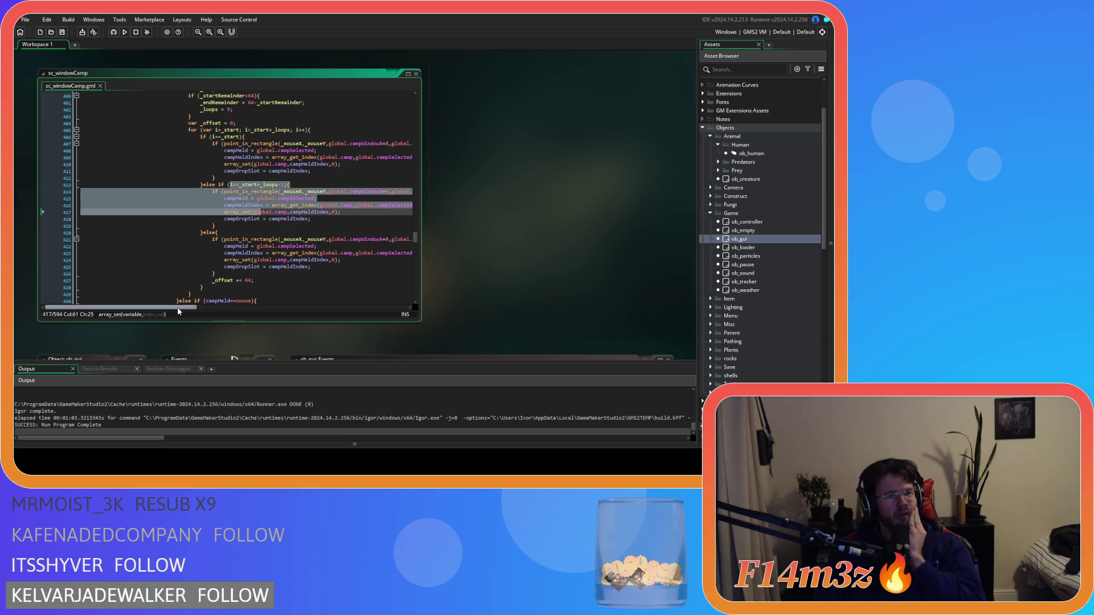
{"action": "left_click_drag", "start_coordinate": [178, 307], "coordinate": [209, 302]}
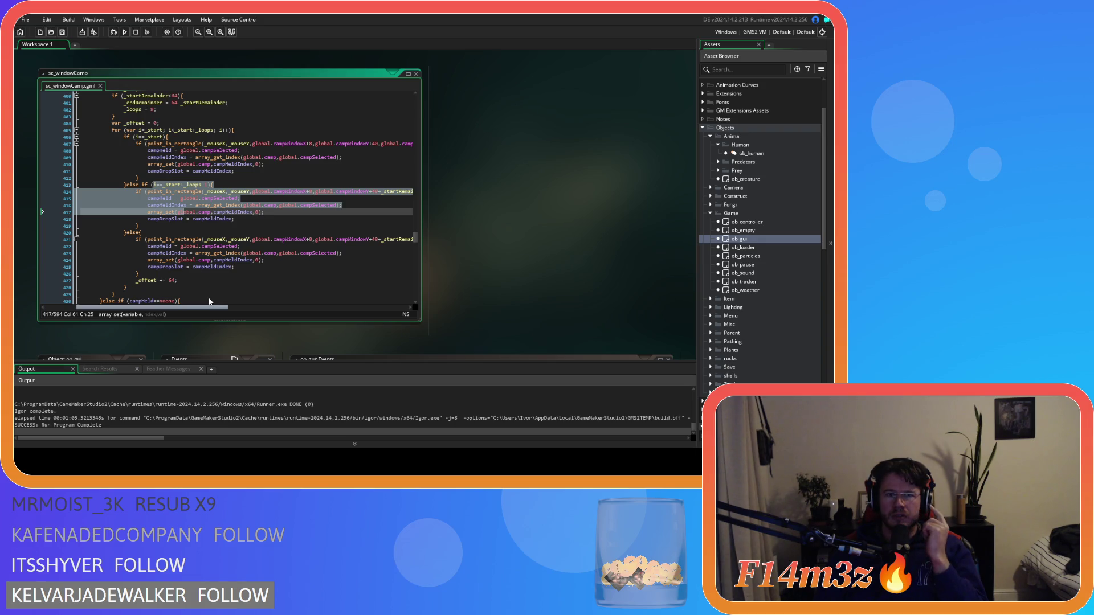
Add global.campScroll -= _endRemainder; after campDropSlot = campHeldIndex in the last-slot branch
{"action": "left_click", "coordinate": [306, 224]}
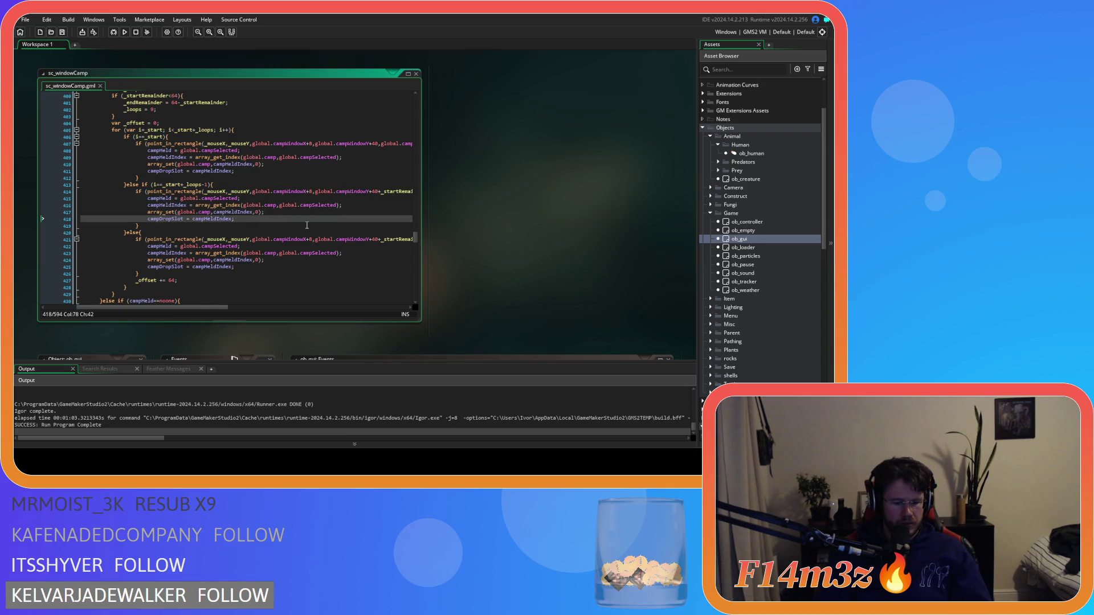
{"action": "key", "text": "Return"}
{"action": "type", "text": "g"}
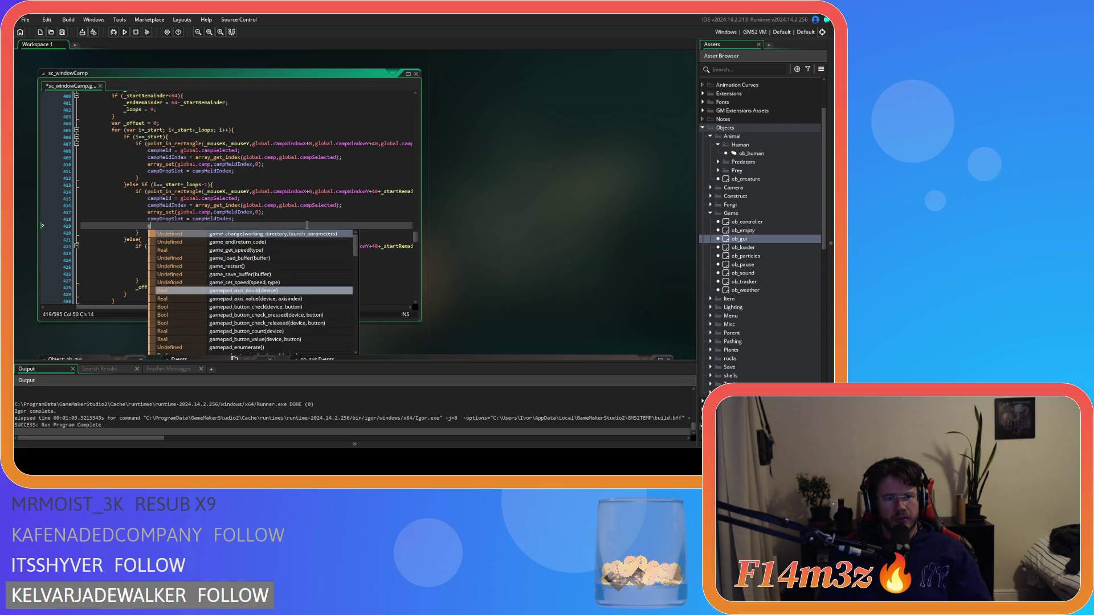
{"action": "type", "text": "lobal."}
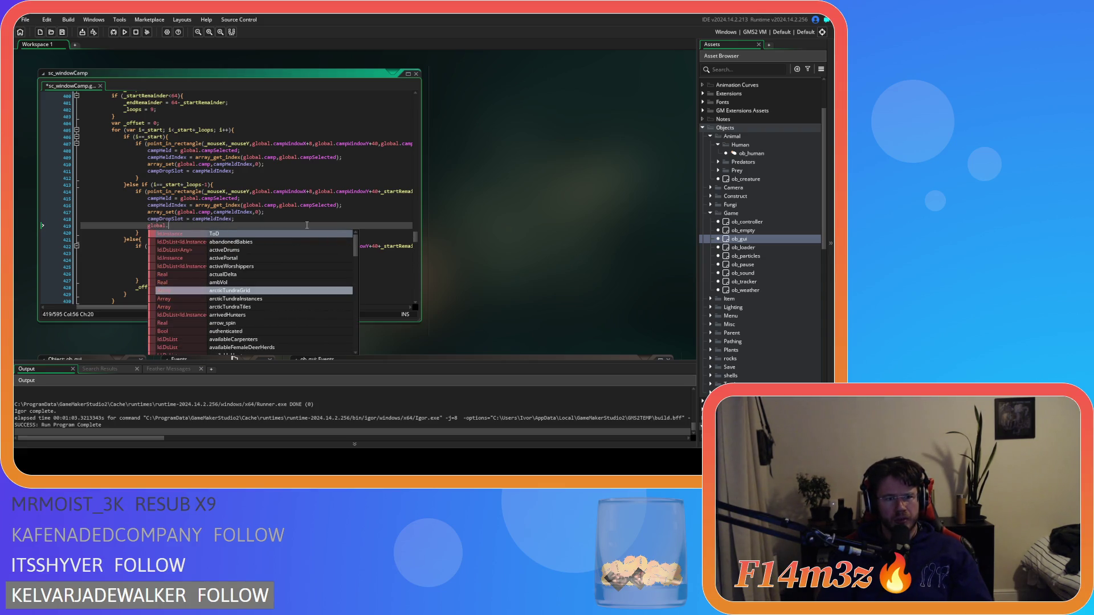
{"action": "type", "text": "camp"}
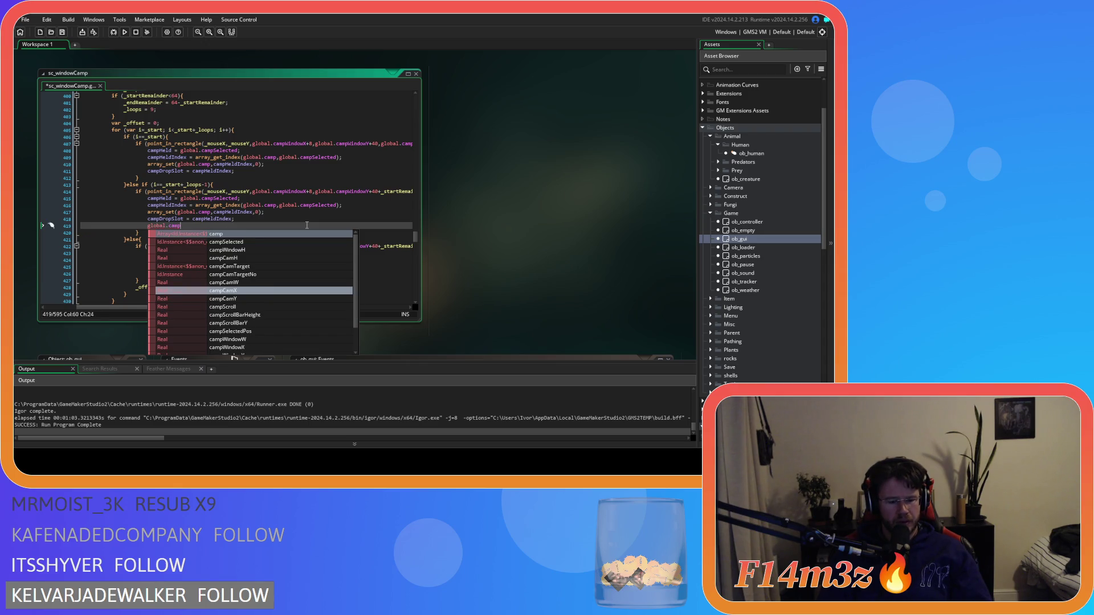
{"action": "type", "text": "Sc"}
{"action": "key", "text": "Return"}
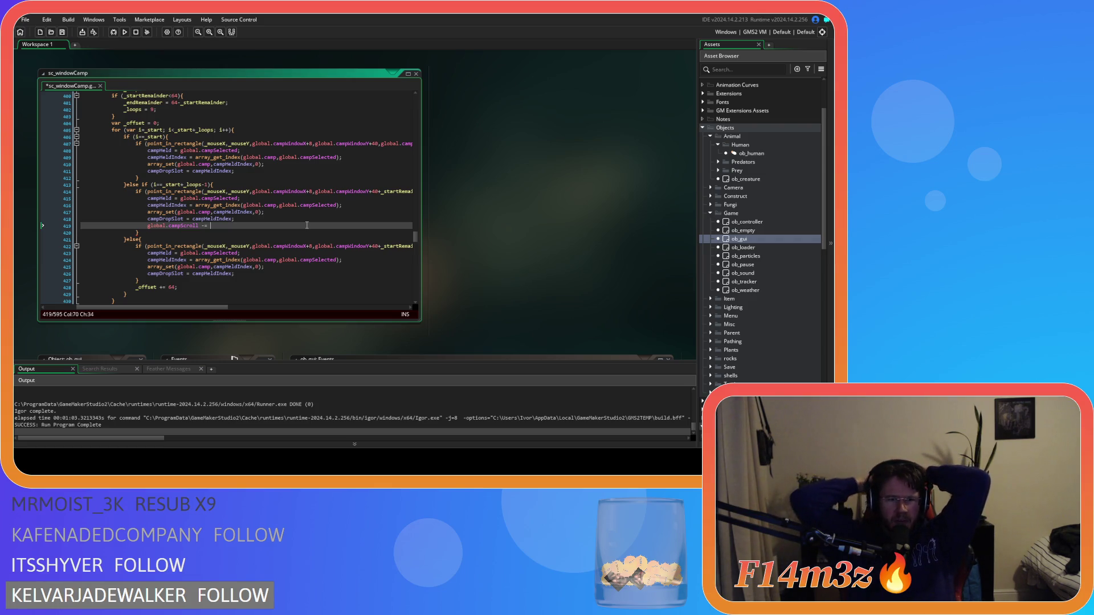
{"action": "left_click_drag", "start_coordinate": [207, 308], "coordinate": [333, 308]}
{"action": "double_click", "coordinate": [362, 191]}
{"action": "key", "text": "ctrl+c"}
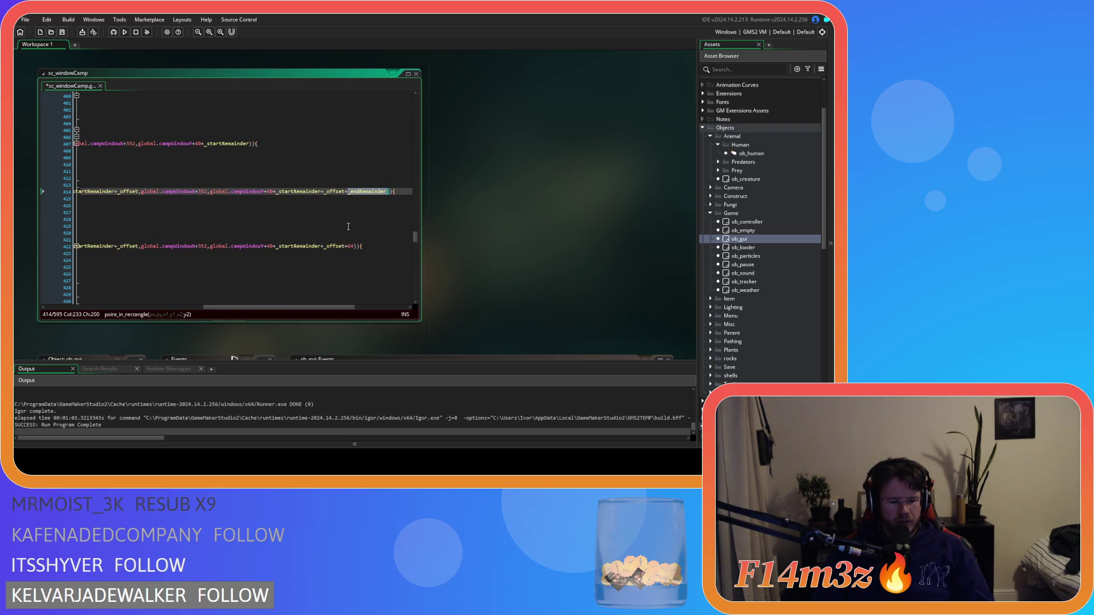
{"action": "left_click_drag", "start_coordinate": [263, 310], "coordinate": [138, 293]}
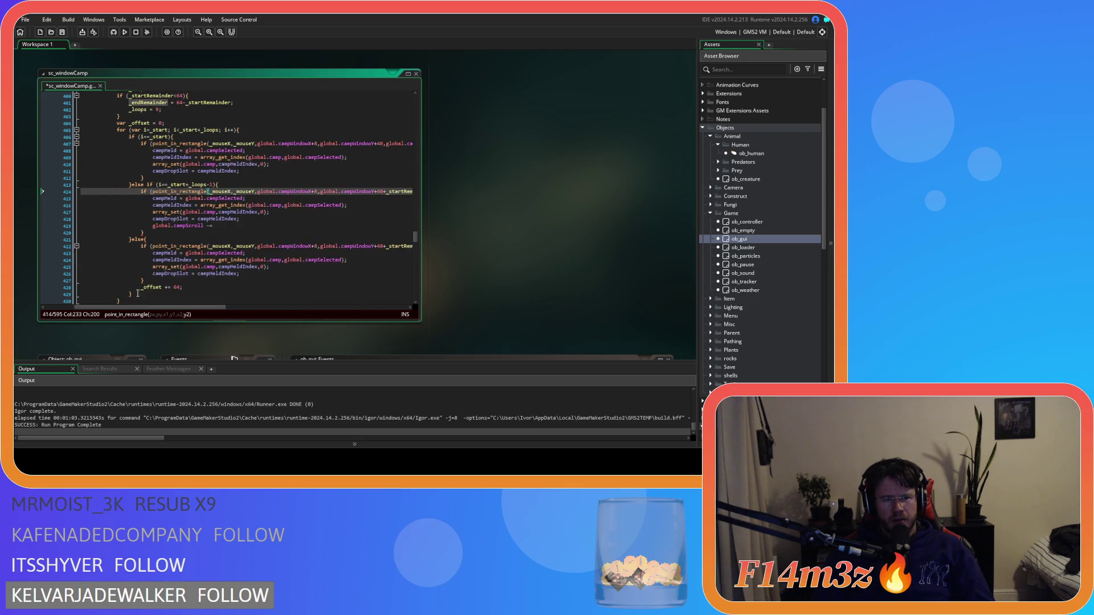
{"action": "left_click", "coordinate": [225, 227]}
{"action": "key", "text": "ctrl+v"}
{"action": "type", "text": ";"}
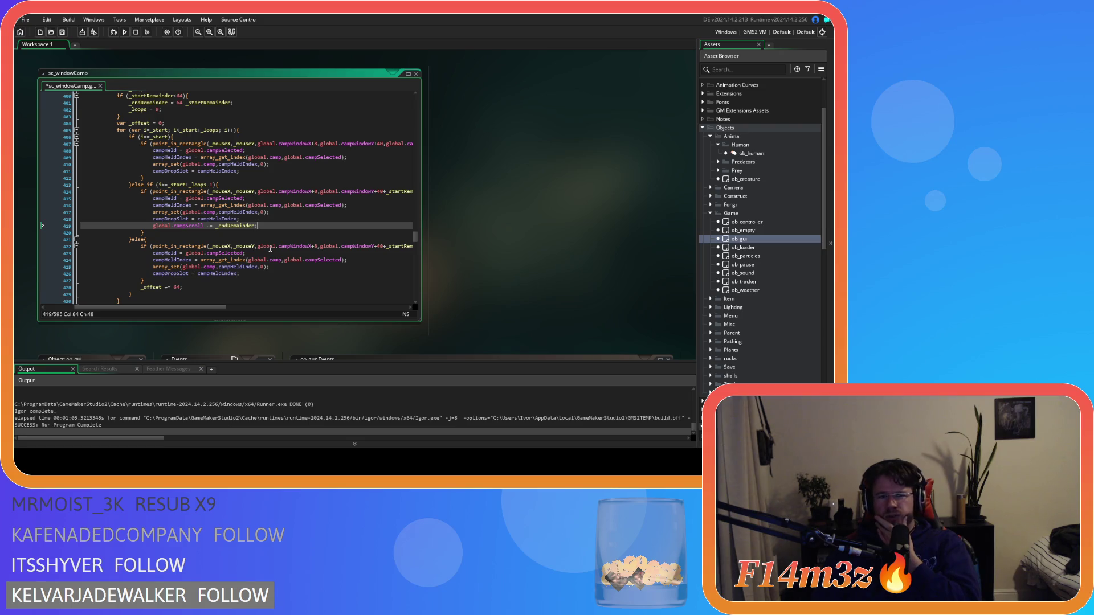
{"action": "scroll", "coordinate": [270, 248], "scroll_direction": "up", "scroll_amount": 4}
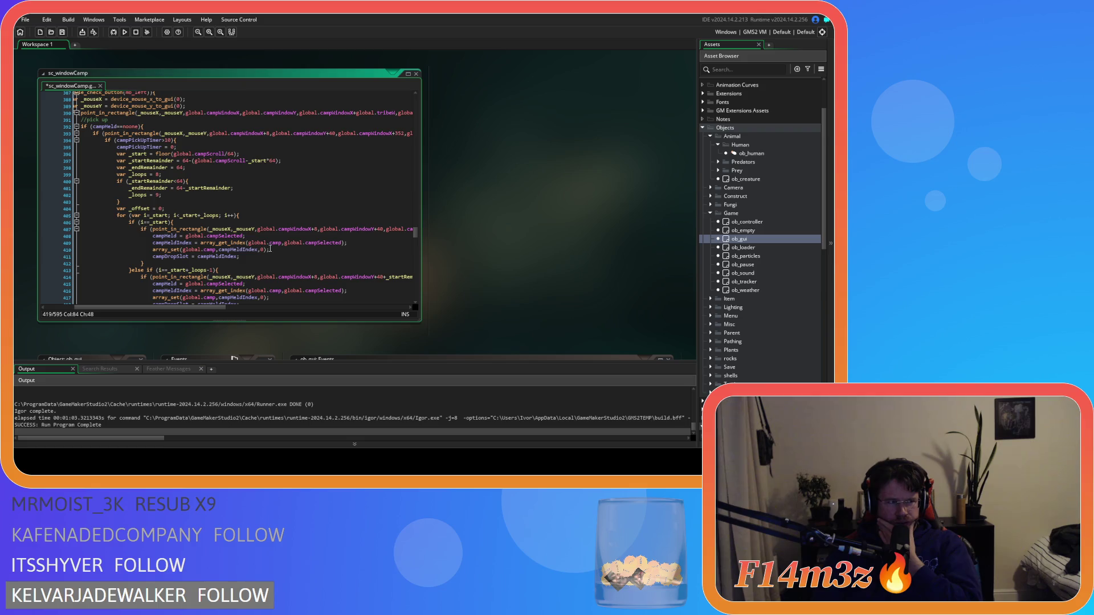
Insert updateCampScrollBar(id); on a new line below the scroll adjustment
{"action": "scroll", "coordinate": [270, 249], "scroll_direction": "down", "scroll_amount": 3}
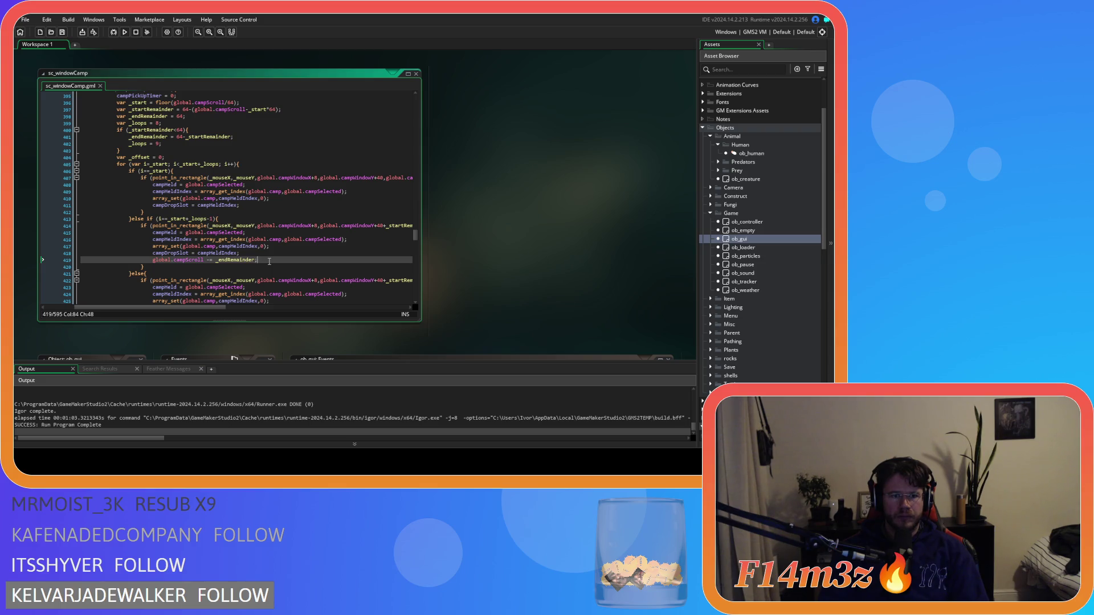
{"action": "key", "text": "Return"}
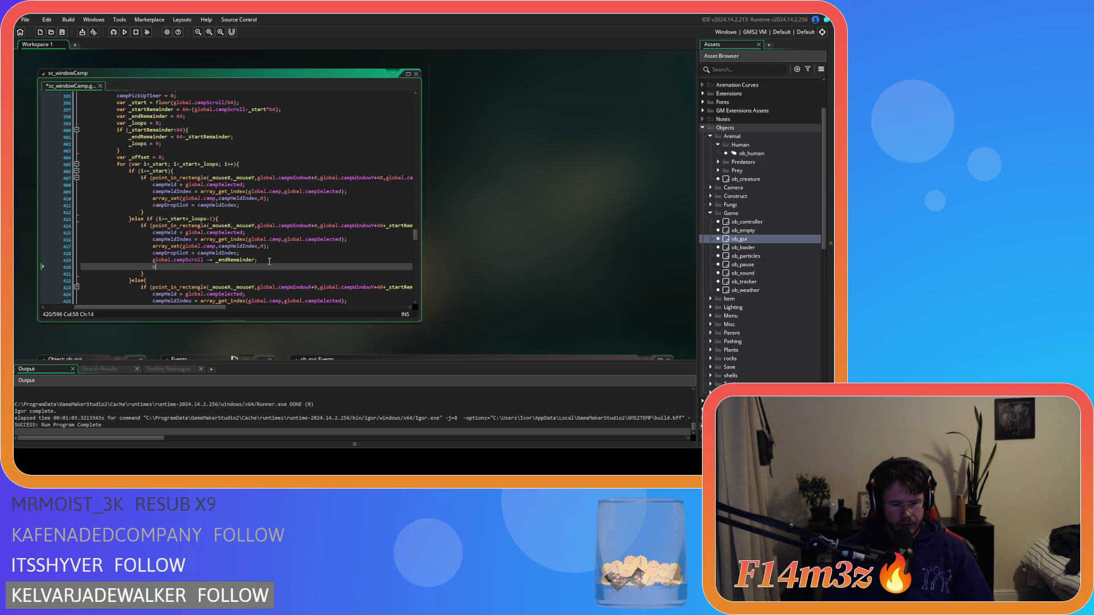
{"action": "type", "text": "pdateCampScrollBar("}
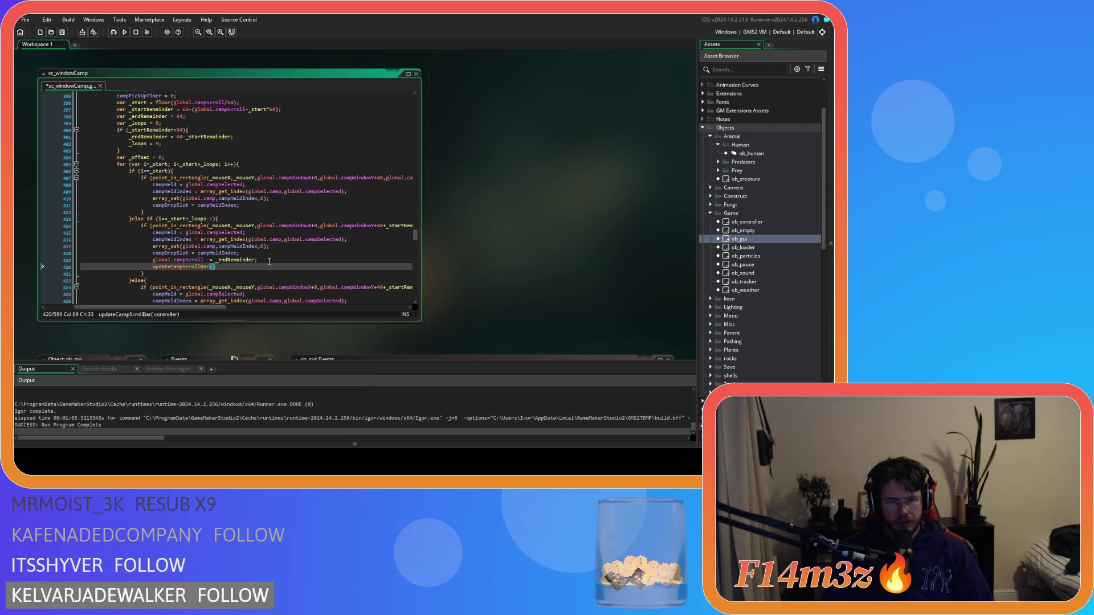
{"action": "type", "text": "id)"}
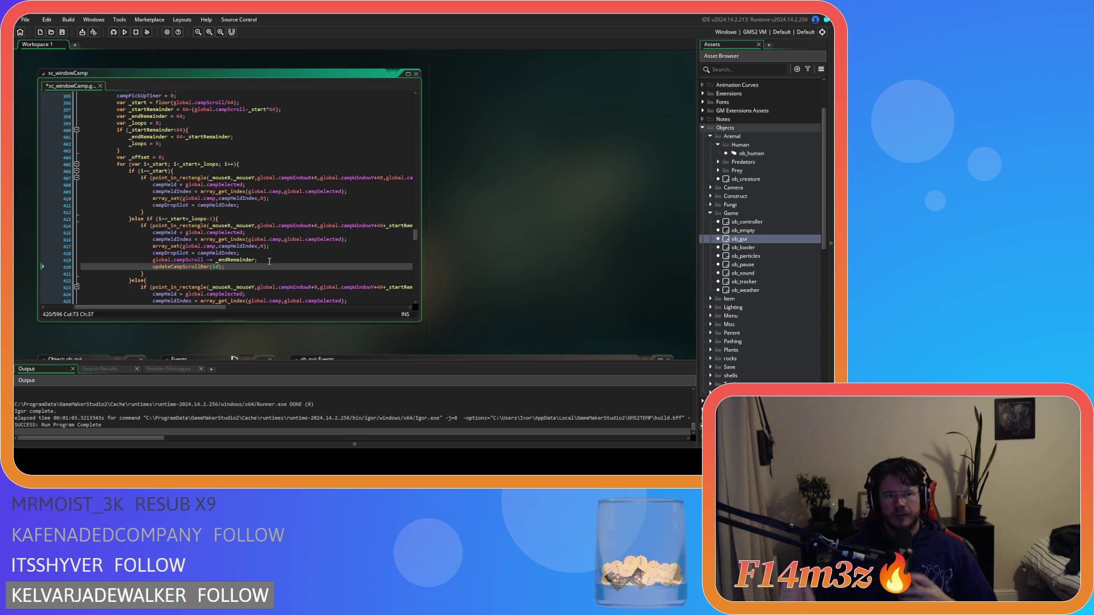
{"action": "scroll", "coordinate": [269, 260], "scroll_direction": "down", "scroll_amount": 4}
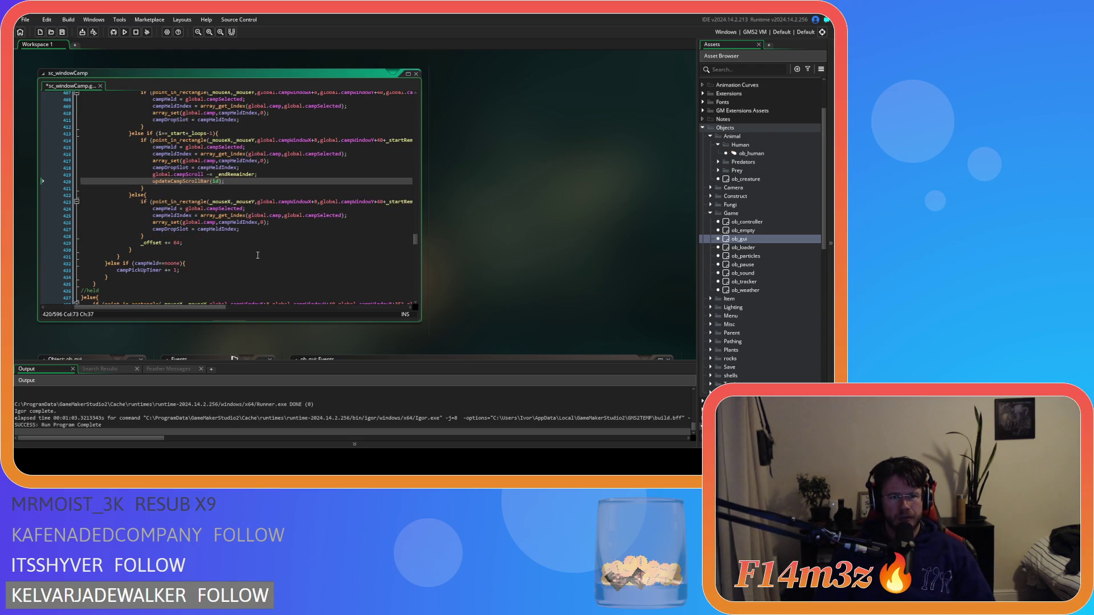
{"action": "scroll", "coordinate": [258, 255], "scroll_direction": "up", "scroll_amount": 2}
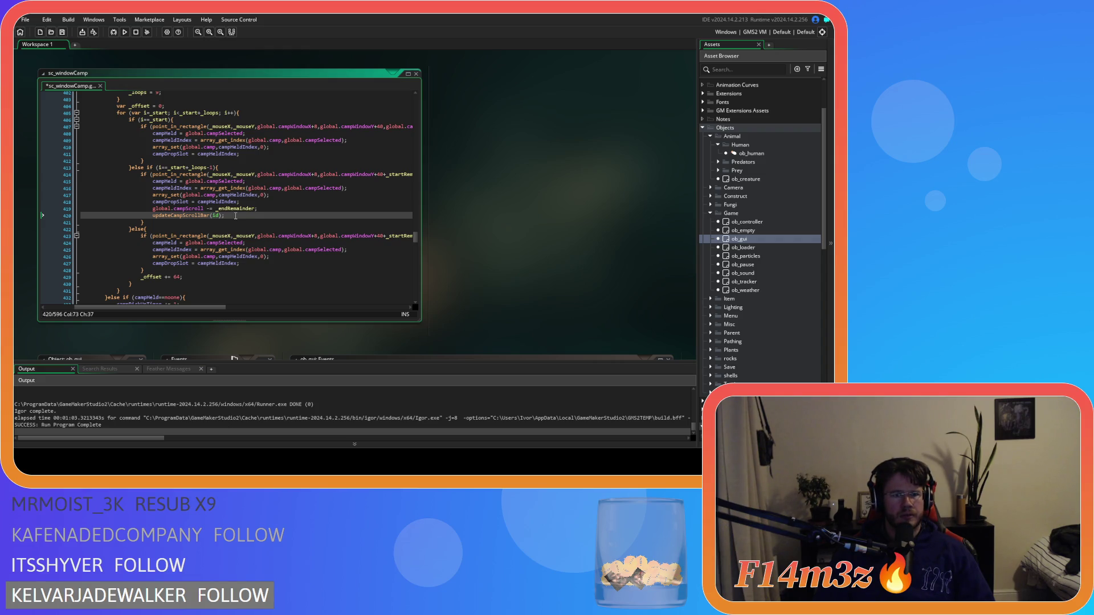
Comment out the updateCampScrollBar call with Ctrl+K, then save and launch a test run
{"action": "mouse_move", "coordinate": [226, 216]}
{"action": "left_mouse_down"}
{"action": "mouse_move", "coordinate": [126, 217]}
{"action": "mouse_move", "coordinate": [153, 218]}
{"action": "left_mouse_up"}
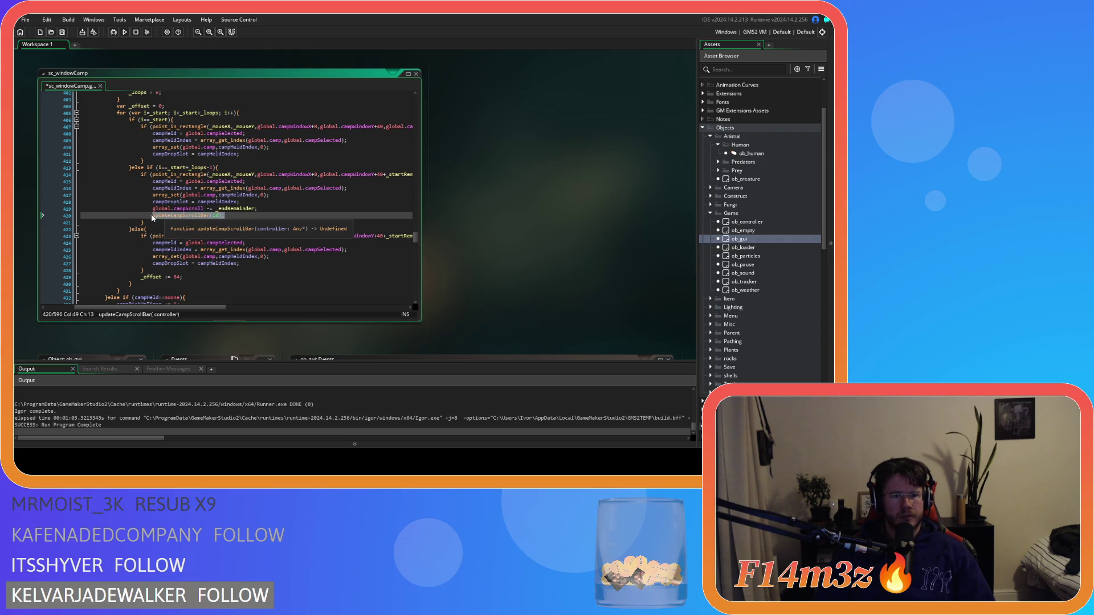
{"action": "key", "text": "ctrl+k"}
{"action": "left_click", "coordinate": [242, 214]}
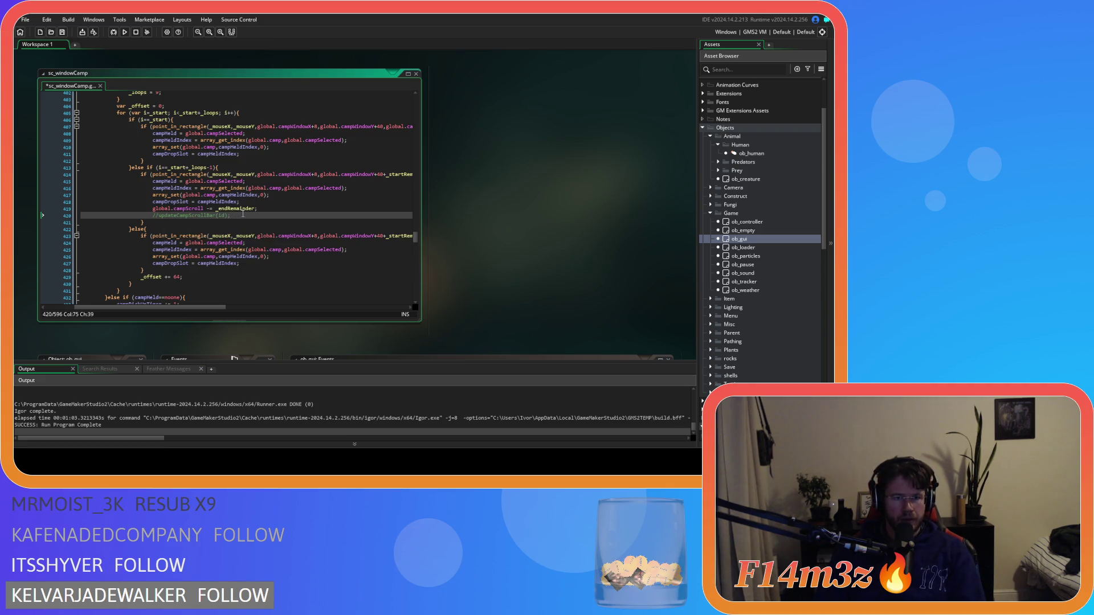
{"action": "key", "text": "F5"}
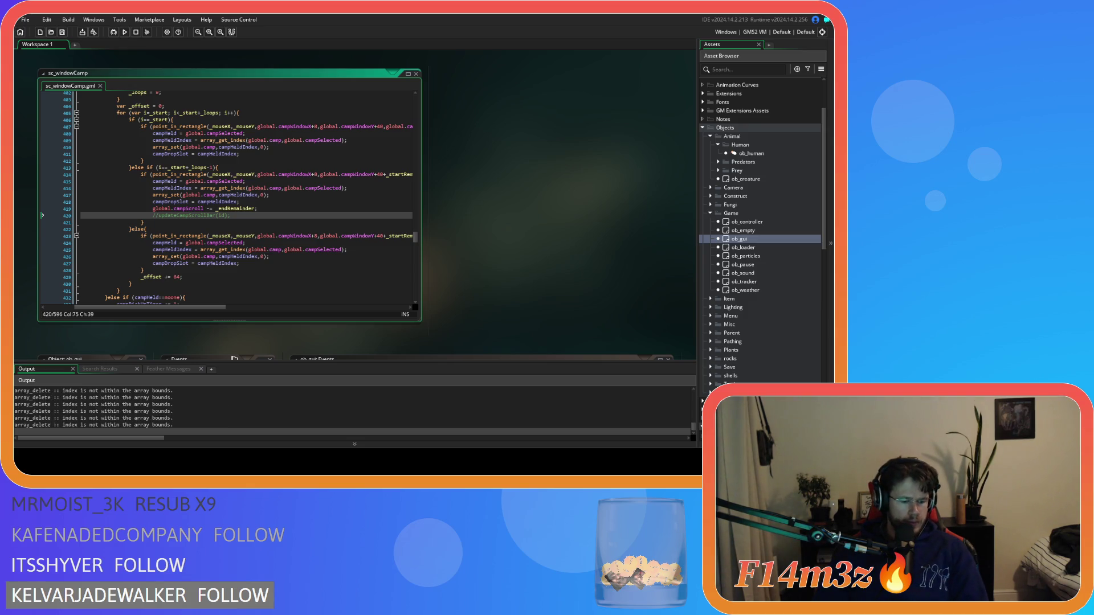
Drag the Drum down the Camp list in the running game, then close it and quit
{"action": "key", "text": "alt+Tab"}
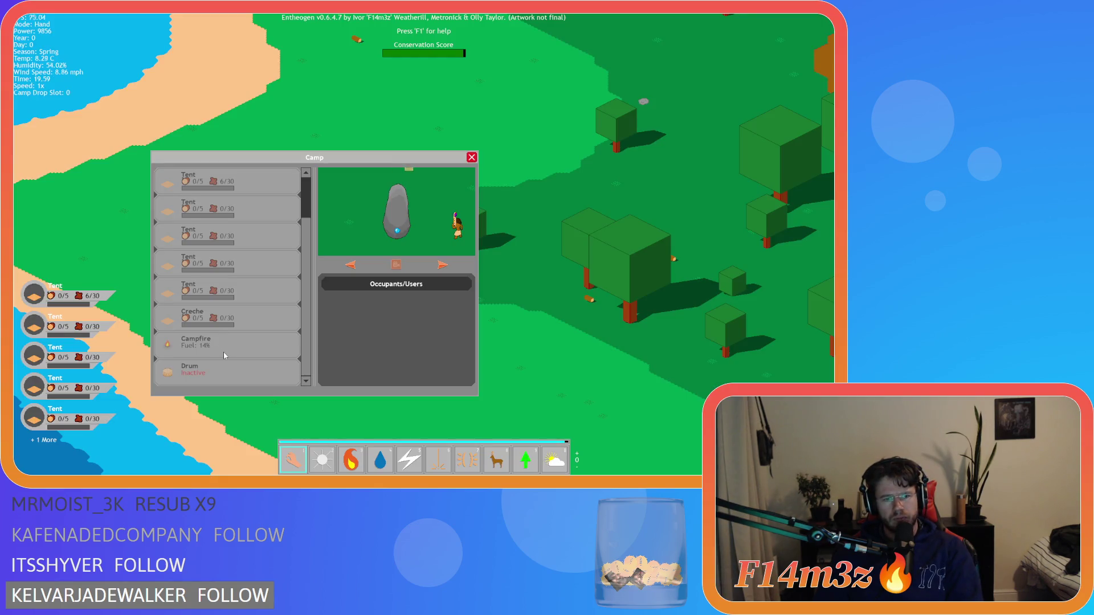
{"action": "left_click", "coordinate": [235, 367]}
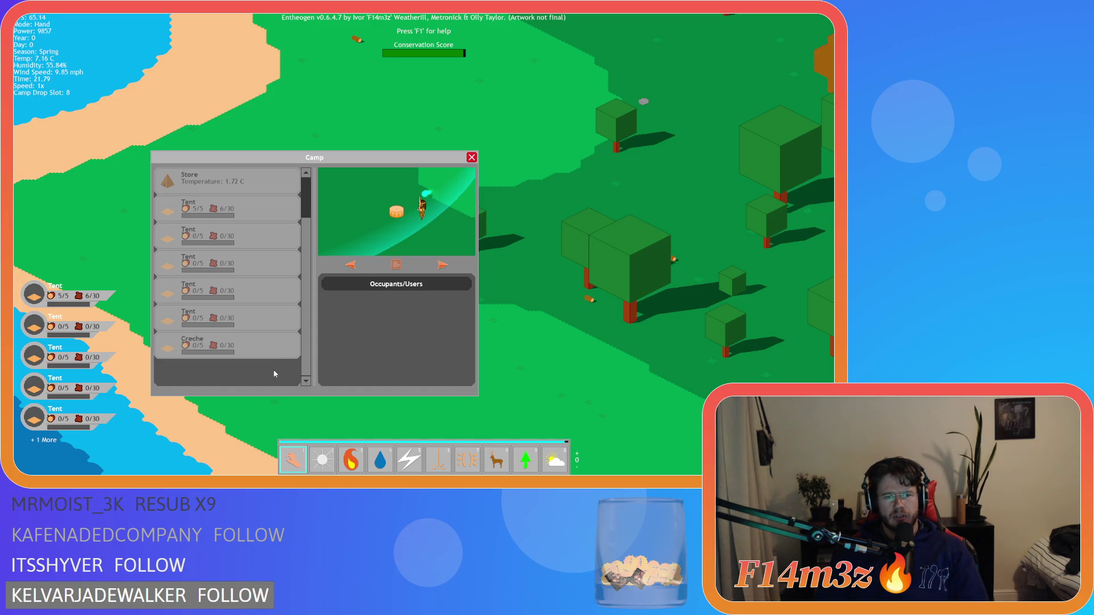
{"action": "scroll", "coordinate": [274, 374], "scroll_direction": "down", "scroll_amount": 1}
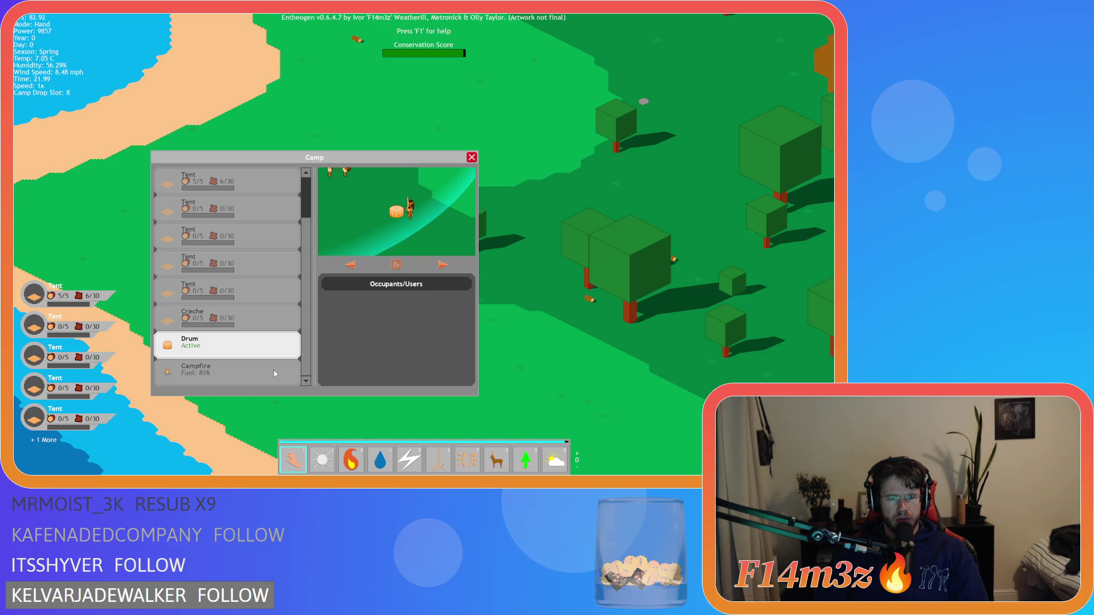
{"action": "key", "text": "Escape"}
{"action": "key", "text": "Escape"}
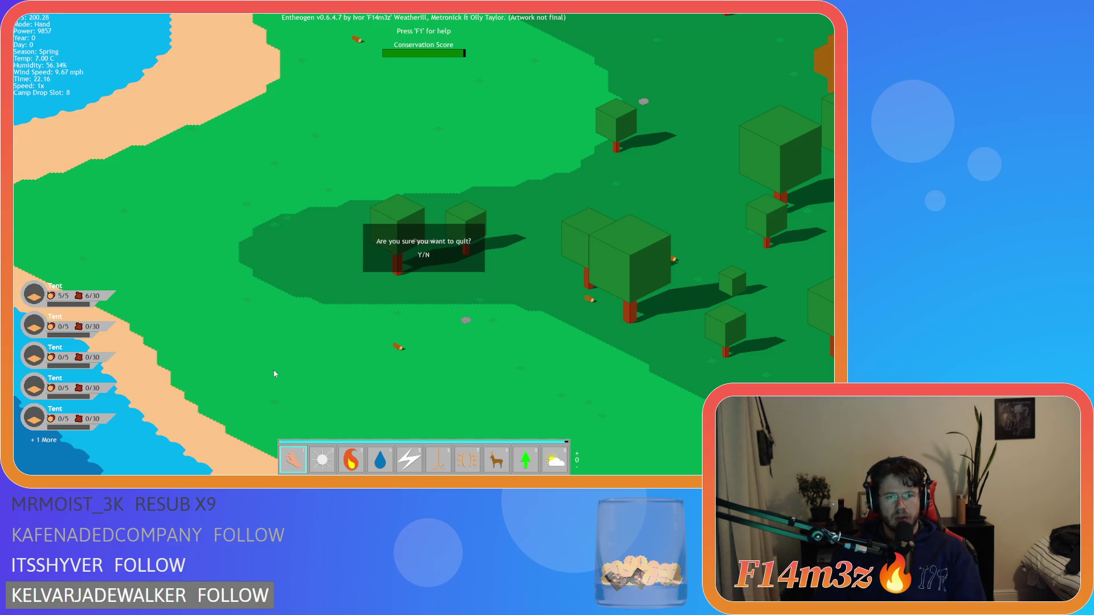
{"action": "key", "text": "Return"}
{"action": "key", "text": "Escape"}
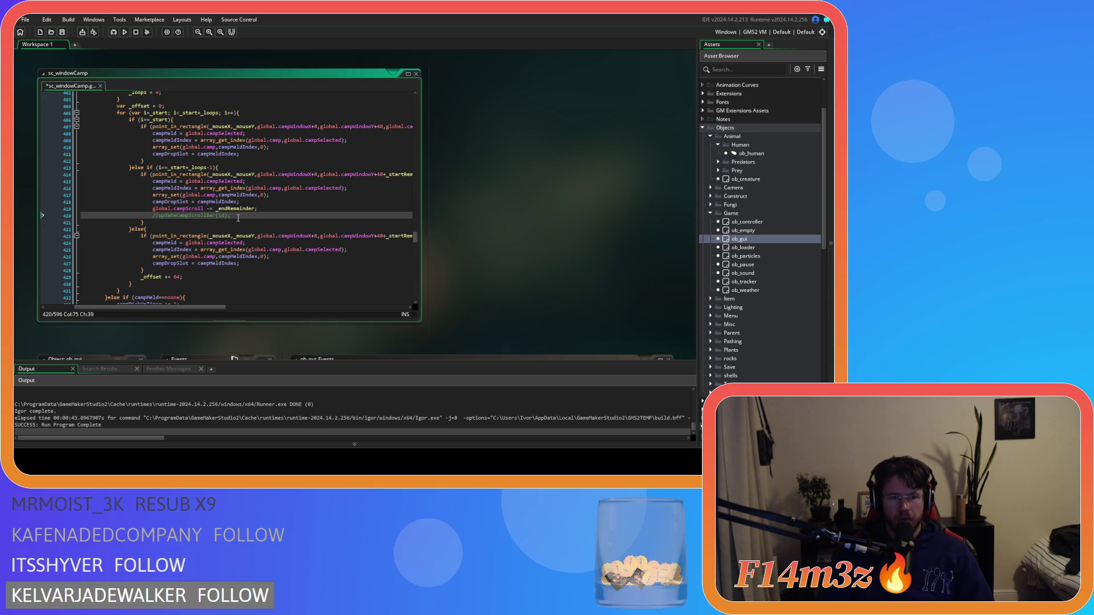
Uncomment updateCampScrollBar(id) and rebuild the game, whose run ends in a failure
{"action": "key", "text": "ctrl+z"}
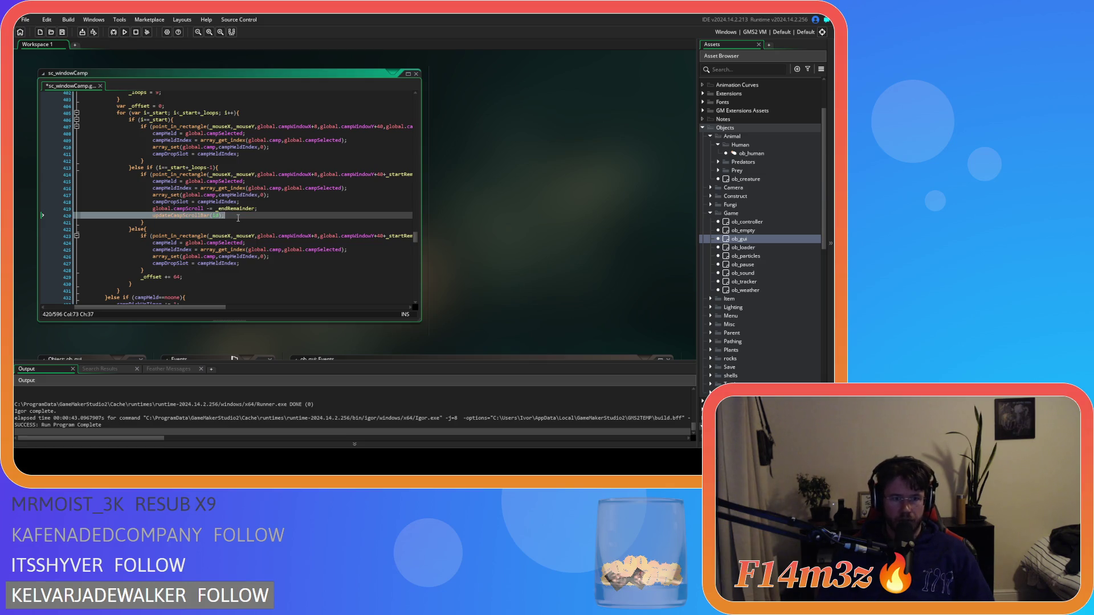
{"action": "key", "text": "F5"}
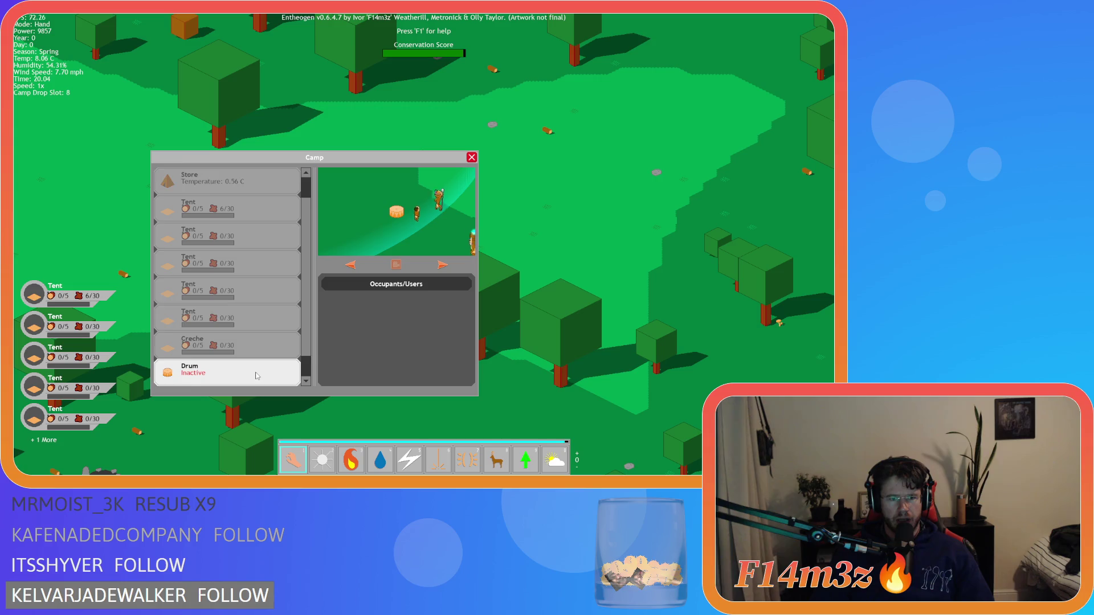
{"action": "scroll", "coordinate": [256, 374], "scroll_direction": "down", "scroll_amount": 1}
{"action": "scroll", "coordinate": [256, 376], "scroll_direction": "down", "scroll_amount": 1}
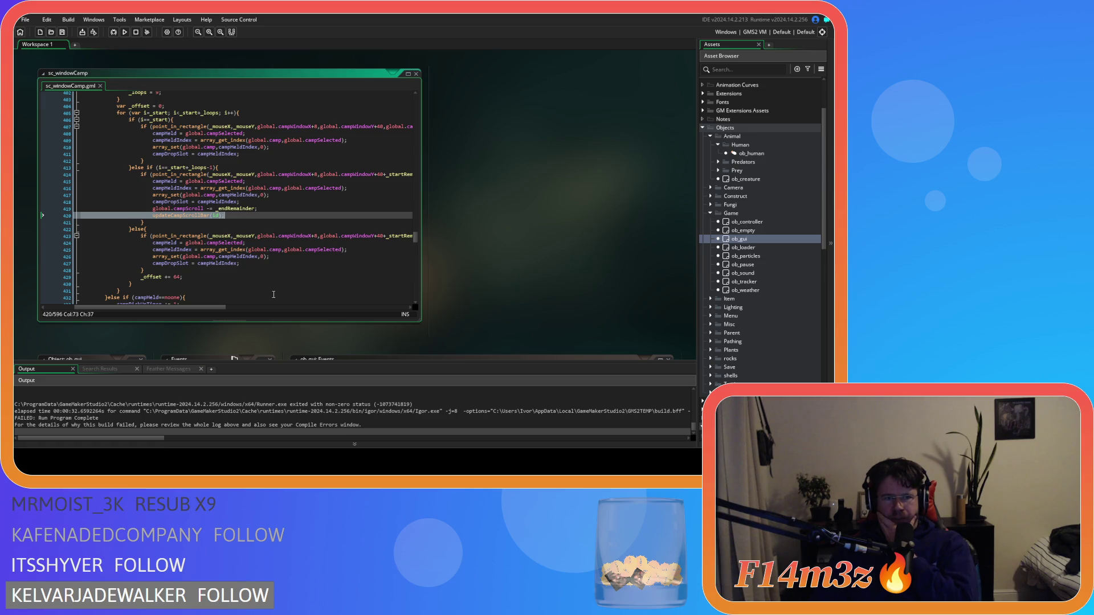
Re-pick the campScroll name on line 419 from autocomplete, then go to the end of line 420
{"action": "left_click", "coordinate": [205, 209]}
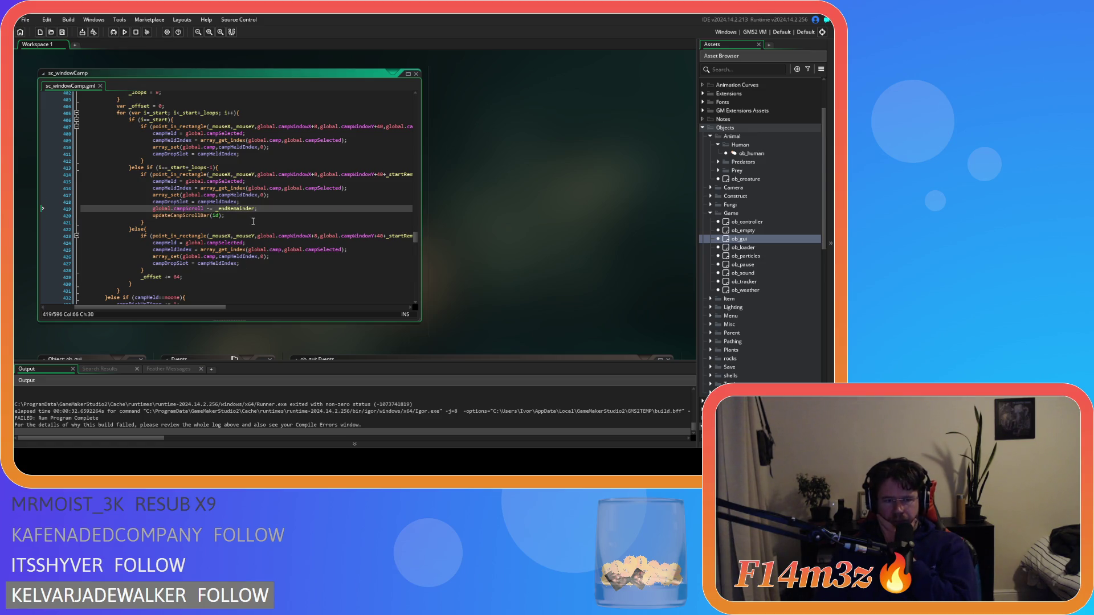
{"action": "key", "text": "BackSpace"}
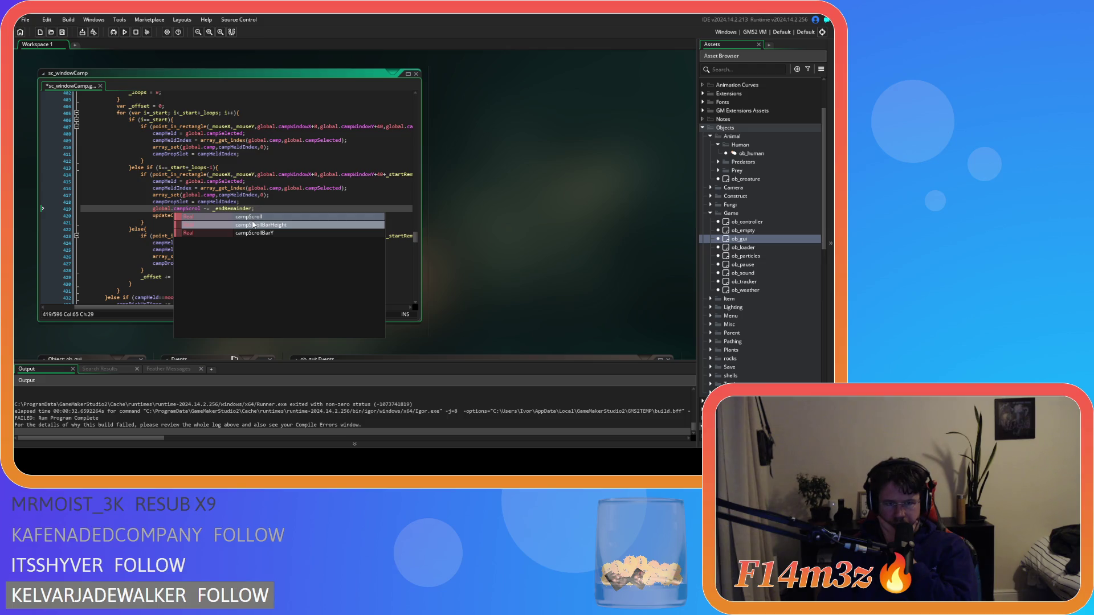
{"action": "type", "text": "l"}
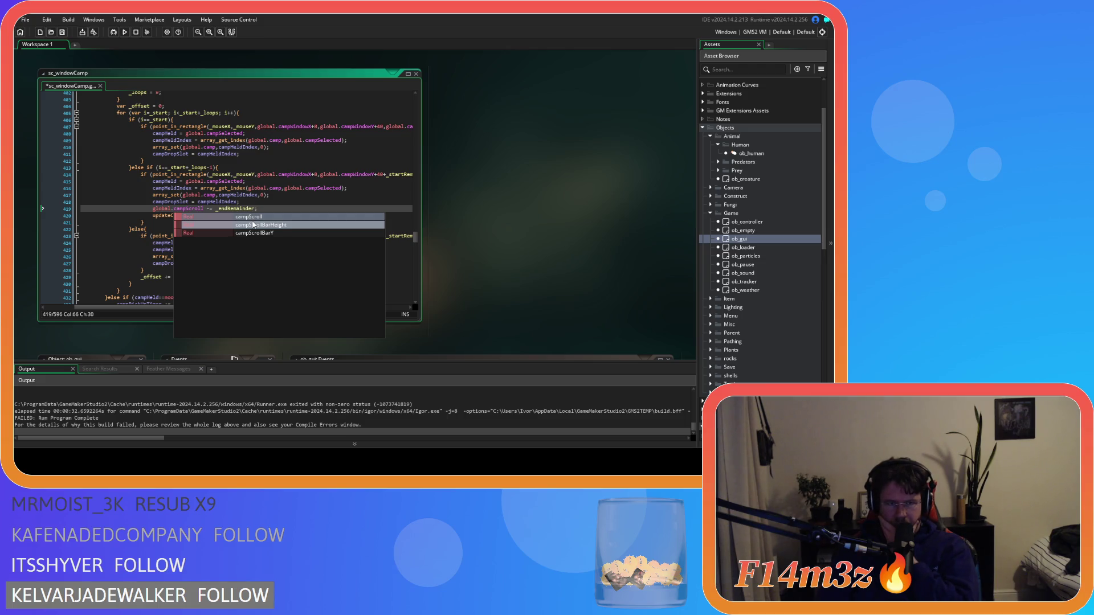
{"action": "left_click", "coordinate": [267, 209]}
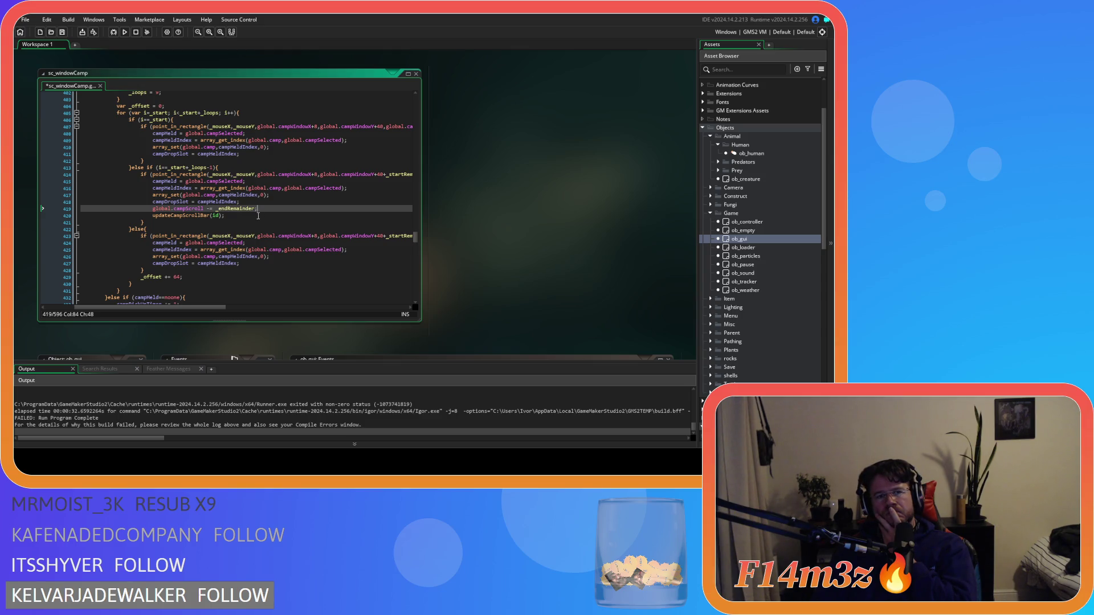
{"action": "left_click", "coordinate": [258, 216]}
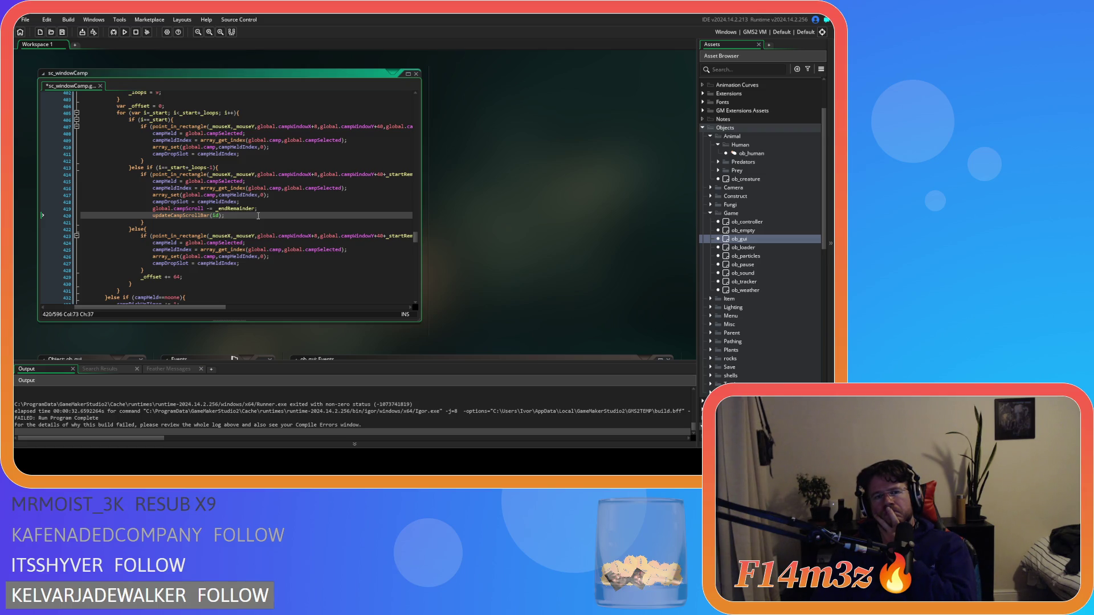
{"action": "scroll", "coordinate": [258, 215], "scroll_direction": "down", "scroll_amount": 3}
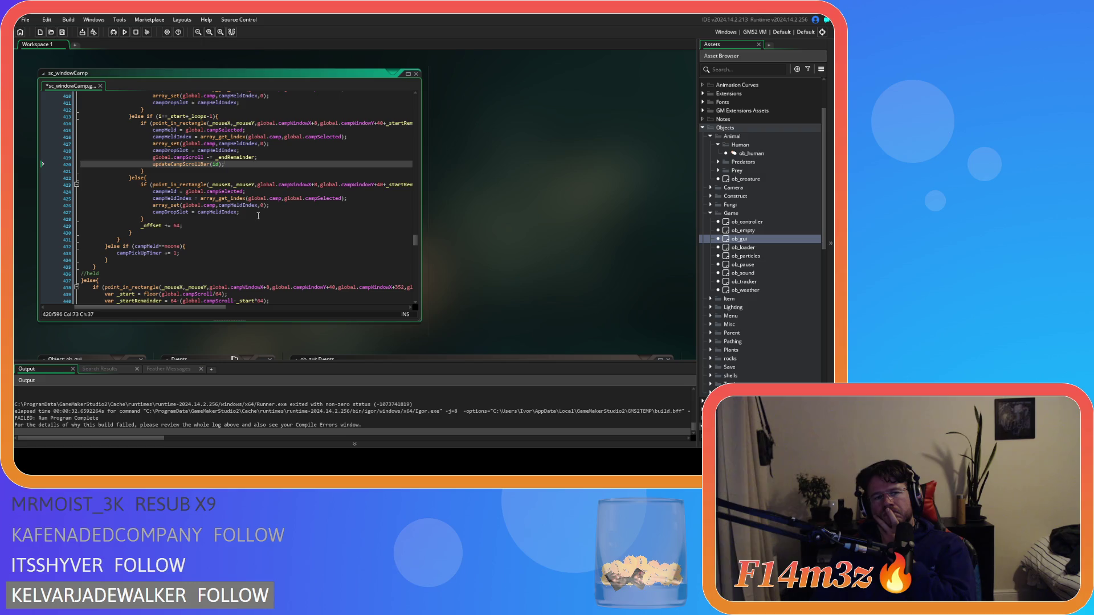
{"action": "scroll", "coordinate": [258, 216], "scroll_direction": "down", "scroll_amount": 15}
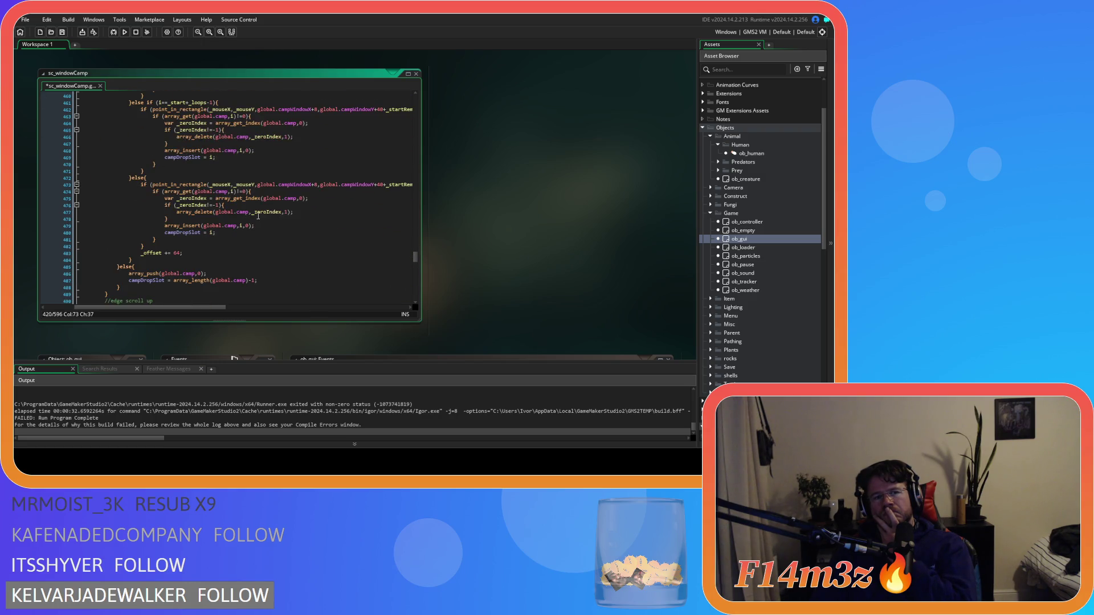
{"action": "scroll", "coordinate": [258, 216], "scroll_direction": "up", "scroll_amount": 6}
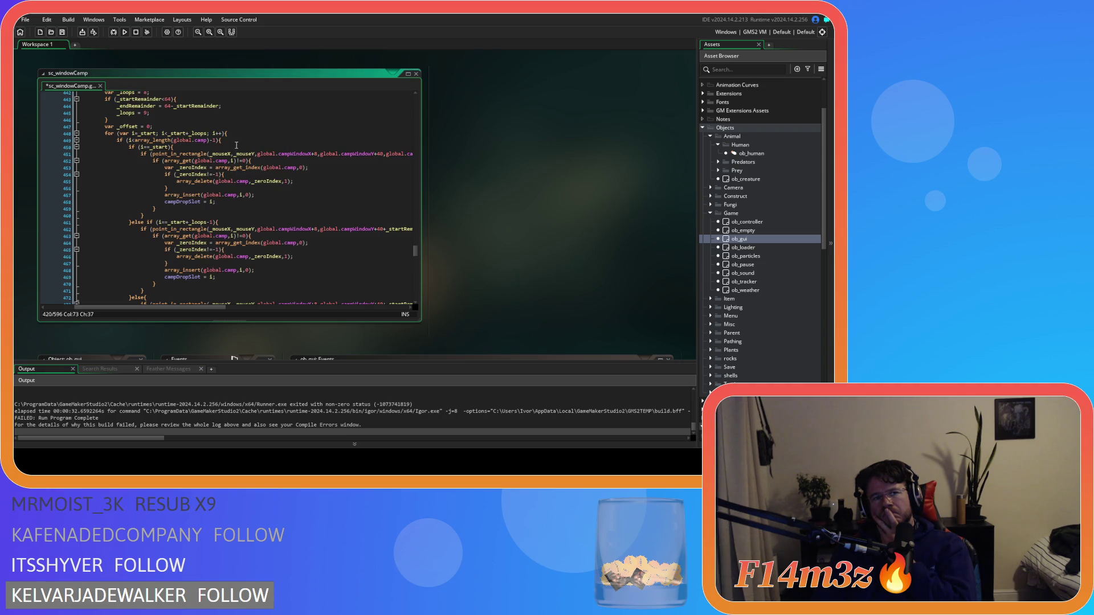
{"action": "left_click", "coordinate": [237, 140]}
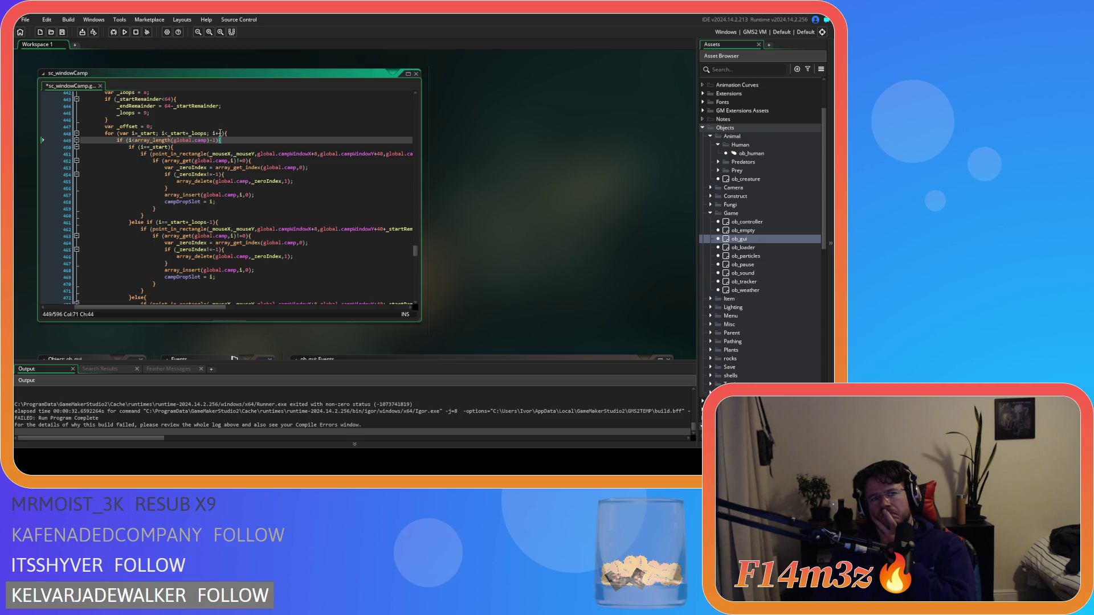
{"action": "scroll", "coordinate": [220, 133], "scroll_direction": "down", "scroll_amount": 8}
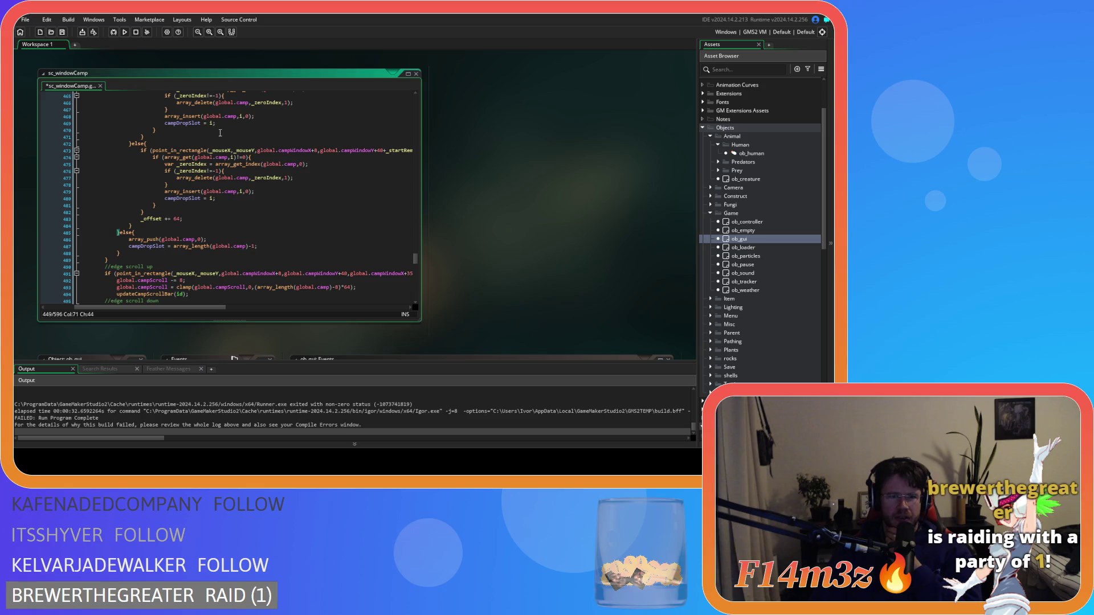
Save sc_windowCamp.gml with Ctrl+S and build and run the game with F5
{"action": "left_click", "coordinate": [225, 197]}
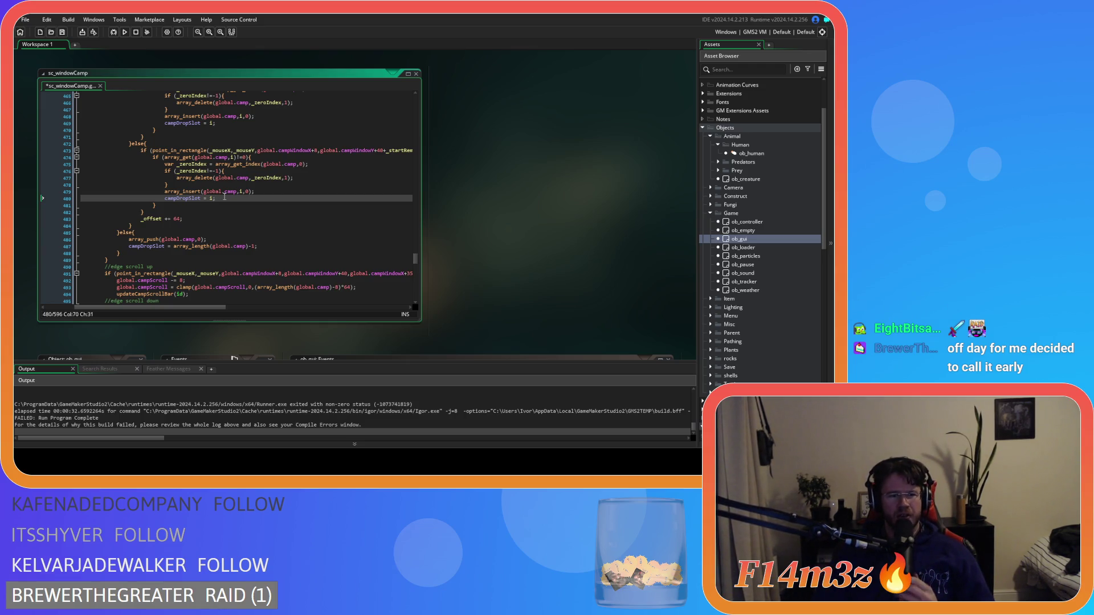
{"action": "key", "text": "ctrl+s"}
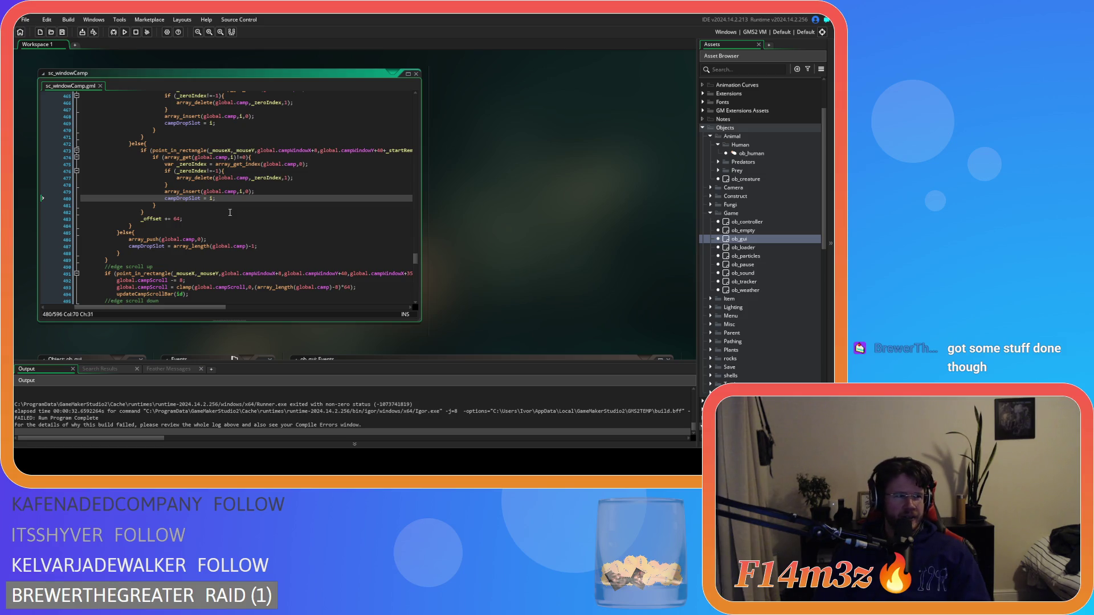
{"action": "key", "text": "F5"}
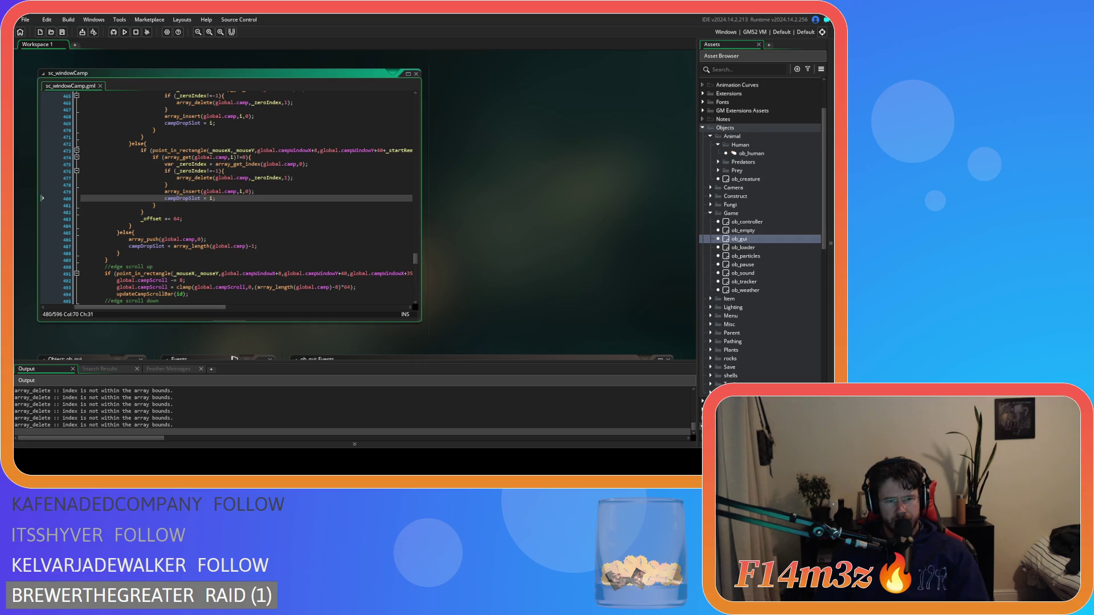
{"action": "key", "text": "alt+Tab"}
Drag the Drum to a lower slot in the Camp list, then close the window and quit
{"action": "mouse_move", "coordinate": [220, 268]}
{"action": "left_mouse_down"}
{"action": "mouse_move", "coordinate": [220, 371]}
{"action": "mouse_move", "coordinate": [230, 352]}
{"action": "mouse_move", "coordinate": [230, 373]}
{"action": "mouse_move", "coordinate": [239, 371]}
{"action": "left_mouse_up"}
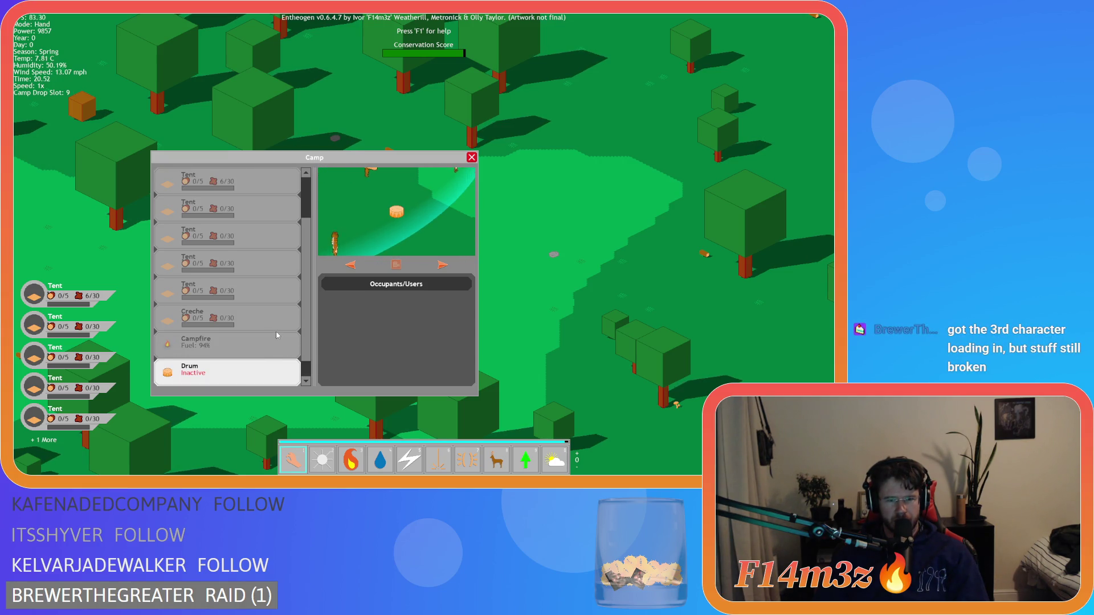
{"action": "scroll", "coordinate": [273, 333], "scroll_direction": "down", "scroll_amount": 1}
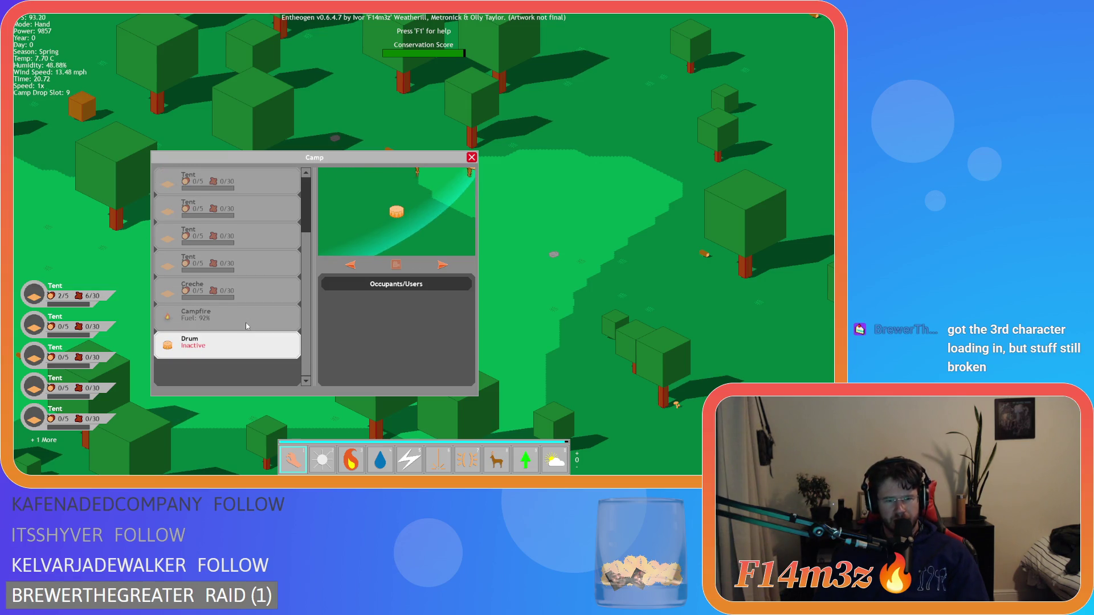
{"action": "left_click", "coordinate": [208, 352]}
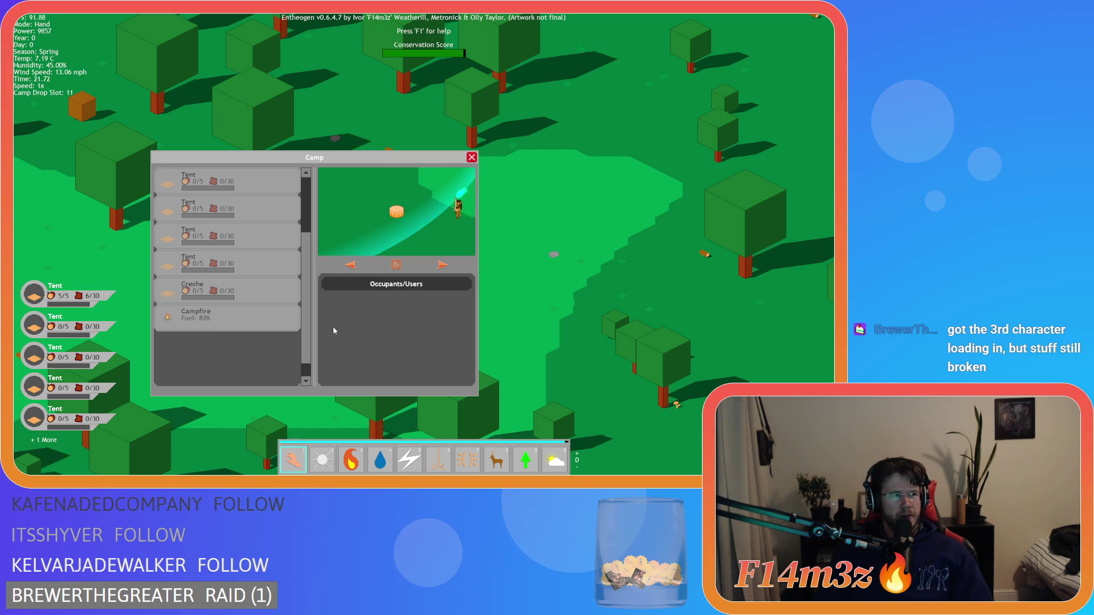
{"action": "key", "text": "Escape"}
{"action": "key", "text": "Escape"}
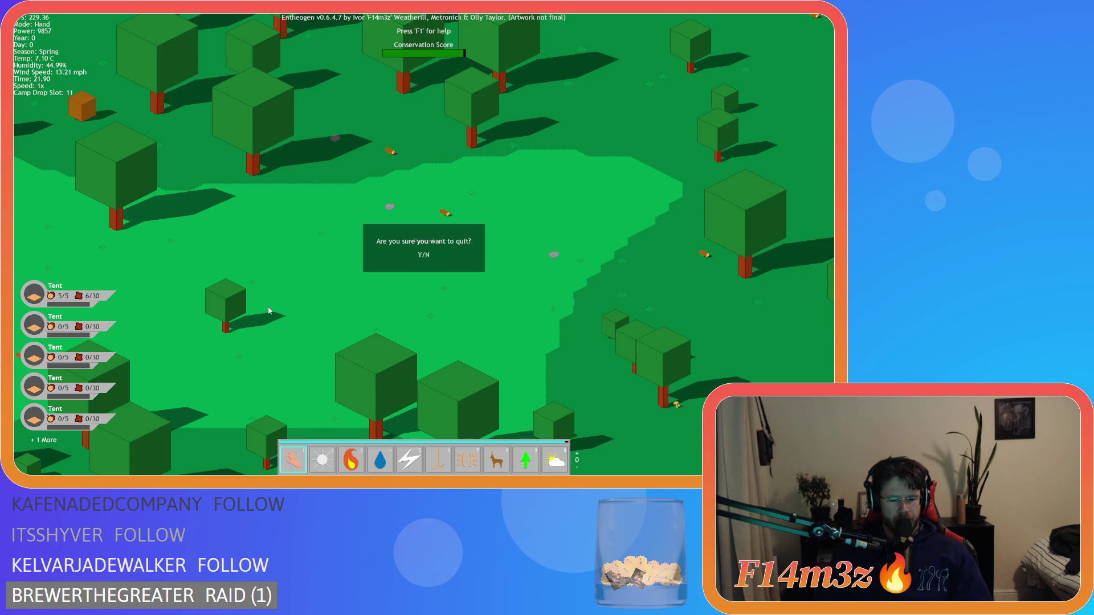
{"action": "key", "text": "y"}
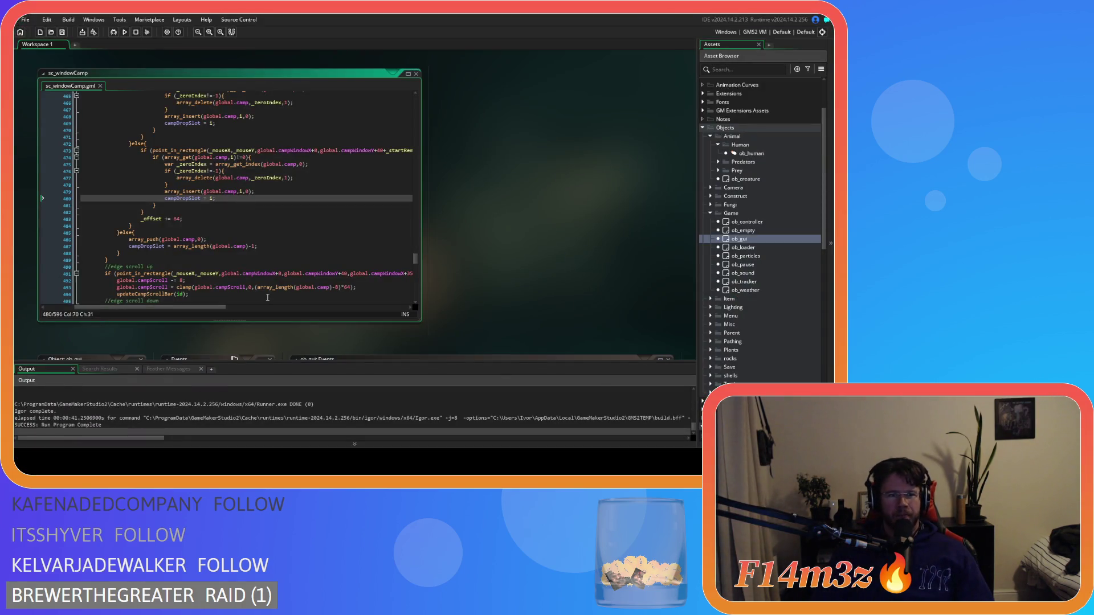
{"action": "left_click", "coordinate": [251, 204]}
{"action": "left_click", "coordinate": [230, 199]}
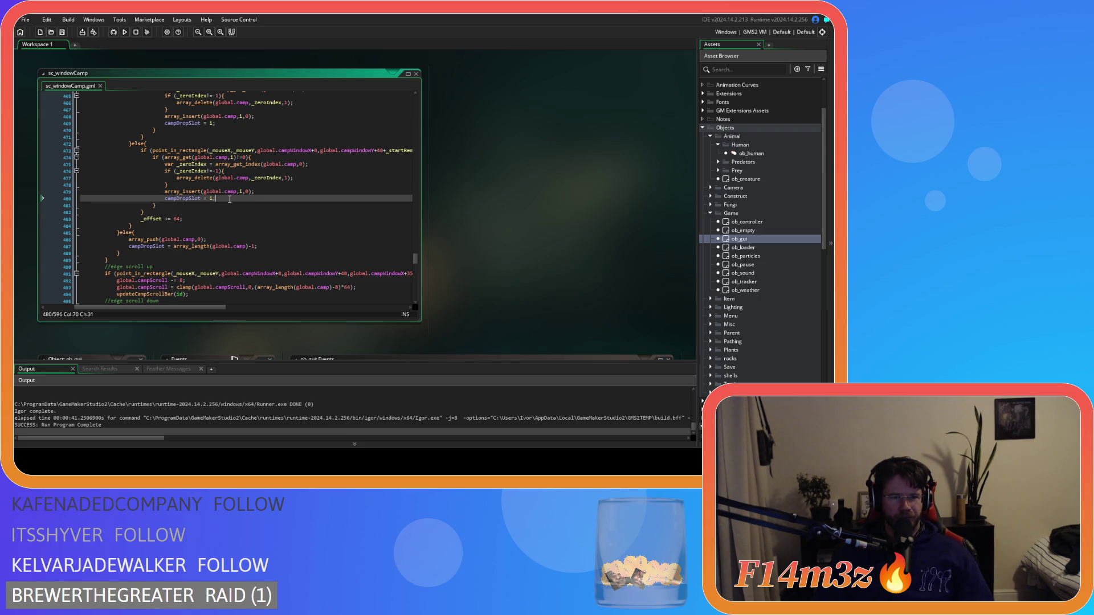
{"action": "left_click", "coordinate": [193, 204]}
{"action": "scroll", "coordinate": [231, 206], "scroll_direction": "down", "scroll_amount": 3}
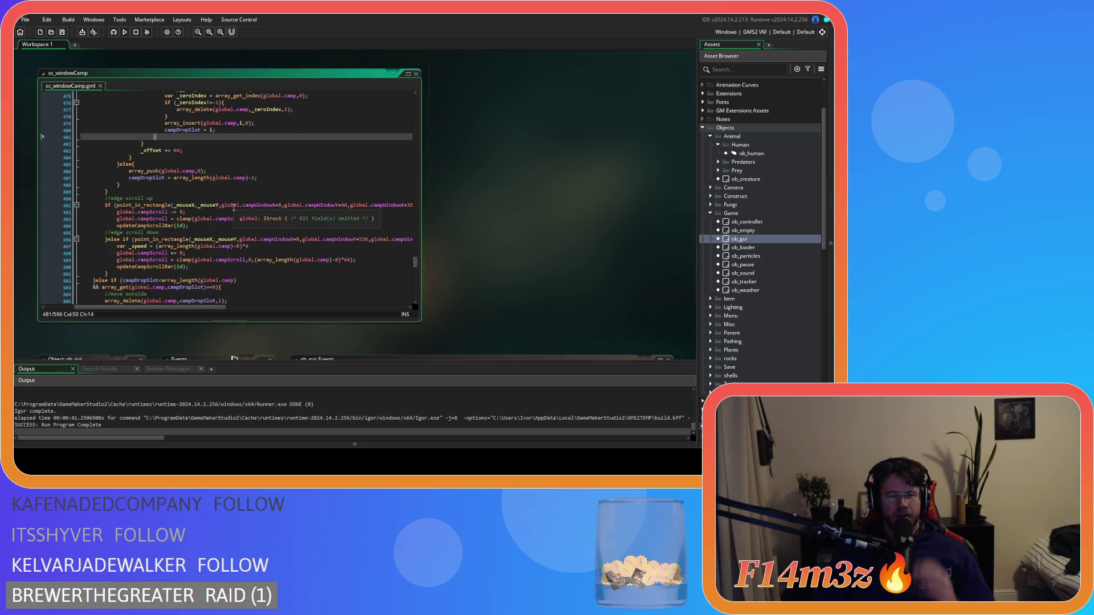
{"action": "scroll", "coordinate": [233, 207], "scroll_direction": "up", "scroll_amount": 3}
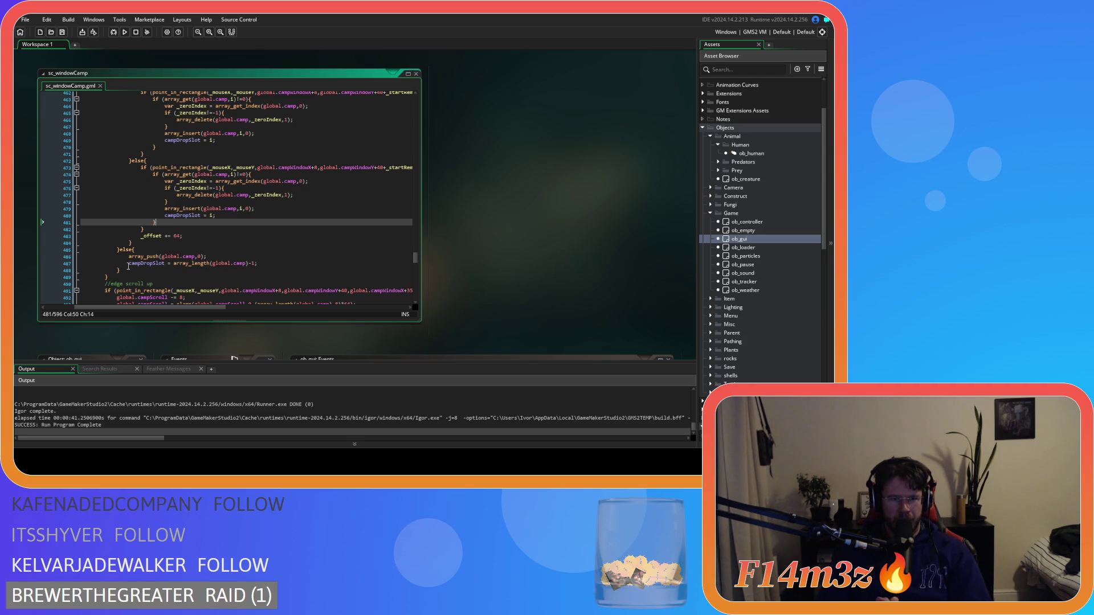
{"action": "scroll", "coordinate": [244, 217], "scroll_direction": "up", "scroll_amount": 2}
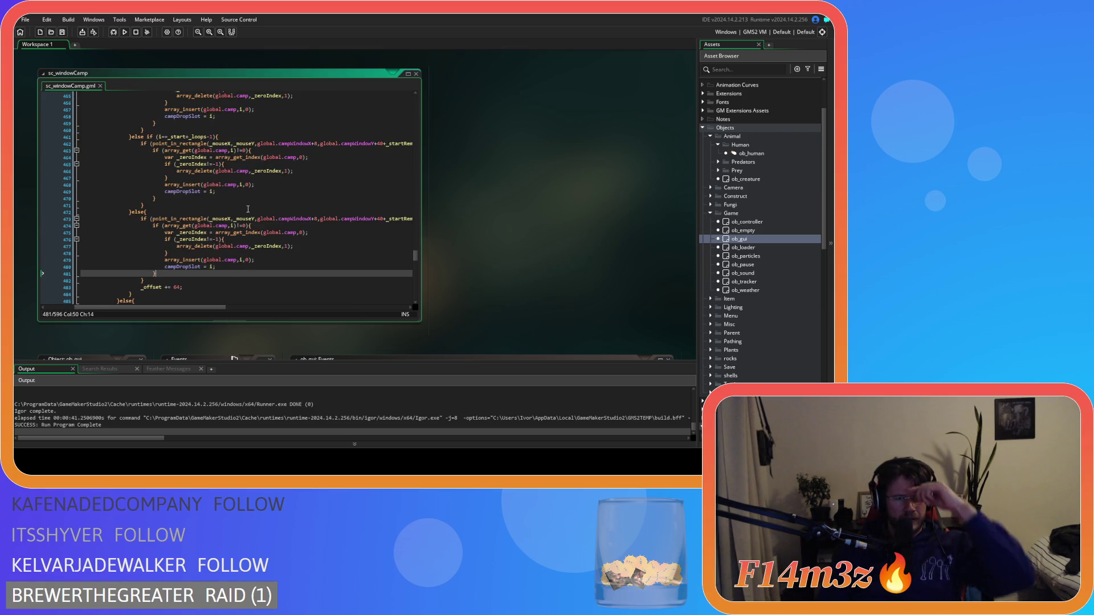
{"action": "scroll", "coordinate": [244, 218], "scroll_direction": "down", "scroll_amount": 3}
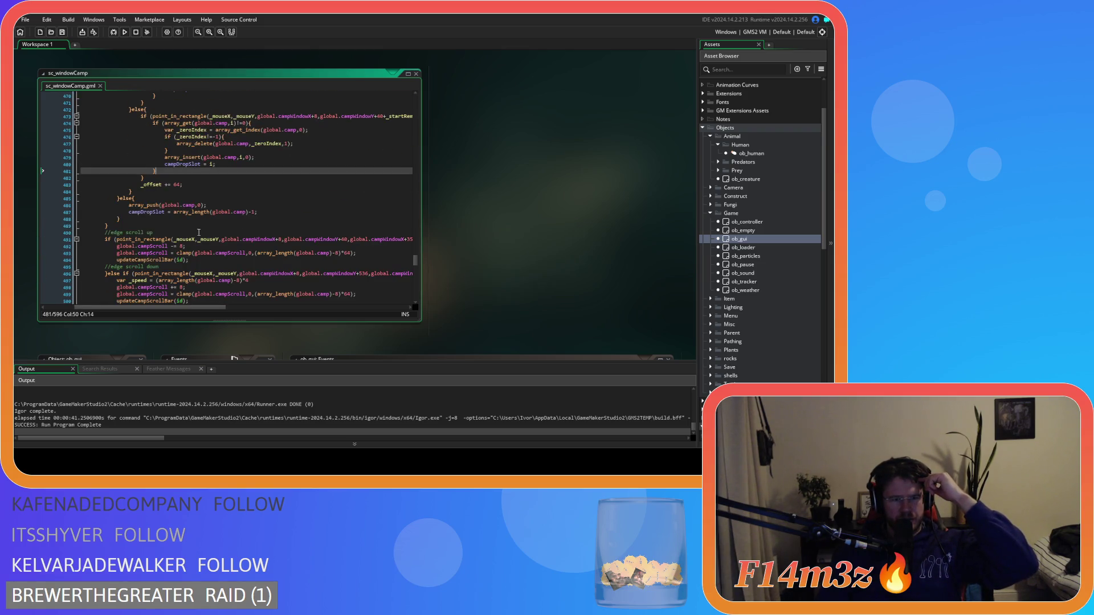
{"action": "scroll", "coordinate": [154, 231], "scroll_direction": "up", "scroll_amount": 10}
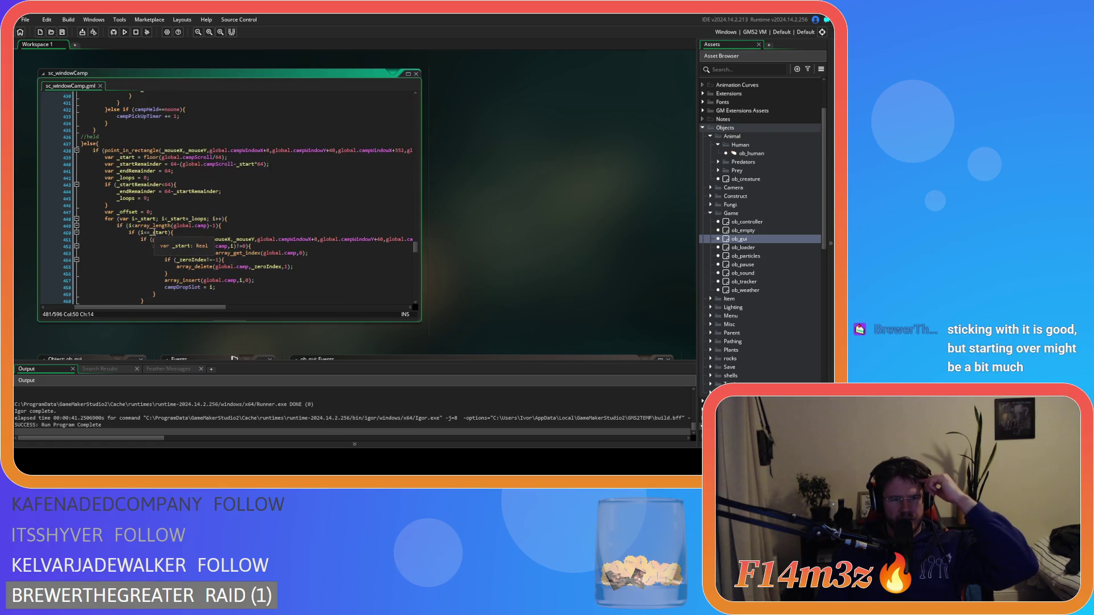
{"action": "scroll", "coordinate": [153, 232], "scroll_direction": "down", "scroll_amount": 12}
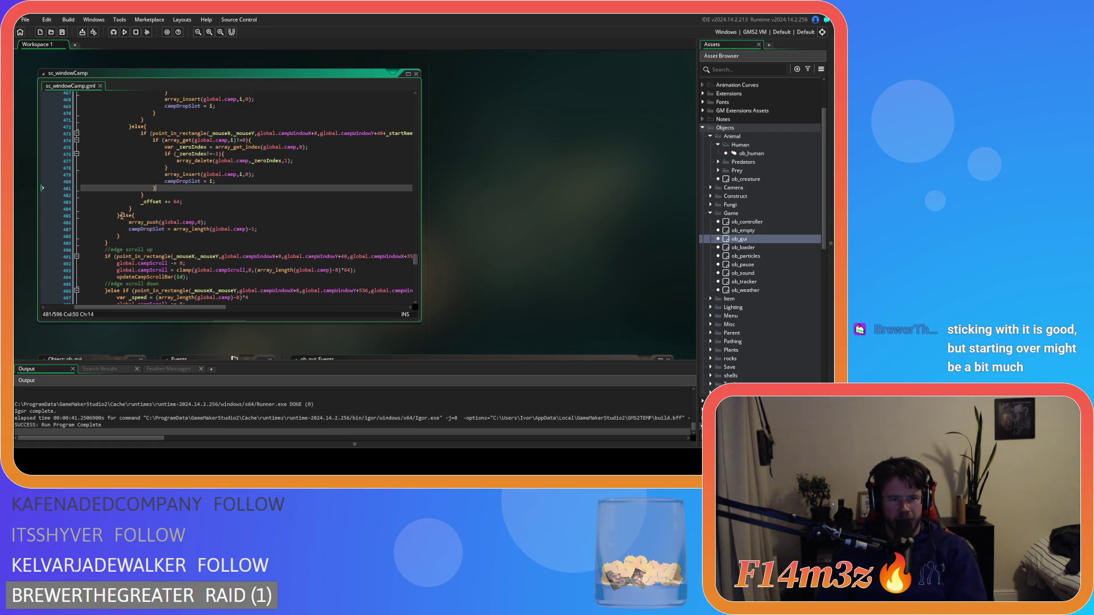
{"action": "left_click", "coordinate": [122, 215]}
{"action": "left_click", "coordinate": [124, 235]}
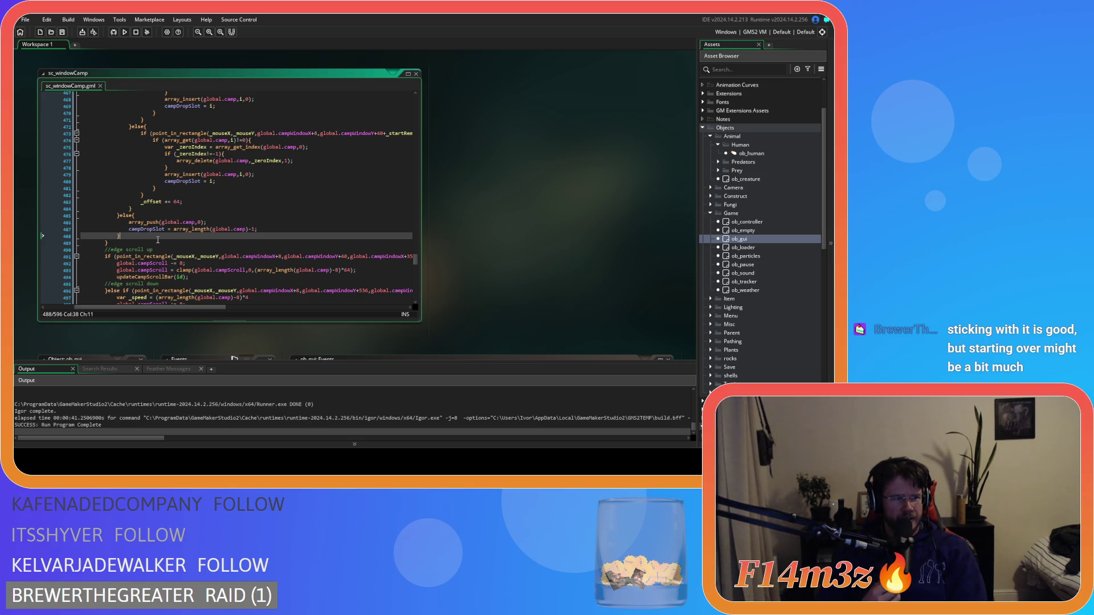
Put else on its own line at 485, comment out the array_push fallback block, and save
{"action": "left_click", "coordinate": [122, 215]}
{"action": "key", "text": "Return"}
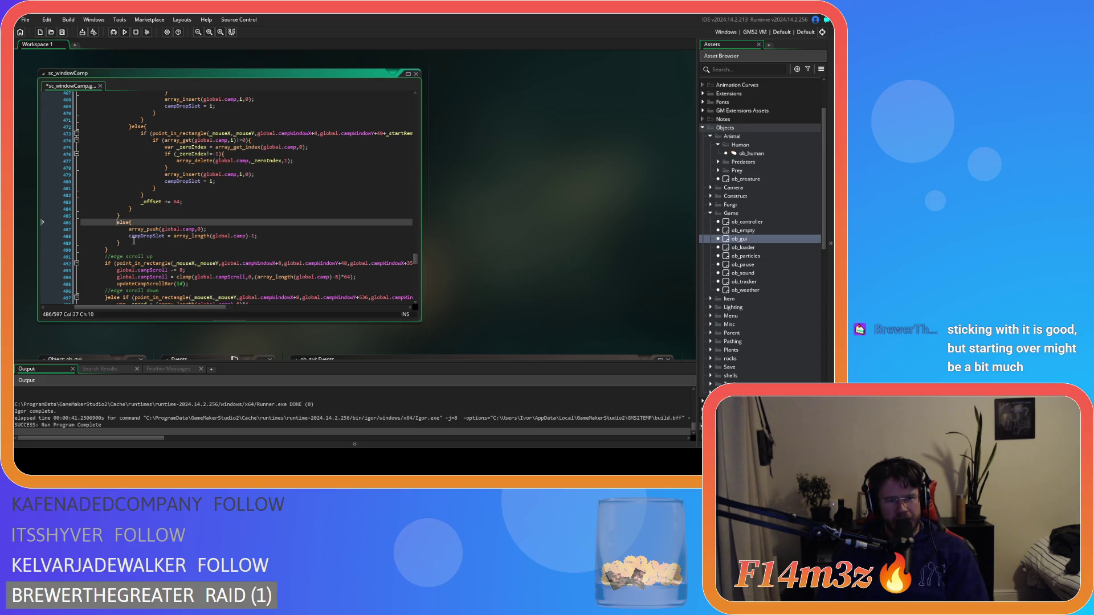
{"action": "left_click", "coordinate": [127, 241]}
{"action": "key", "text": "shift+Up"}
{"action": "key", "text": "shift+Up"}
{"action": "key", "text": "shift+Up"}
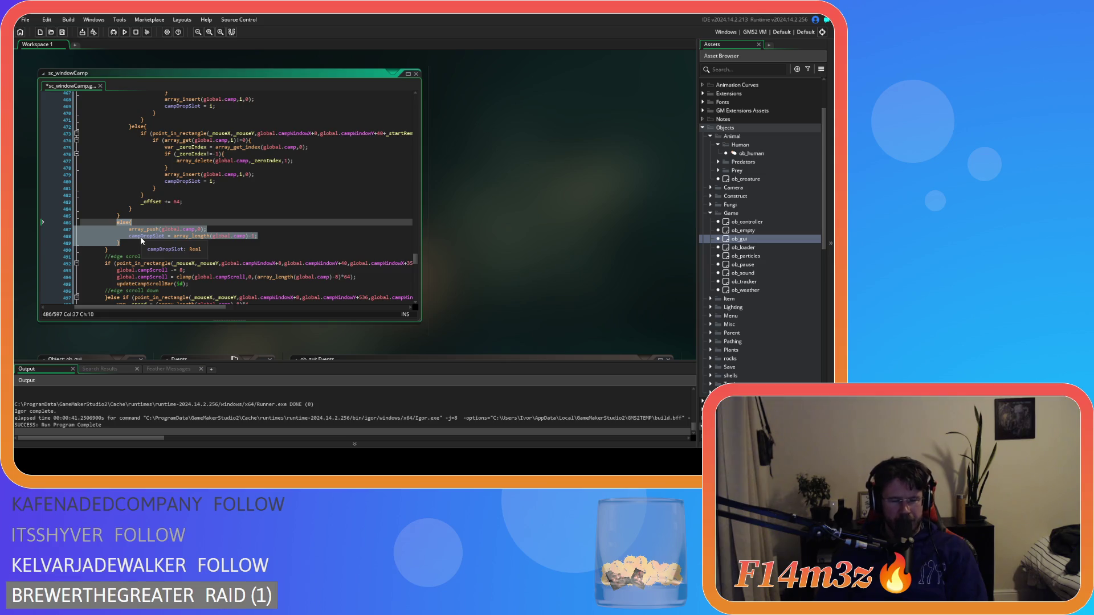
{"action": "key", "text": "ctrl+k"}
{"action": "left_click", "coordinate": [211, 229]}
{"action": "key", "text": "ctrl+s"}
{"action": "scroll", "coordinate": [211, 222], "scroll_direction": "down", "scroll_amount": 8}
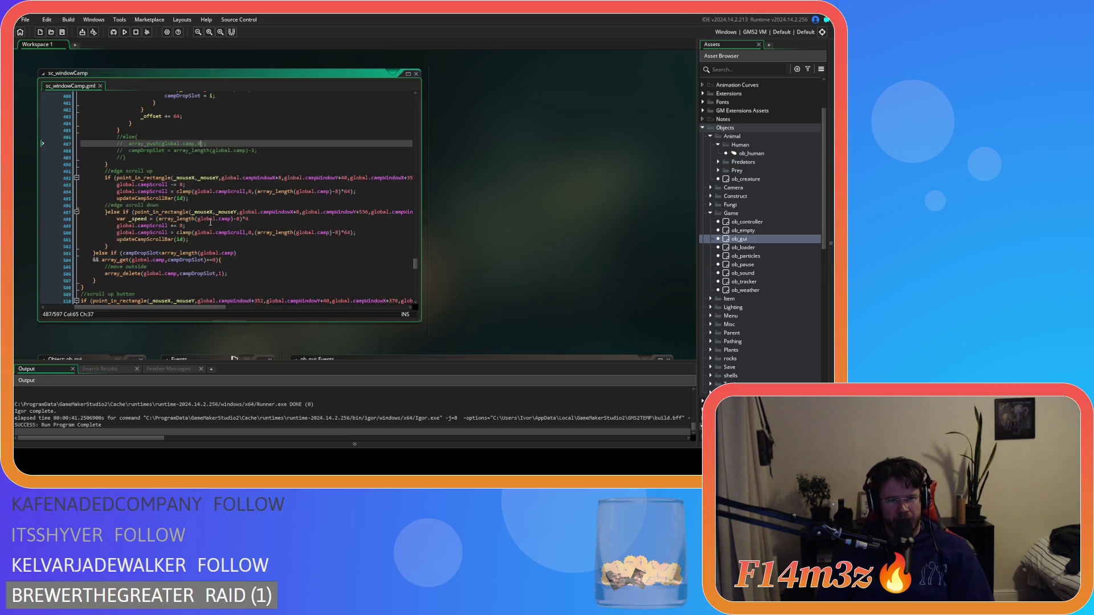
{"action": "scroll", "coordinate": [210, 222], "scroll_direction": "down", "scroll_amount": 10}
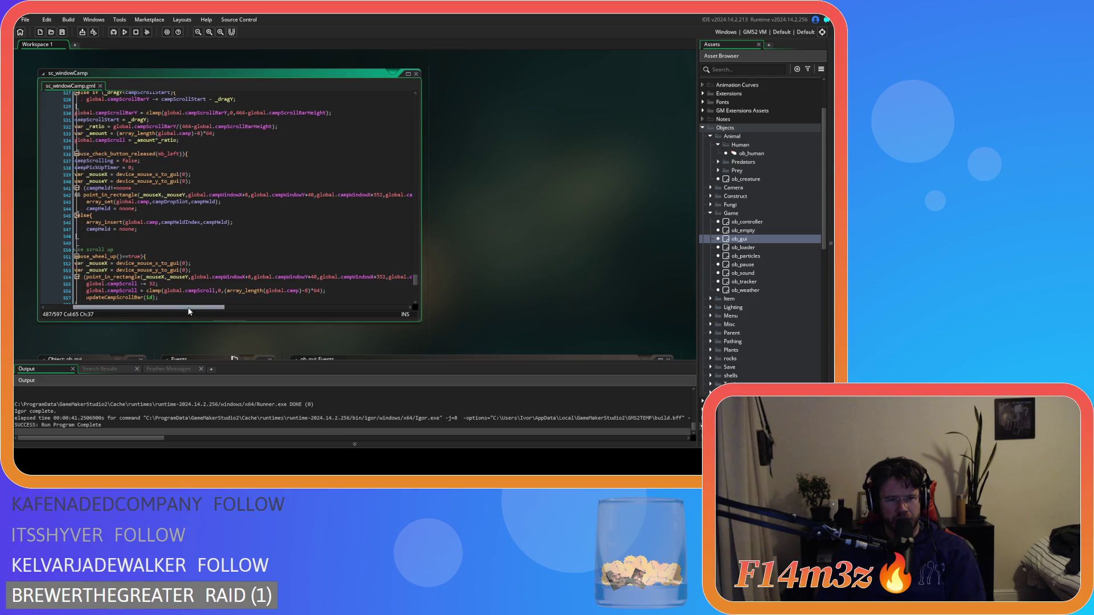
{"action": "scroll", "coordinate": [235, 253], "scroll_direction": "down", "scroll_amount": 5}
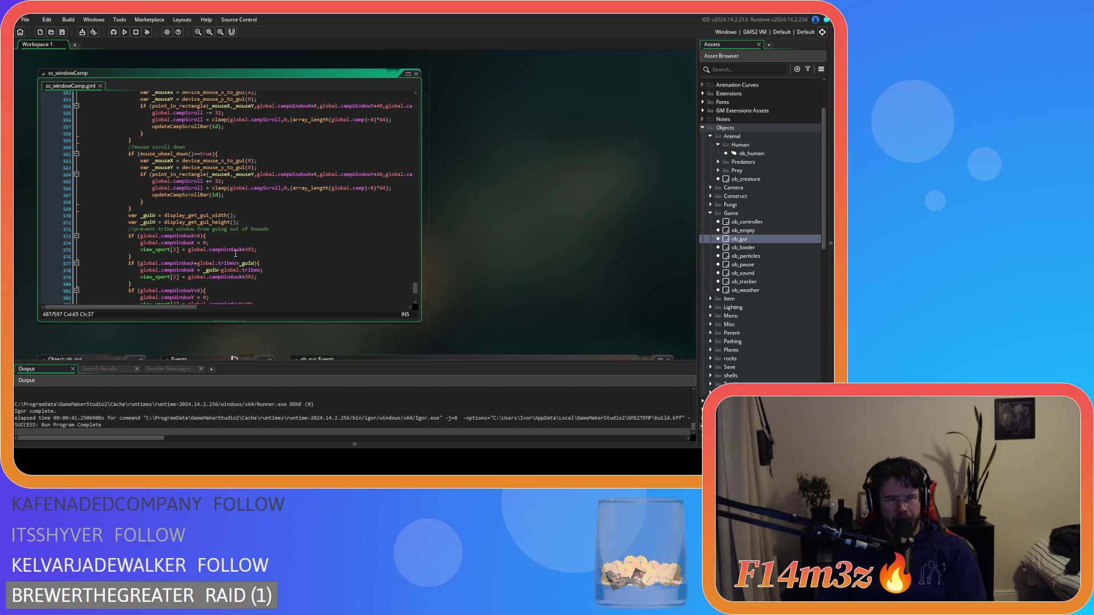
{"action": "scroll", "coordinate": [235, 254], "scroll_direction": "up", "scroll_amount": 8}
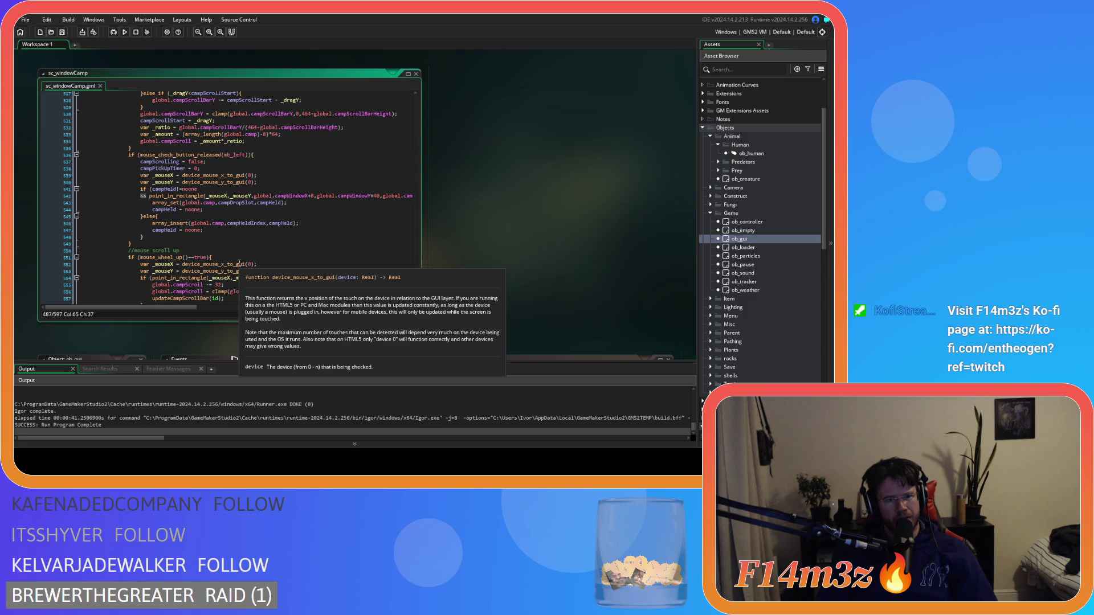
{"action": "scroll", "coordinate": [239, 263], "scroll_direction": "up", "scroll_amount": 5}
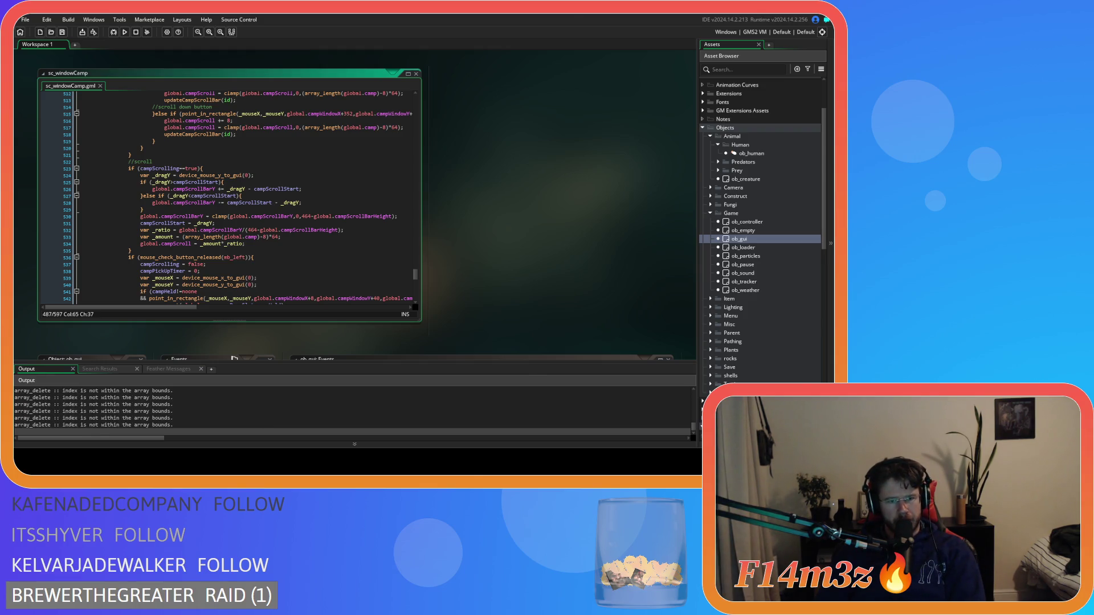
In the game, pick up the Drum and drop it at the end of the Camp list, then close the window
{"action": "key", "text": "alt+Tab"}
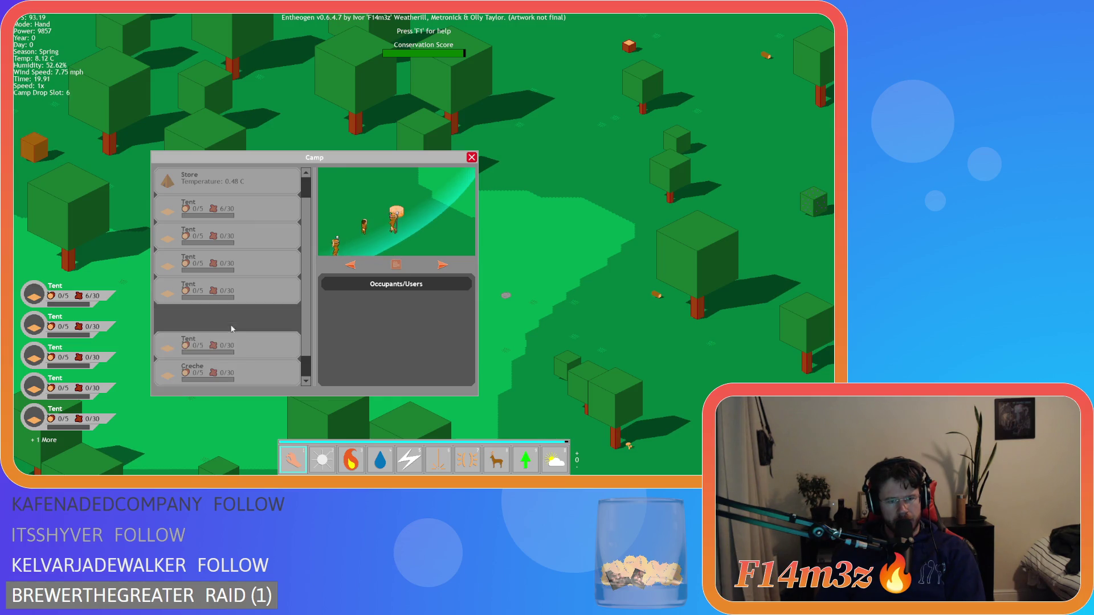
{"action": "scroll", "coordinate": [234, 341], "scroll_direction": "down", "scroll_amount": 1}
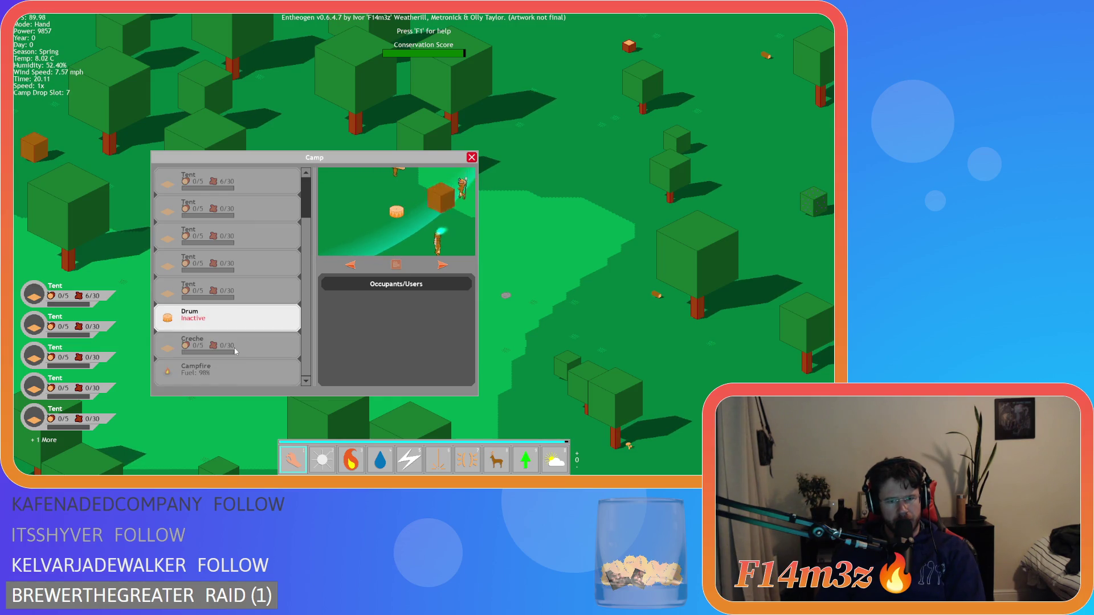
{"action": "left_click", "coordinate": [224, 317]}
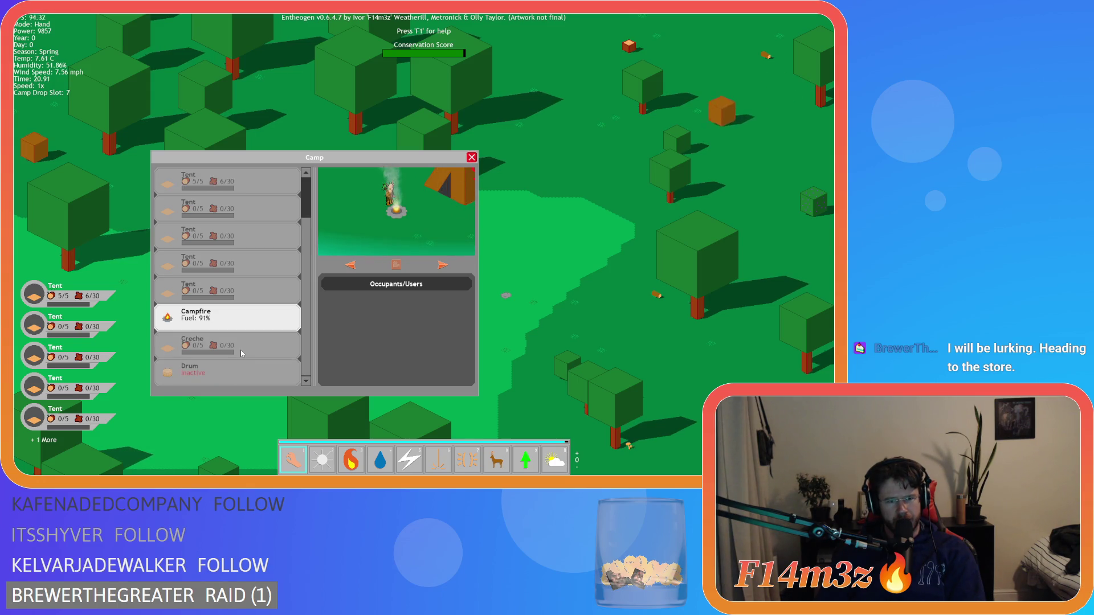
{"action": "key", "text": "s"}
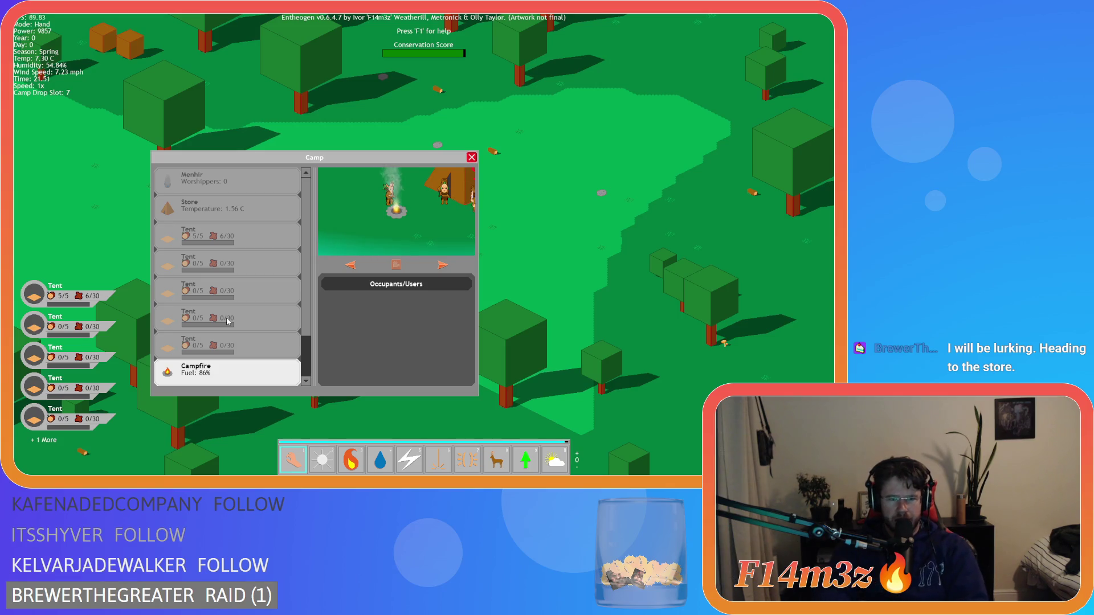
{"action": "scroll", "coordinate": [220, 327], "scroll_direction": "down", "scroll_amount": 1}
{"action": "scroll", "coordinate": [222, 330], "scroll_direction": "down", "scroll_amount": 1}
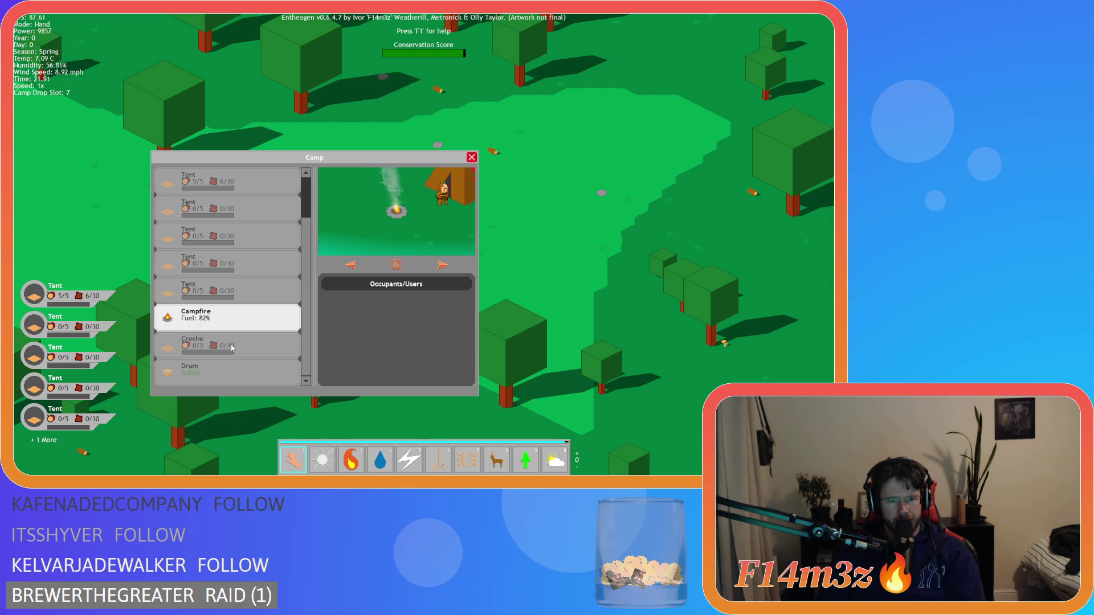
{"action": "key", "text": "s"}
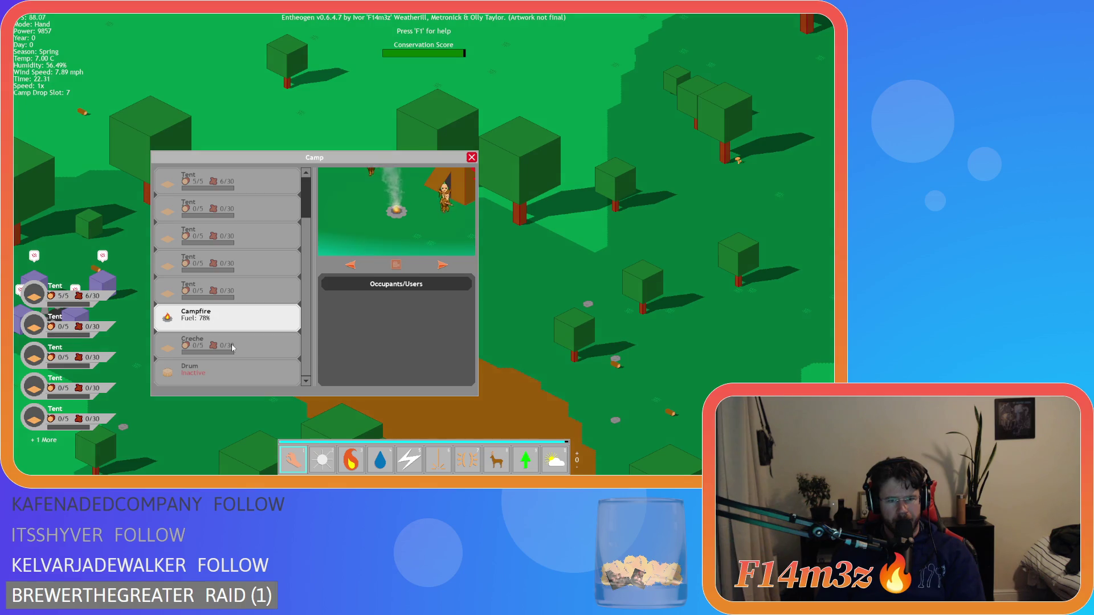
{"action": "left_click", "coordinate": [232, 372]}
{"action": "scroll", "coordinate": [232, 373], "scroll_direction": "up", "scroll_amount": 1}
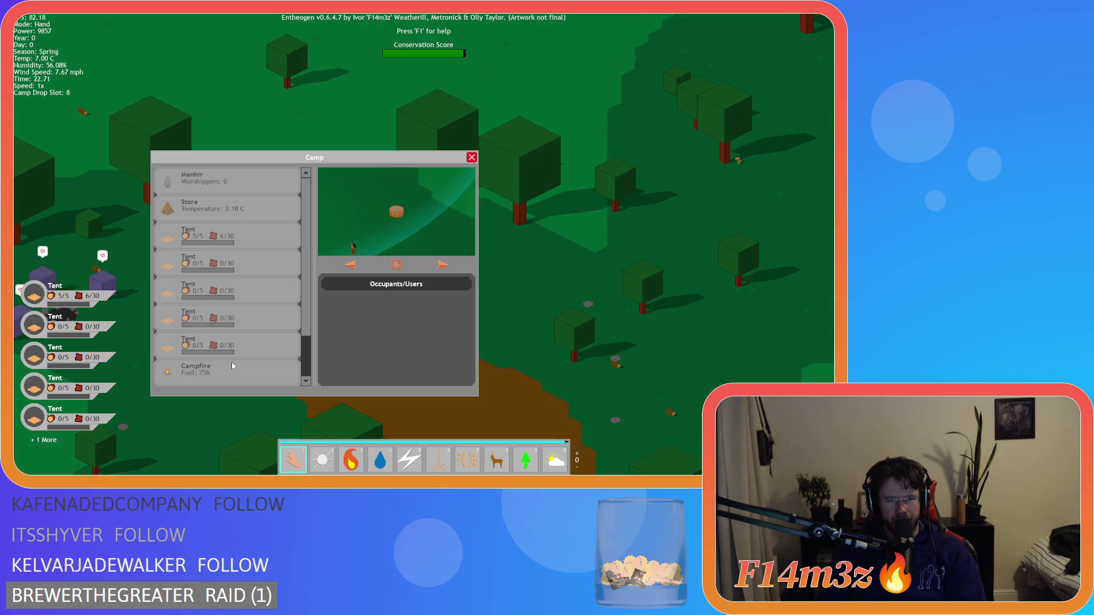
{"action": "key", "text": "Escape"}
{"action": "key", "text": "Escape"}
{"action": "key", "text": "y"}
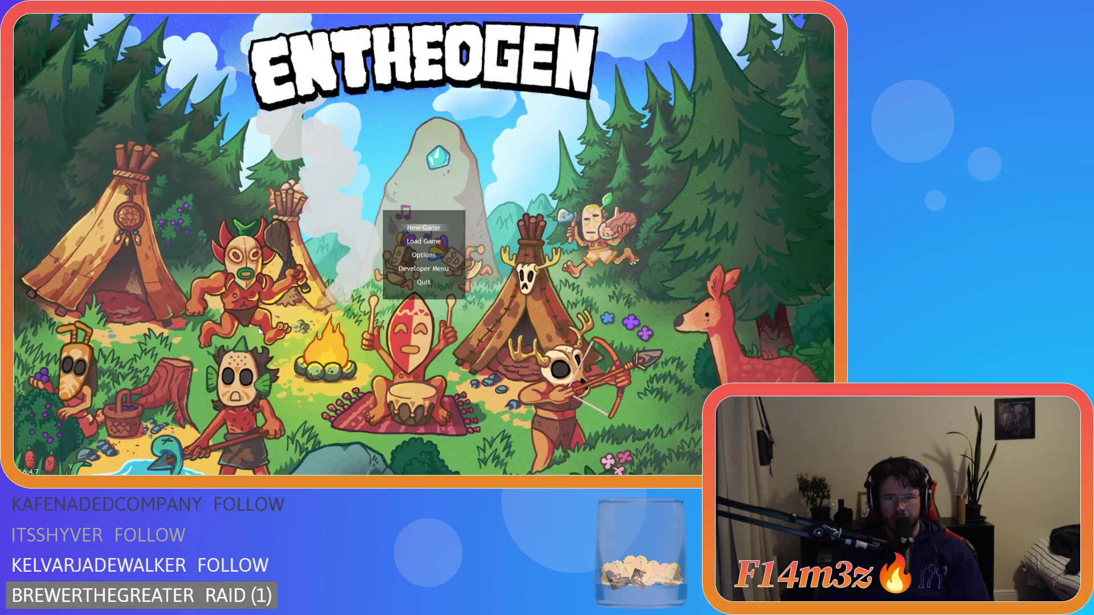
{"action": "scroll", "coordinate": [268, 251], "scroll_direction": "up", "scroll_amount": 5}
{"action": "scroll", "coordinate": [268, 250], "scroll_direction": "down", "scroll_amount": 7}
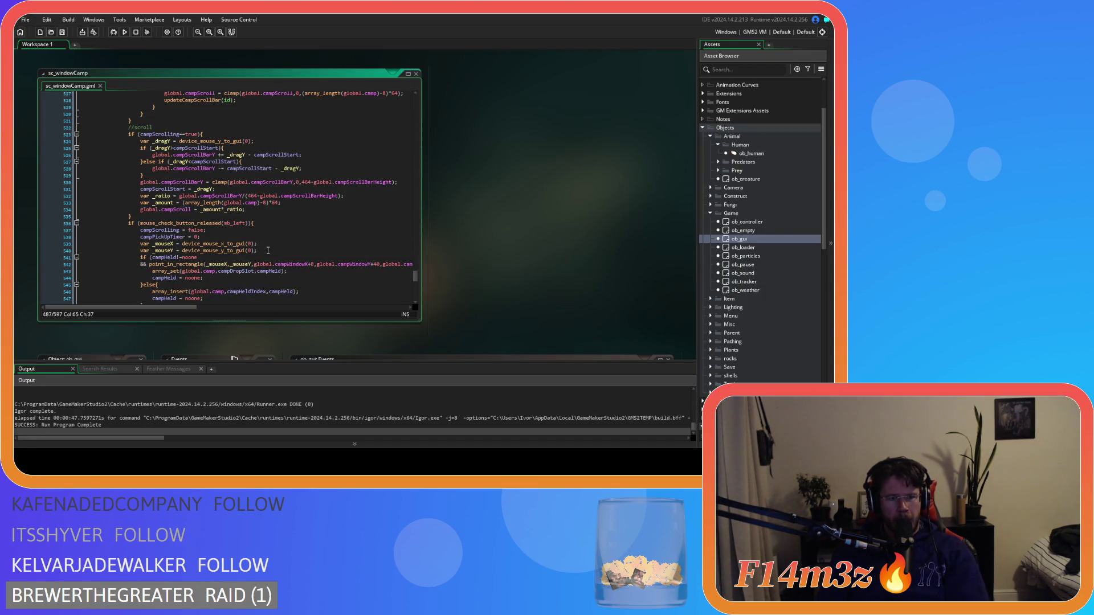
{"action": "scroll", "coordinate": [268, 251], "scroll_direction": "up", "scroll_amount": 10}
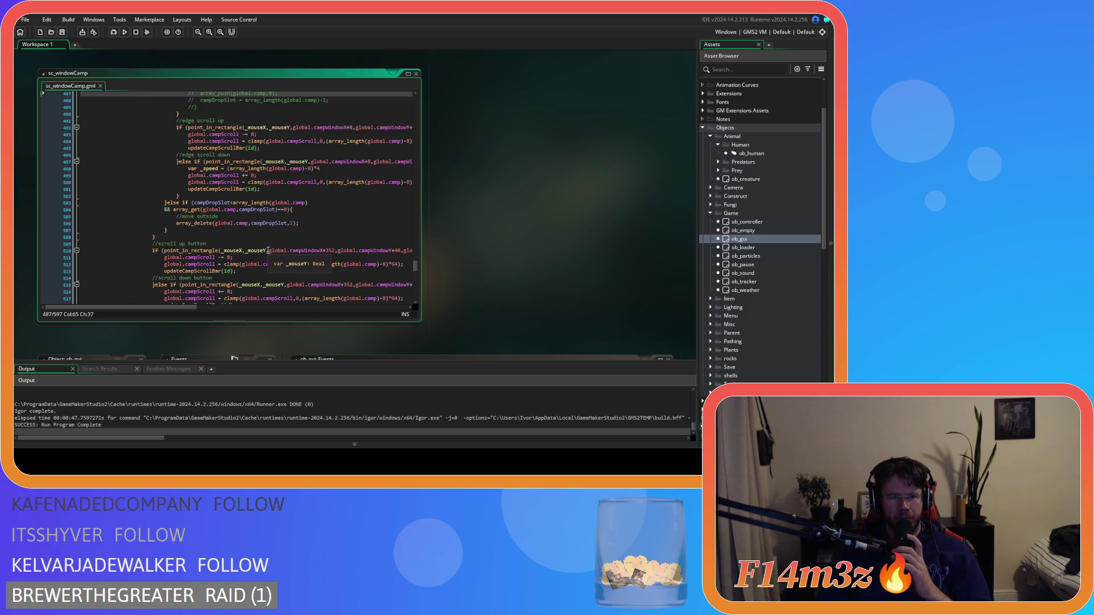
{"action": "scroll", "coordinate": [268, 250], "scroll_direction": "up", "scroll_amount": 10}
{"action": "scroll", "coordinate": [267, 251], "scroll_direction": "up", "scroll_amount": 8}
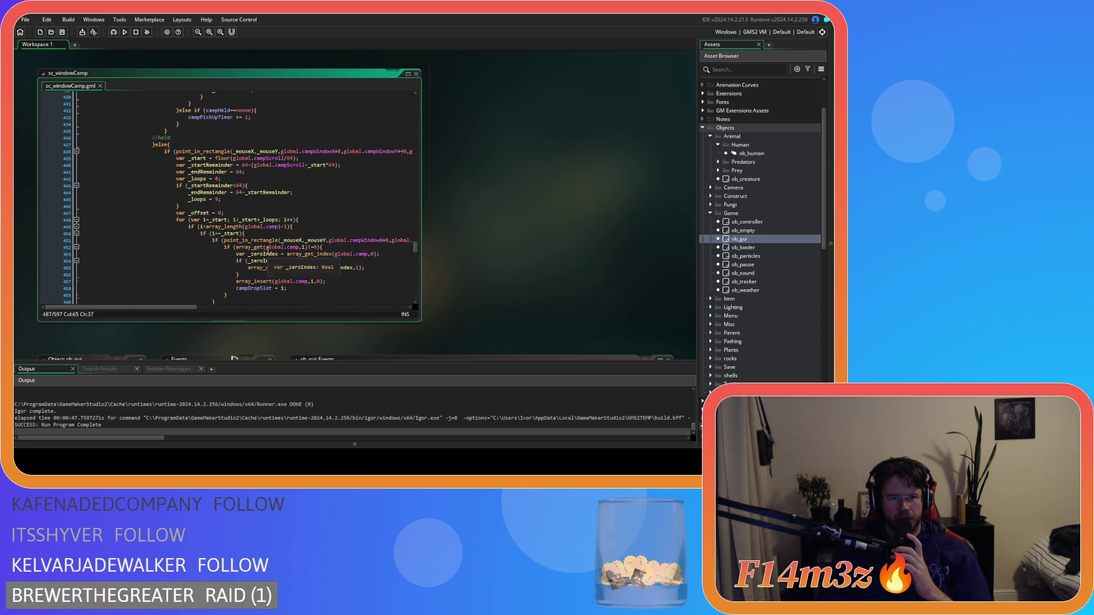
{"action": "scroll", "coordinate": [266, 251], "scroll_direction": "up", "scroll_amount": 5}
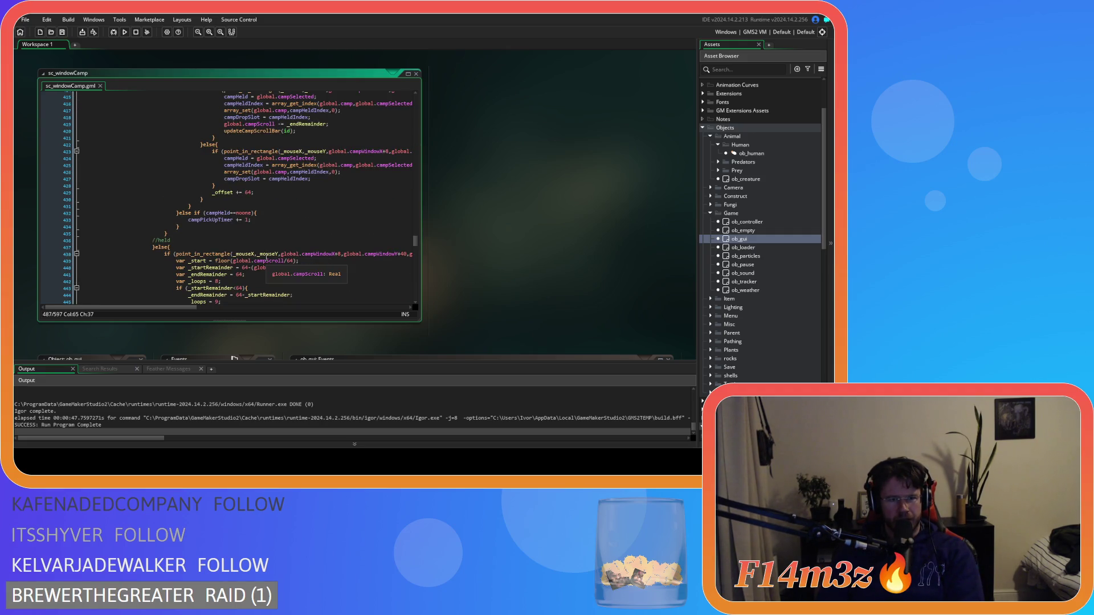
{"action": "scroll", "coordinate": [267, 244], "scroll_direction": "up", "scroll_amount": 8}
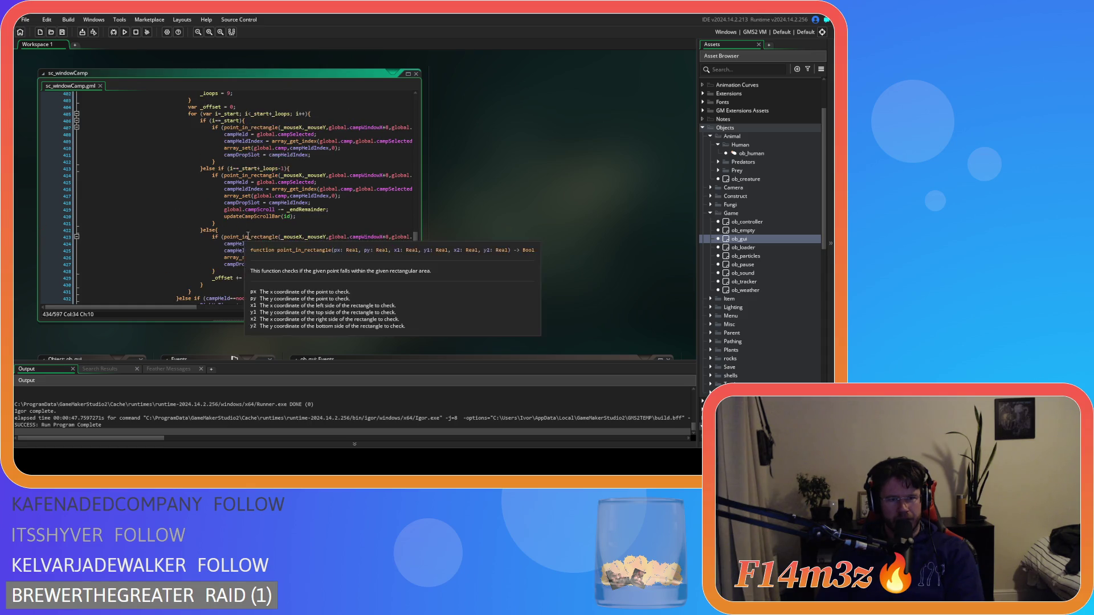
{"action": "left_click", "coordinate": [267, 244]}
{"action": "scroll", "coordinate": [266, 244], "scroll_direction": "up", "scroll_amount": 3}
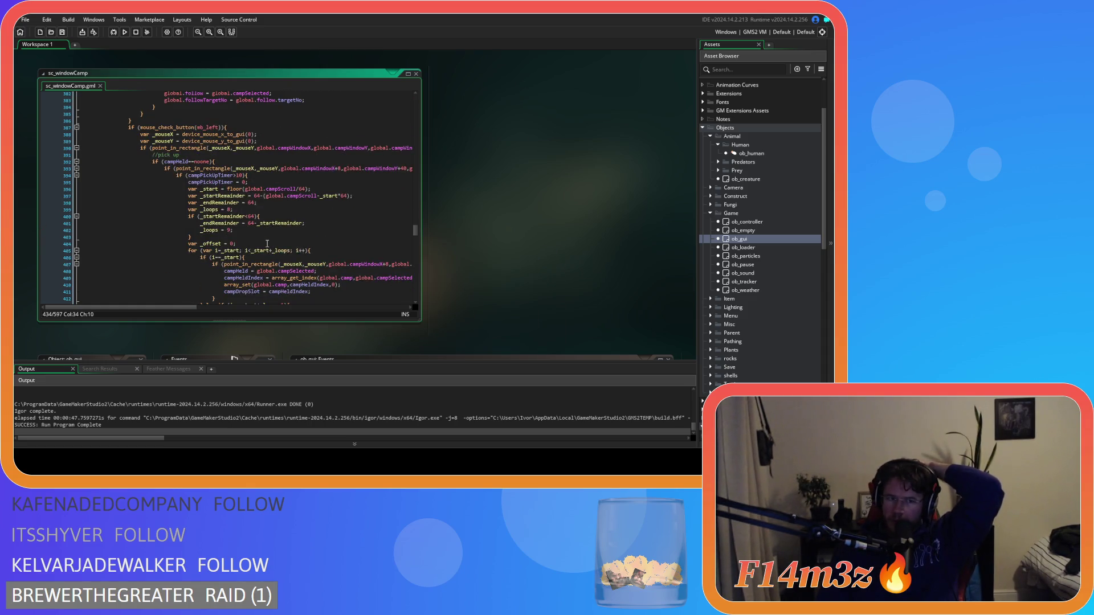
{"action": "scroll", "coordinate": [267, 244], "scroll_direction": "up", "scroll_amount": 4}
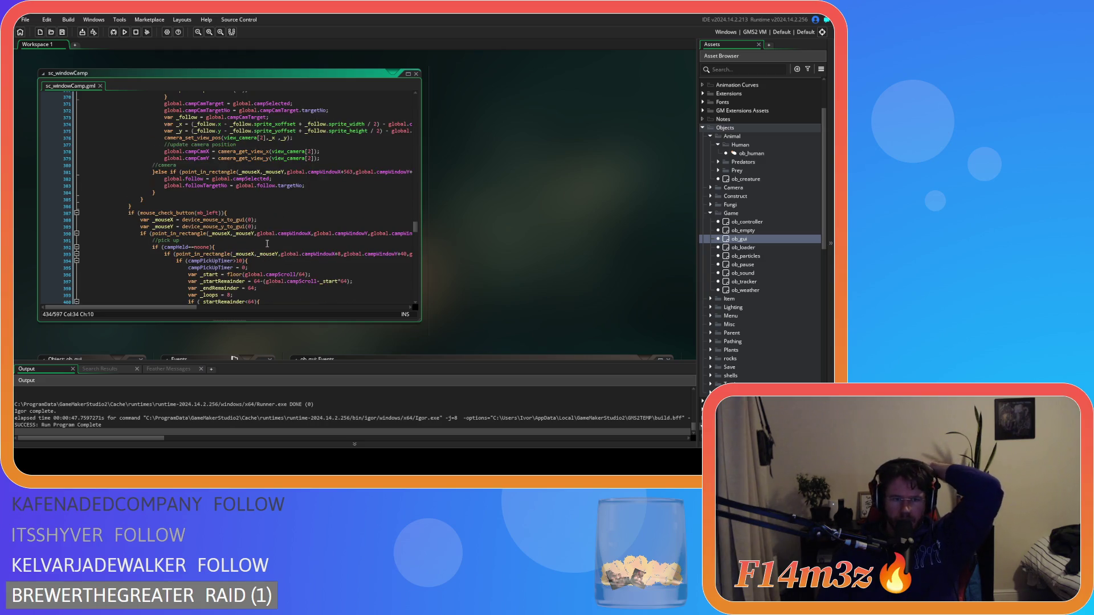
{"action": "scroll", "coordinate": [266, 244], "scroll_direction": "up", "scroll_amount": 14}
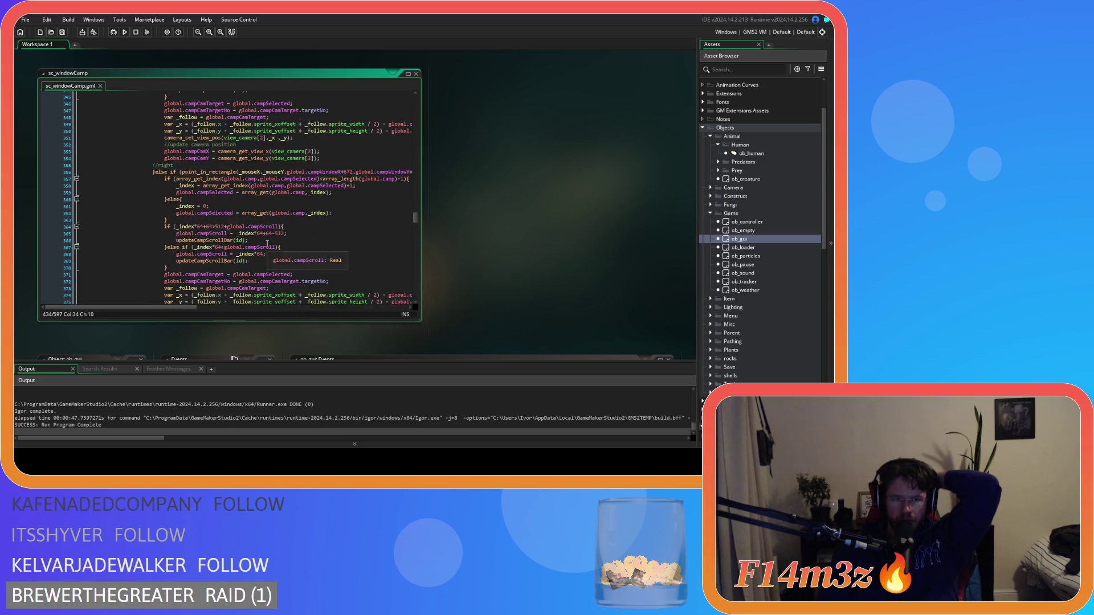
{"action": "scroll", "coordinate": [266, 243], "scroll_direction": "down", "scroll_amount": 8}
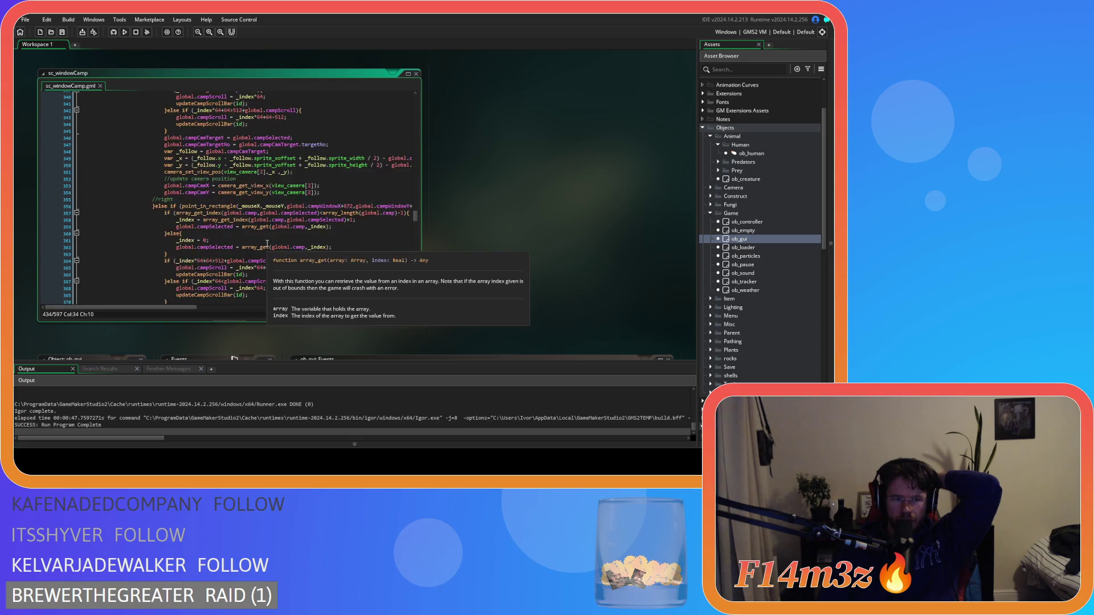
{"action": "scroll", "coordinate": [266, 254], "scroll_direction": "up", "scroll_amount": 20}
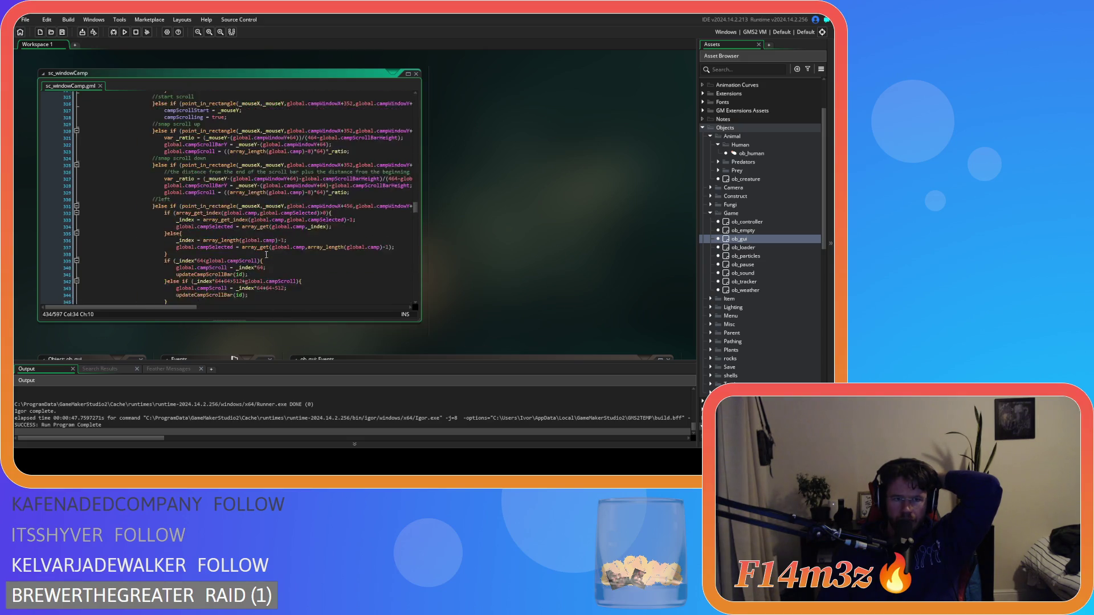
{"action": "scroll", "coordinate": [267, 255], "scroll_direction": "up", "scroll_amount": 7}
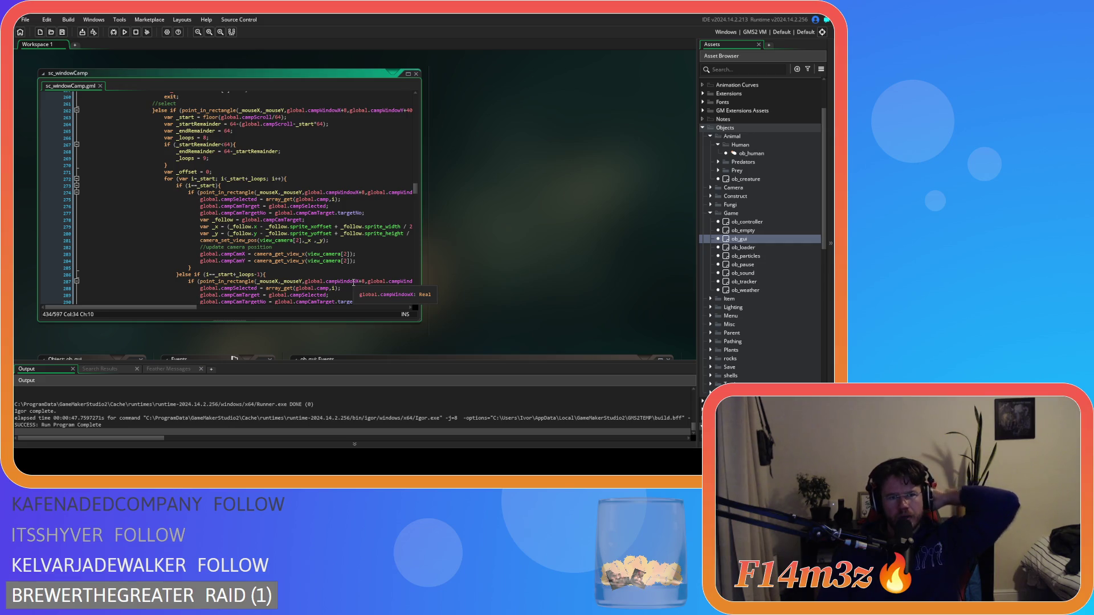
{"action": "scroll", "coordinate": [353, 283], "scroll_direction": "down", "scroll_amount": 4}
{"action": "scroll", "coordinate": [353, 283], "scroll_direction": "down", "scroll_amount": 4}
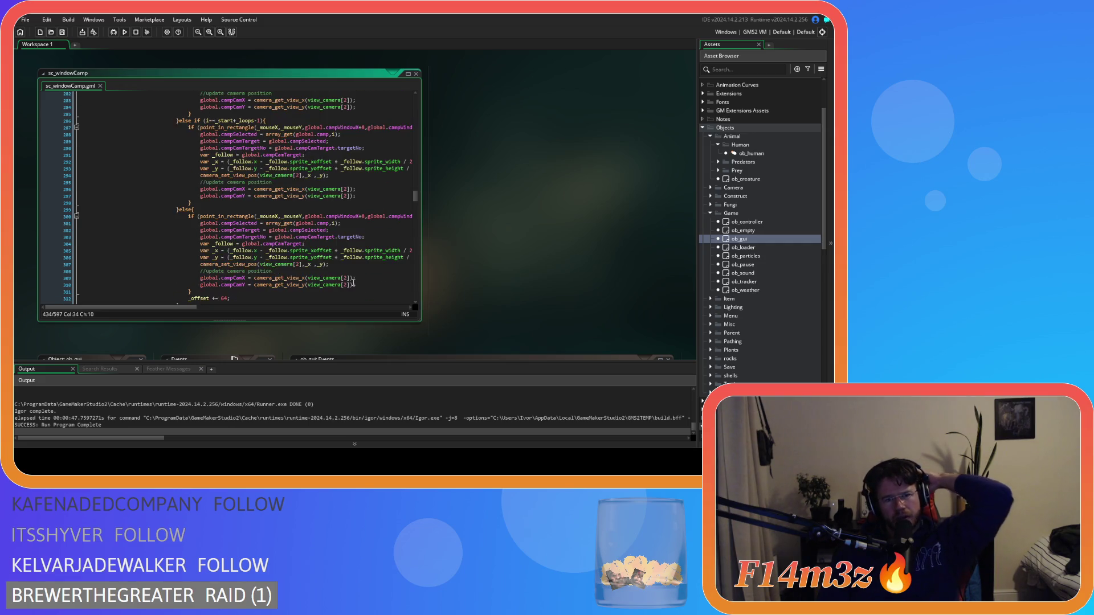
{"action": "scroll", "coordinate": [353, 282], "scroll_direction": "down", "scroll_amount": 4}
{"action": "scroll", "coordinate": [354, 282], "scroll_direction": "down", "scroll_amount": 20}
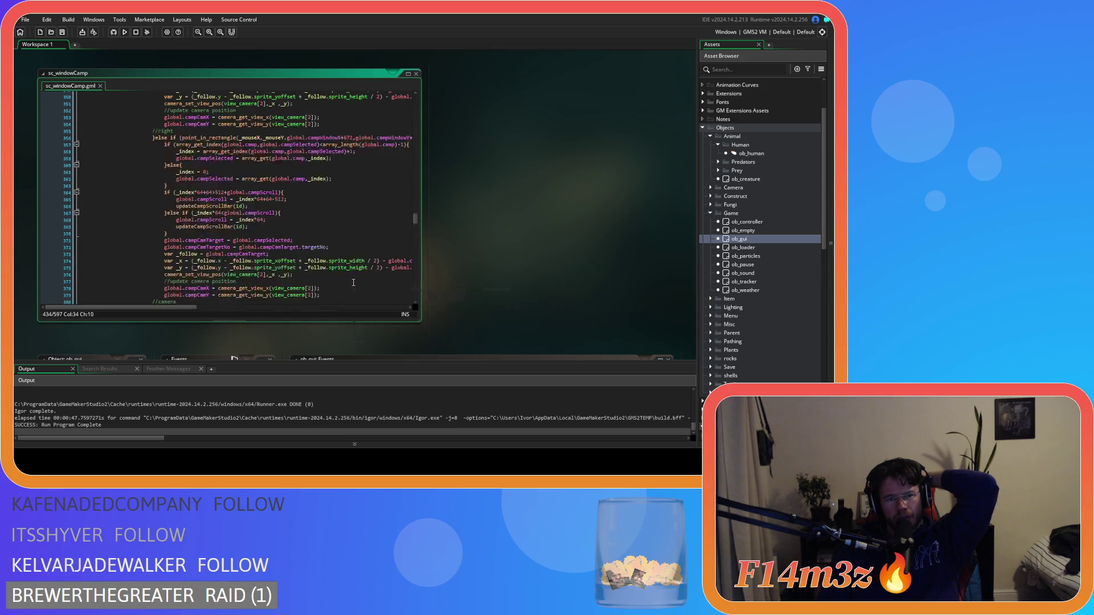
{"action": "scroll", "coordinate": [353, 283], "scroll_direction": "down", "scroll_amount": 4}
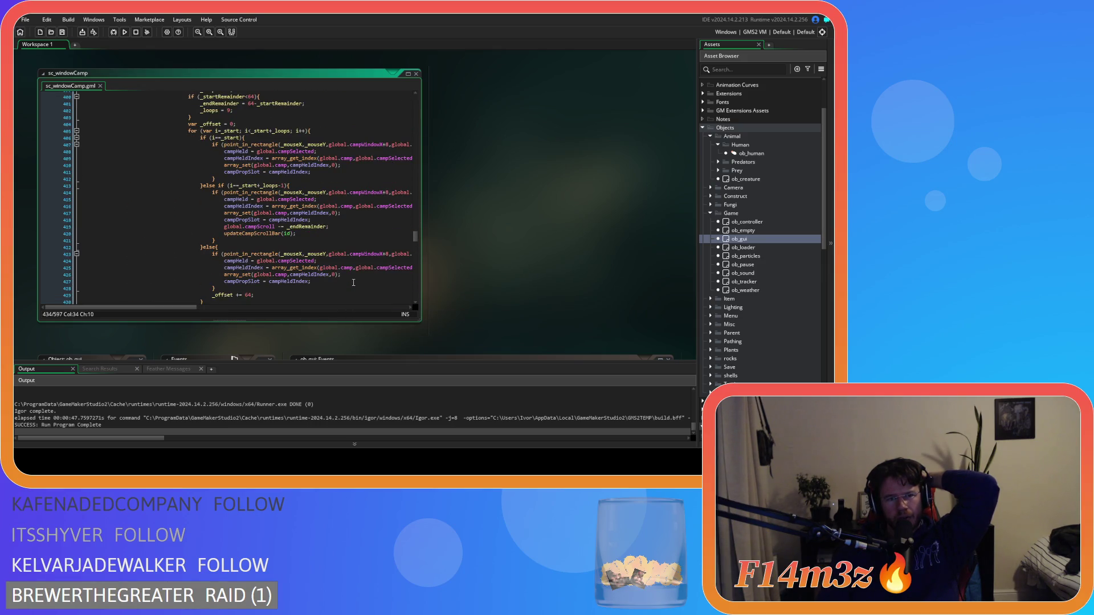
{"action": "scroll", "coordinate": [353, 282], "scroll_direction": "up", "scroll_amount": 2}
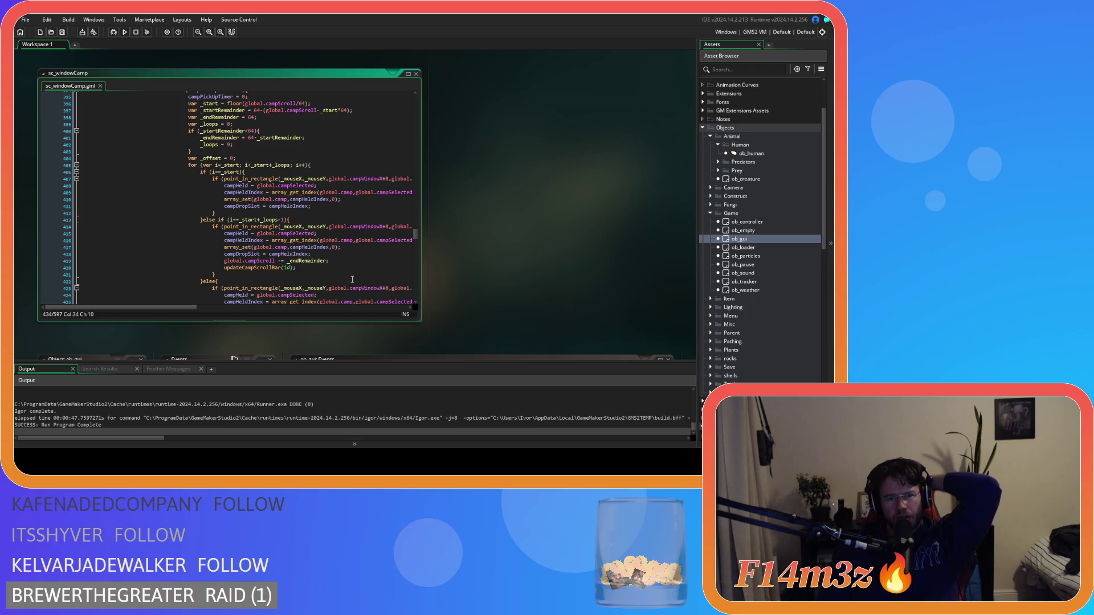
{"action": "scroll", "coordinate": [352, 279], "scroll_direction": "up", "scroll_amount": 3}
{"action": "scroll", "coordinate": [352, 279], "scroll_direction": "up", "scroll_amount": 2}
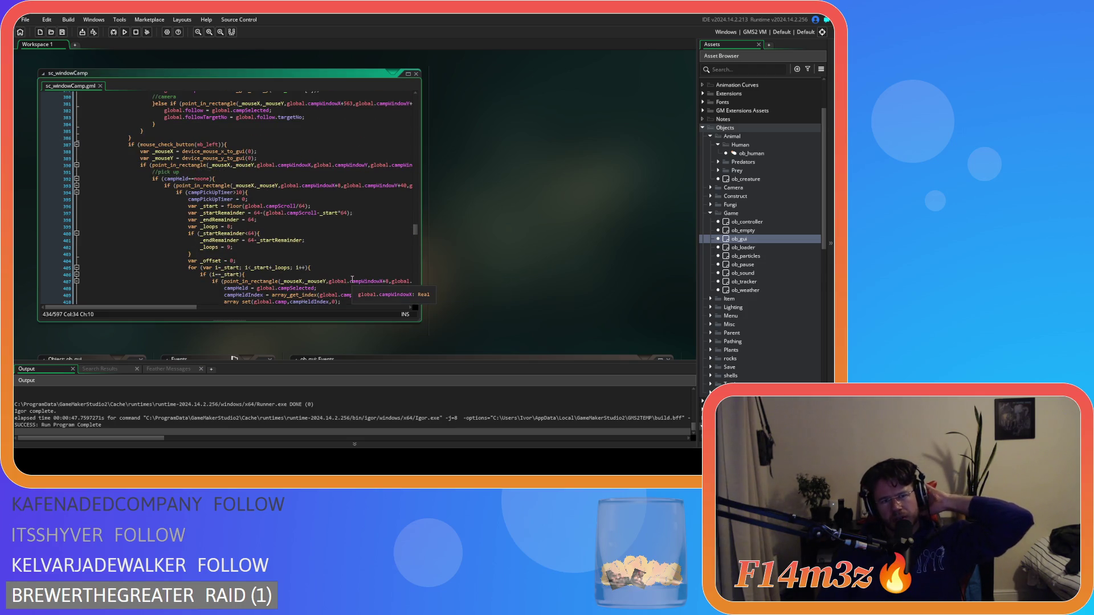
{"action": "scroll", "coordinate": [352, 279], "scroll_direction": "up", "scroll_amount": 10}
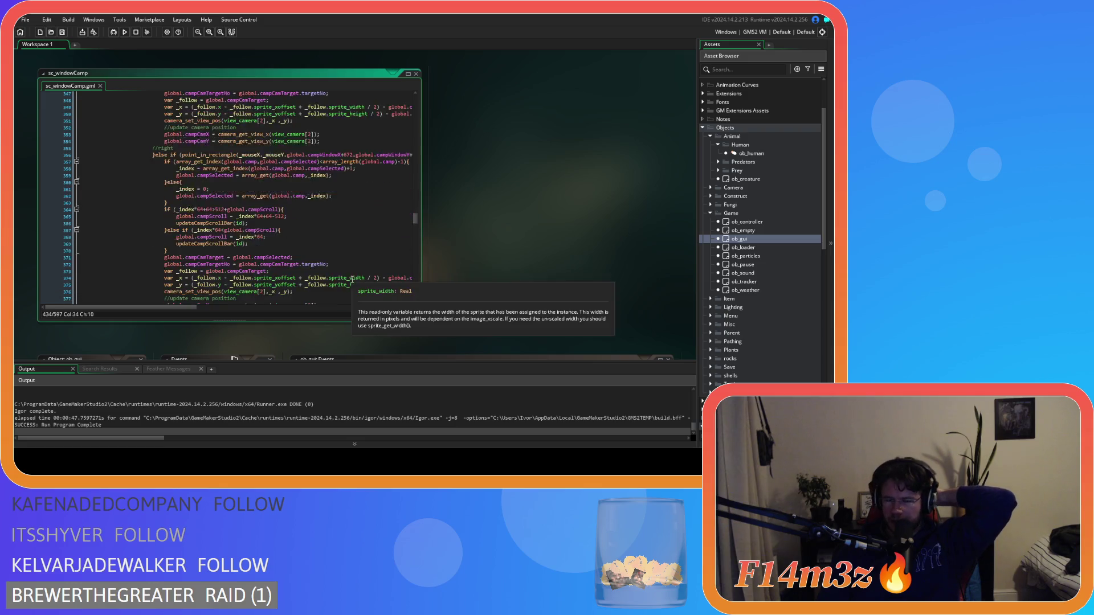
{"action": "scroll", "coordinate": [353, 279], "scroll_direction": "down", "scroll_amount": 20}
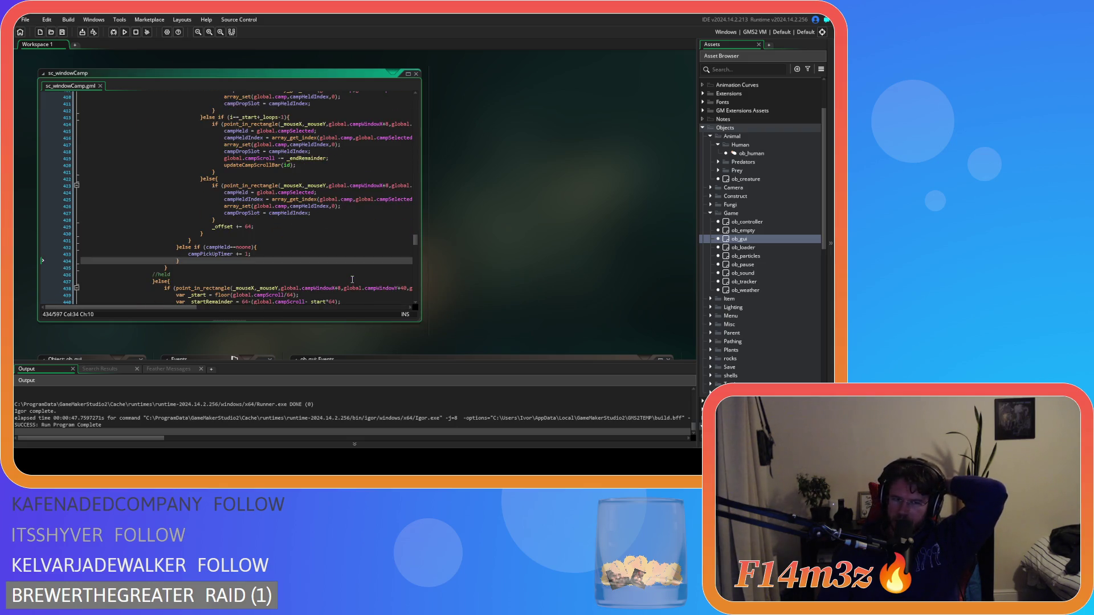
{"action": "scroll", "coordinate": [352, 279], "scroll_direction": "up", "scroll_amount": 4}
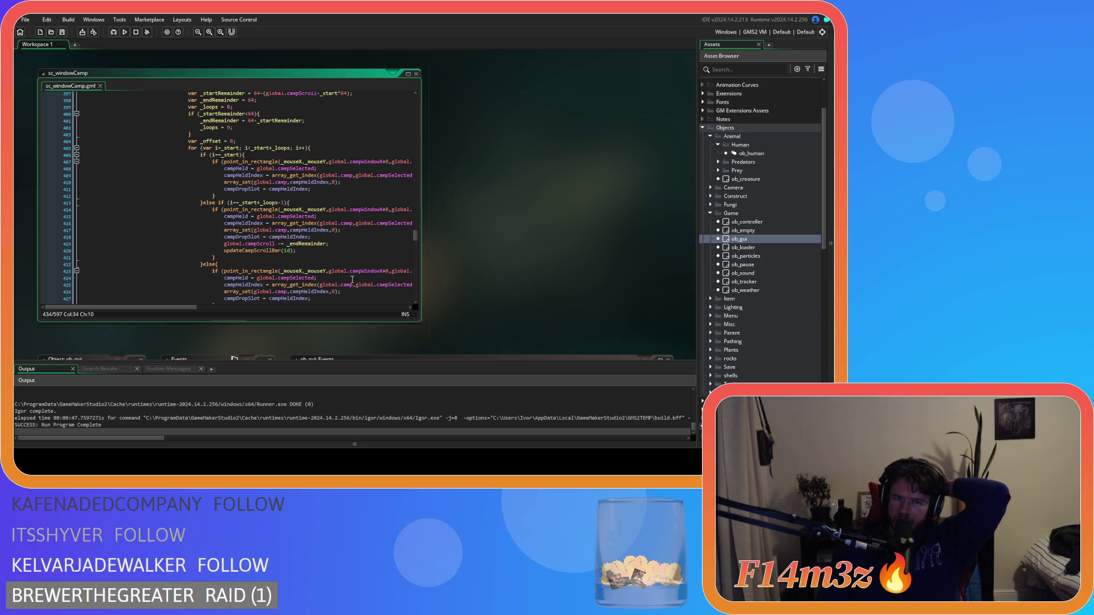
Delete the 'global.campScroll -= _endRemainder' line, then undo to restore it
{"action": "left_click_drag", "start_coordinate": [329, 244], "coordinate": [140, 243]}
{"action": "scroll", "coordinate": [137, 238], "scroll_direction": "down", "scroll_amount": 1}
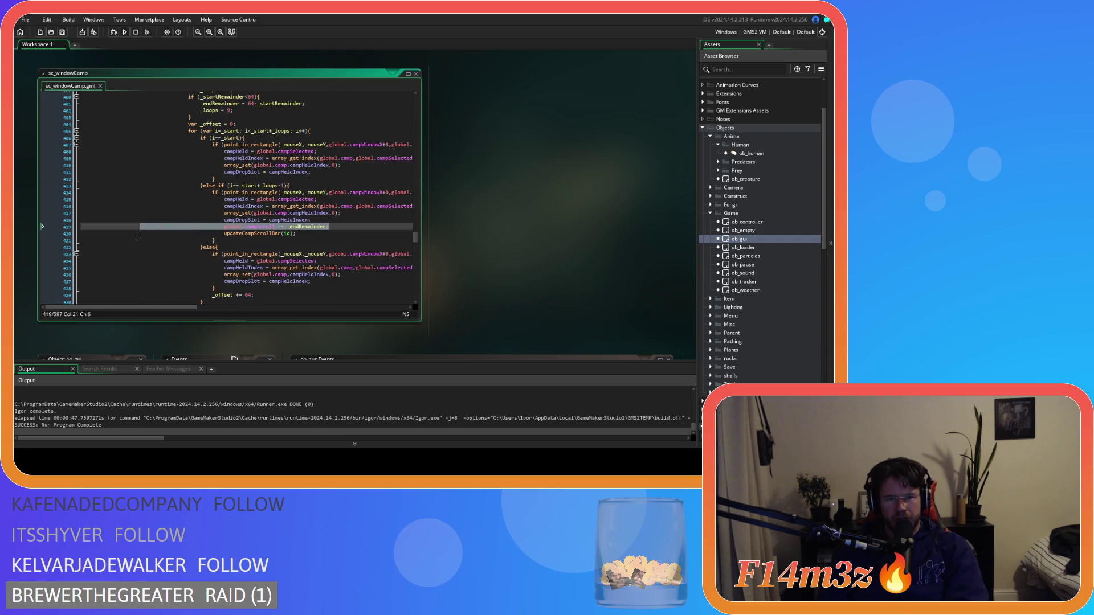
{"action": "key", "text": "BackSpace"}
{"action": "key", "text": "BackSpace"}
{"action": "key", "text": "BackSpace"}
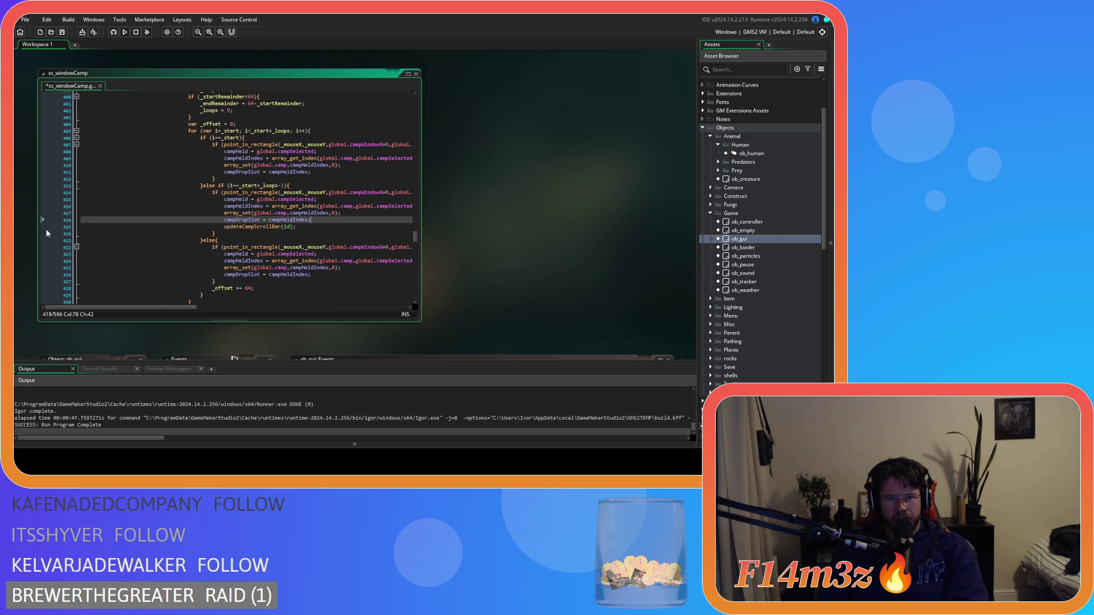
{"action": "key", "text": "Left"}
{"action": "key", "text": "Left"}
{"action": "key", "text": "ctrl+z"}
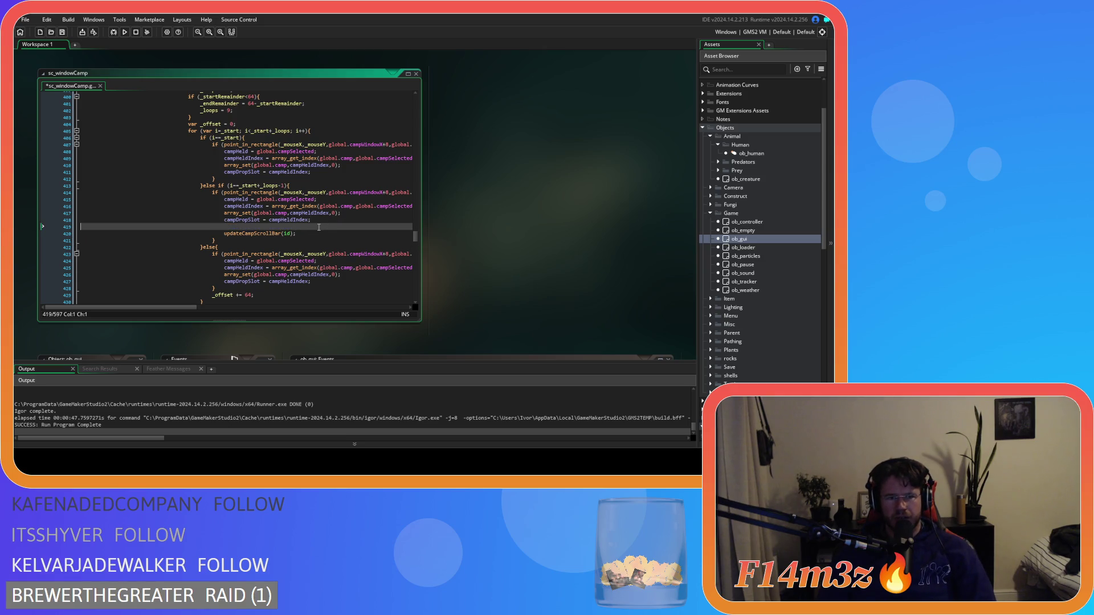
{"action": "key", "text": "ctrl+z"}
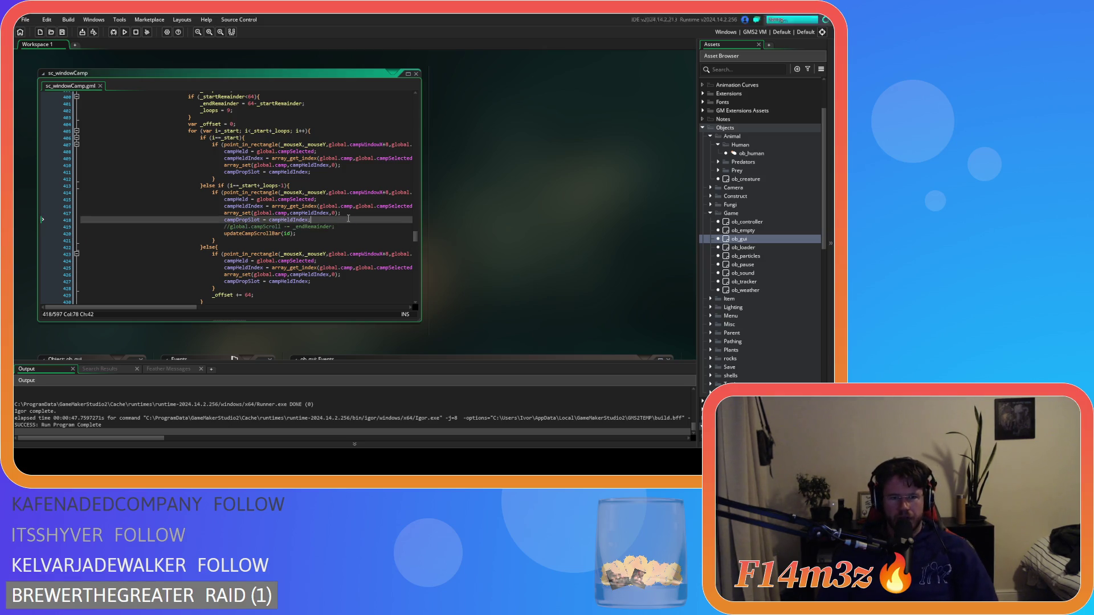
Check line 489 and launch a test build of the game with F5
{"action": "scroll", "coordinate": [319, 245], "scroll_direction": "down", "scroll_amount": 9}
{"action": "scroll", "coordinate": [315, 256], "scroll_direction": "down", "scroll_amount": 14}
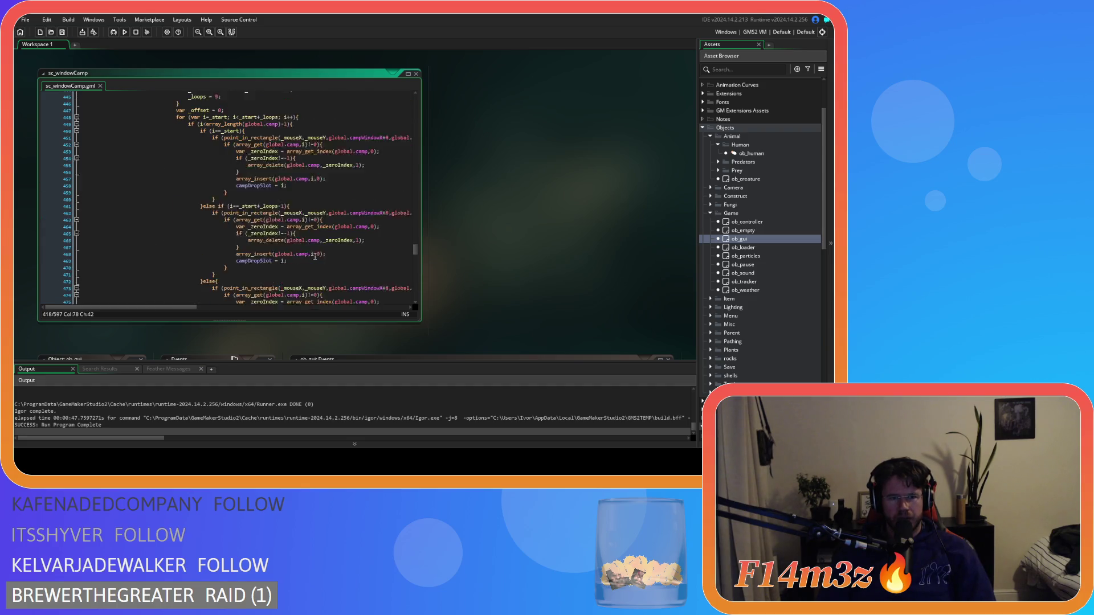
{"action": "left_click", "coordinate": [231, 227]}
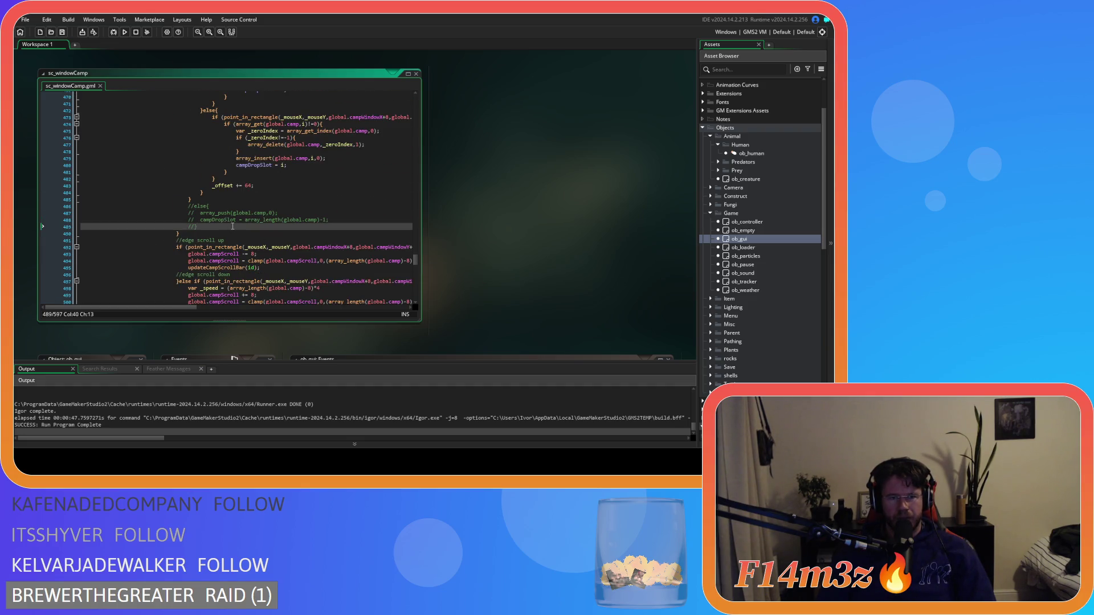
{"action": "scroll", "coordinate": [234, 228], "scroll_direction": "up", "scroll_amount": 6}
{"action": "key", "text": "F5"}
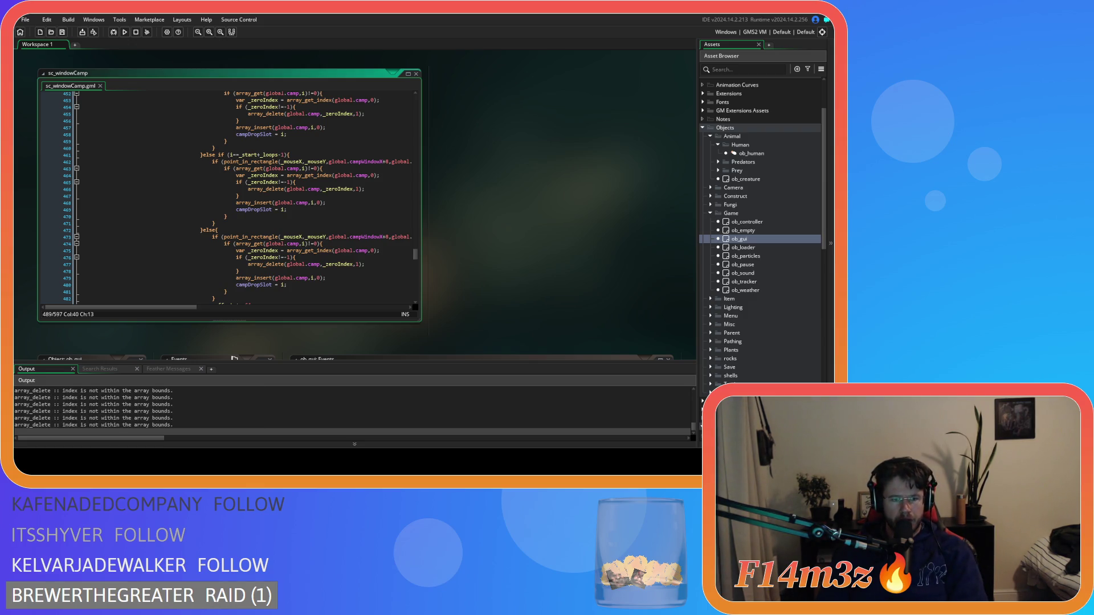
In the running game, pick up the Campfire, move its drop slot above the Drum, and start quitting
{"action": "key", "text": "alt+Tab"}
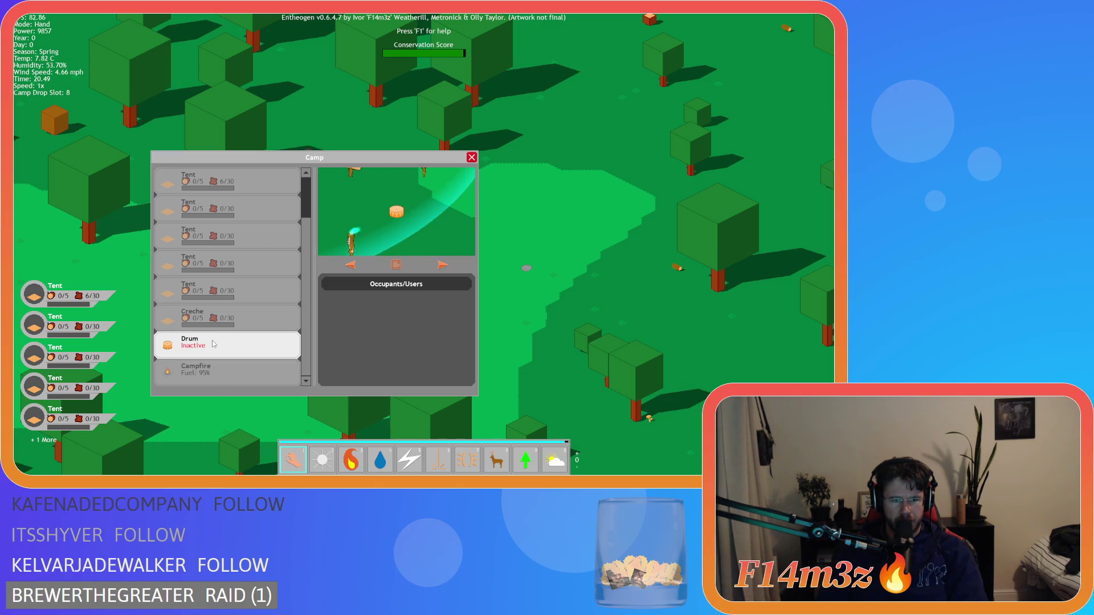
{"action": "left_click", "coordinate": [208, 369]}
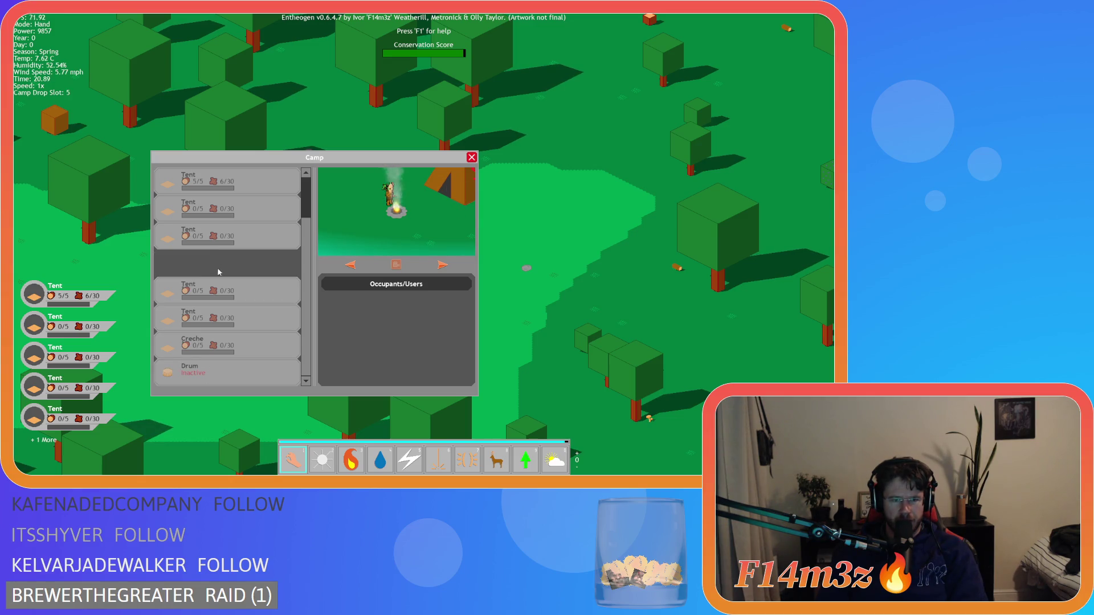
{"action": "mouse_move", "coordinate": [215, 229]}
{"action": "left_mouse_down"}
{"action": "mouse_move", "coordinate": [212, 383]}
{"action": "mouse_move", "coordinate": [205, 368]}
{"action": "left_mouse_up"}
{"action": "key", "text": "Escape"}
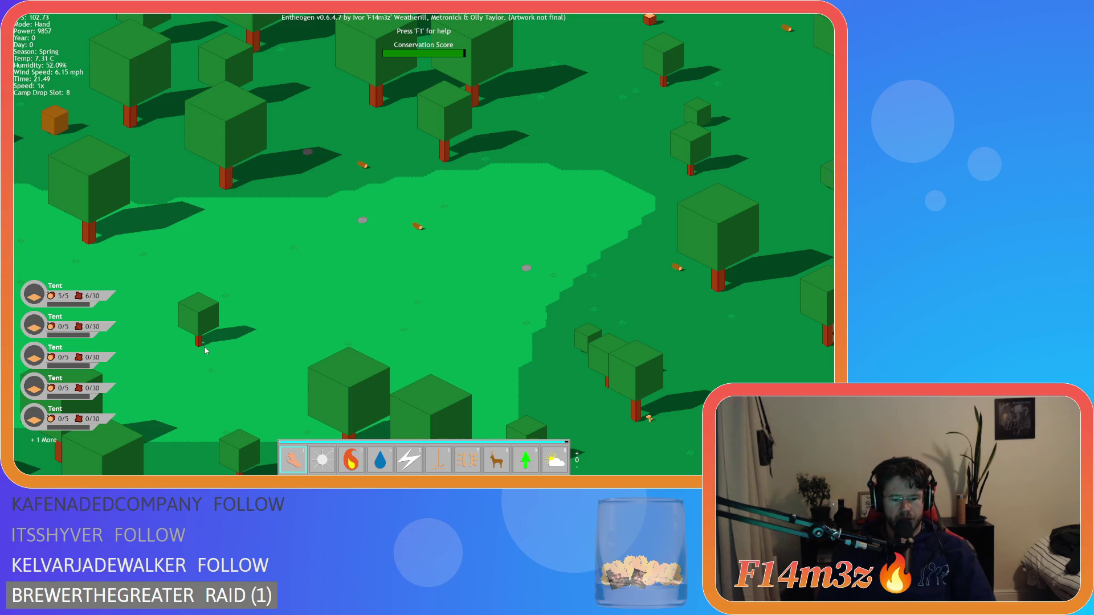
{"action": "key", "text": "Escape"}
Confirm quitting the game and review the remainder check and loop guard on lines 443–449
{"action": "key", "text": "y"}
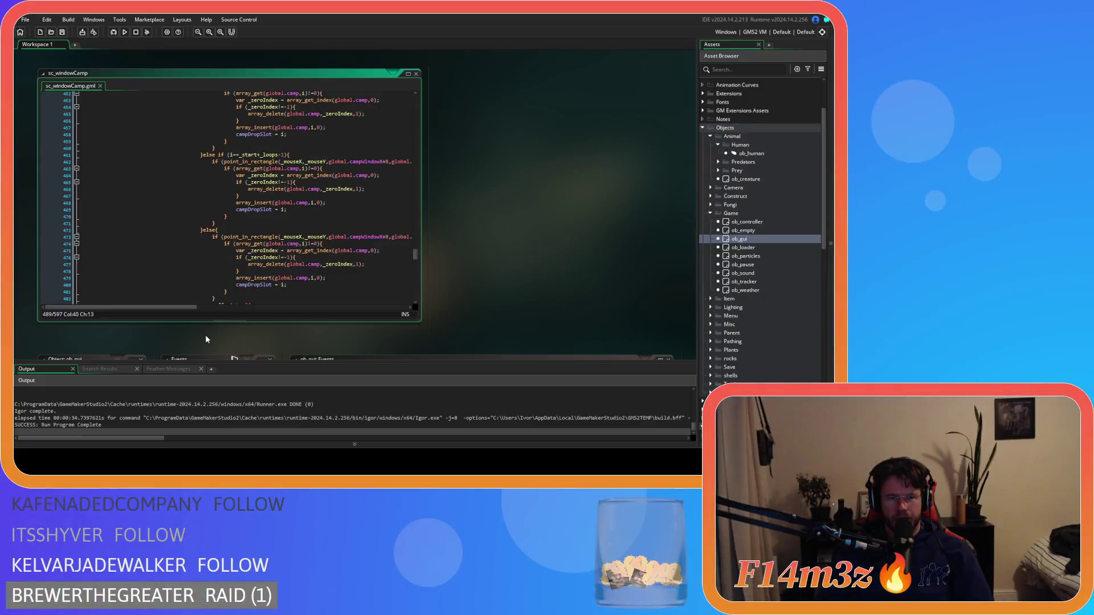
{"action": "scroll", "coordinate": [285, 273], "scroll_direction": "up", "scroll_amount": 4}
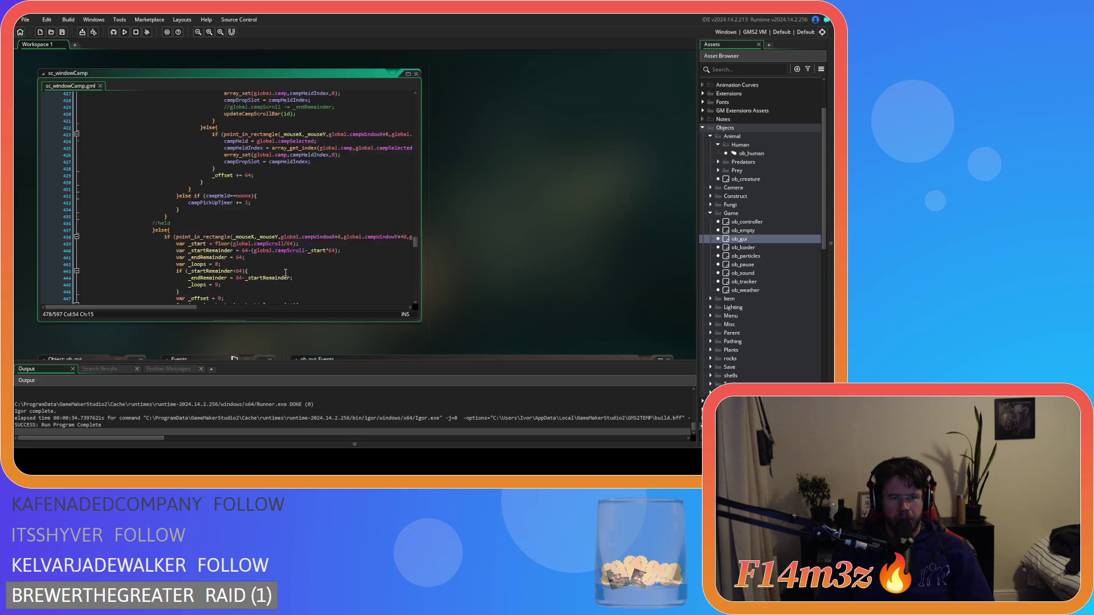
{"action": "left_click", "coordinate": [188, 195]}
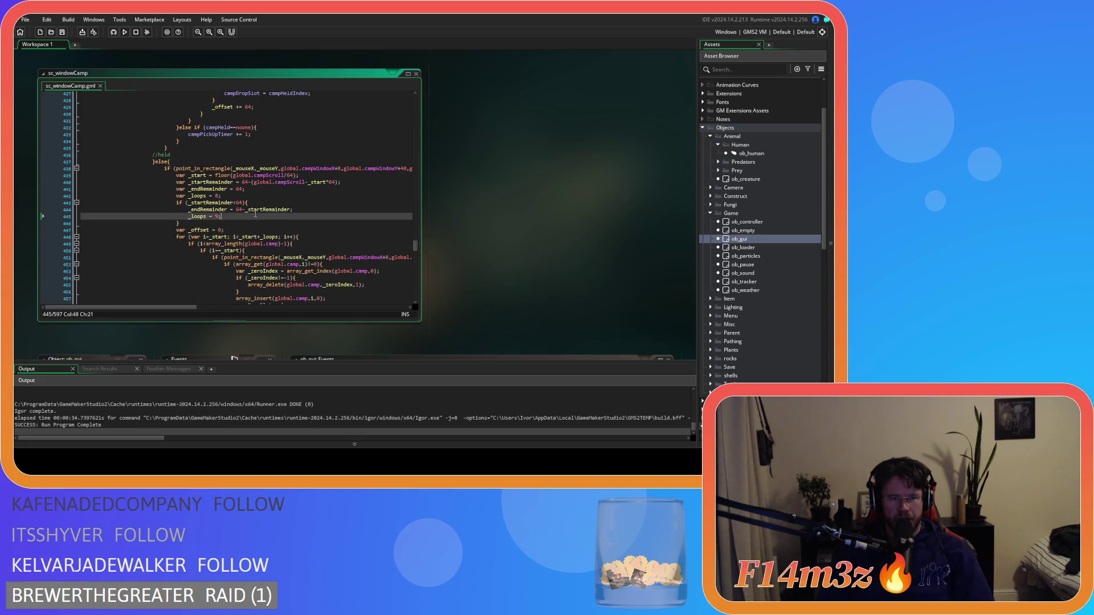
{"action": "left_click", "coordinate": [216, 217]}
{"action": "left_click_drag", "start_coordinate": [206, 203], "coordinate": [263, 206]}
{"action": "scroll", "coordinate": [265, 259], "scroll_direction": "down", "scroll_amount": 3}
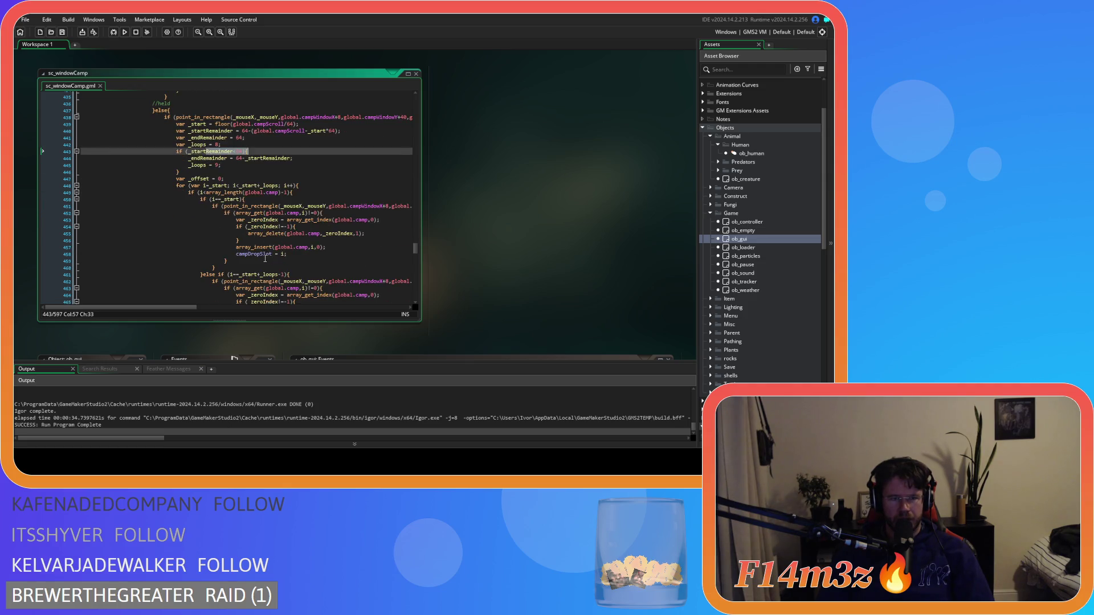
{"action": "scroll", "coordinate": [265, 258], "scroll_direction": "down", "scroll_amount": 3}
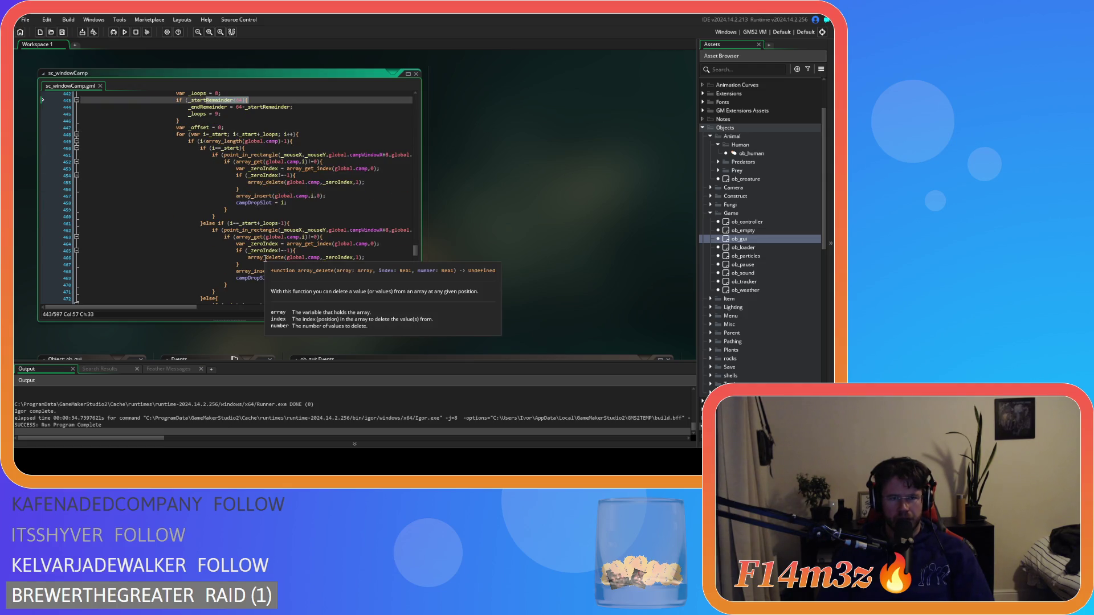
{"action": "left_click_drag", "start_coordinate": [293, 142], "coordinate": [177, 145]}
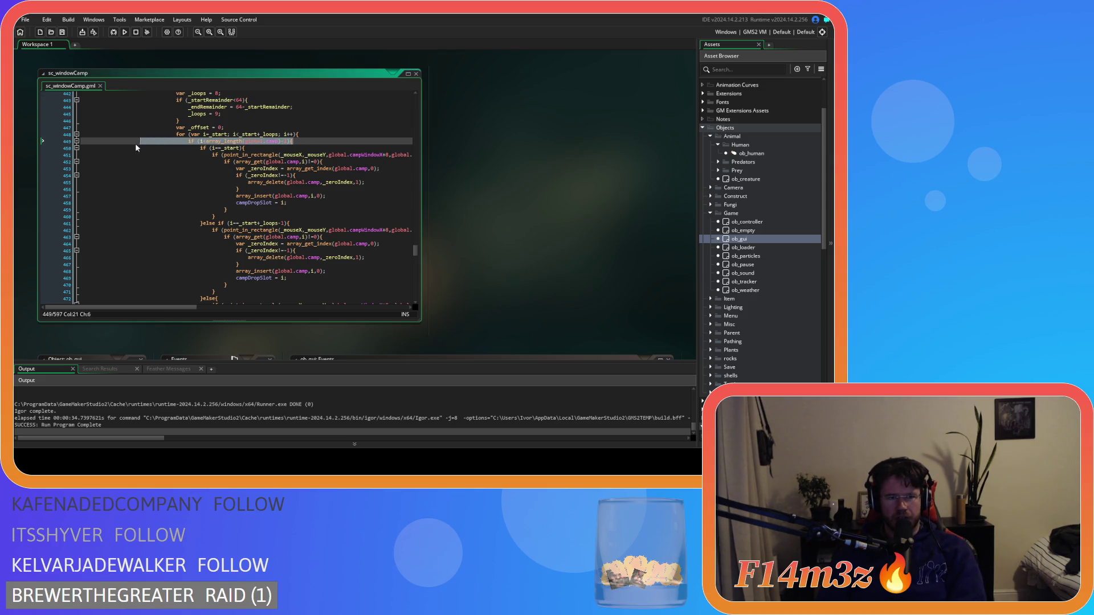
{"action": "left_click", "coordinate": [309, 138]}
{"action": "scroll", "coordinate": [302, 170], "scroll_direction": "down", "scroll_amount": 9}
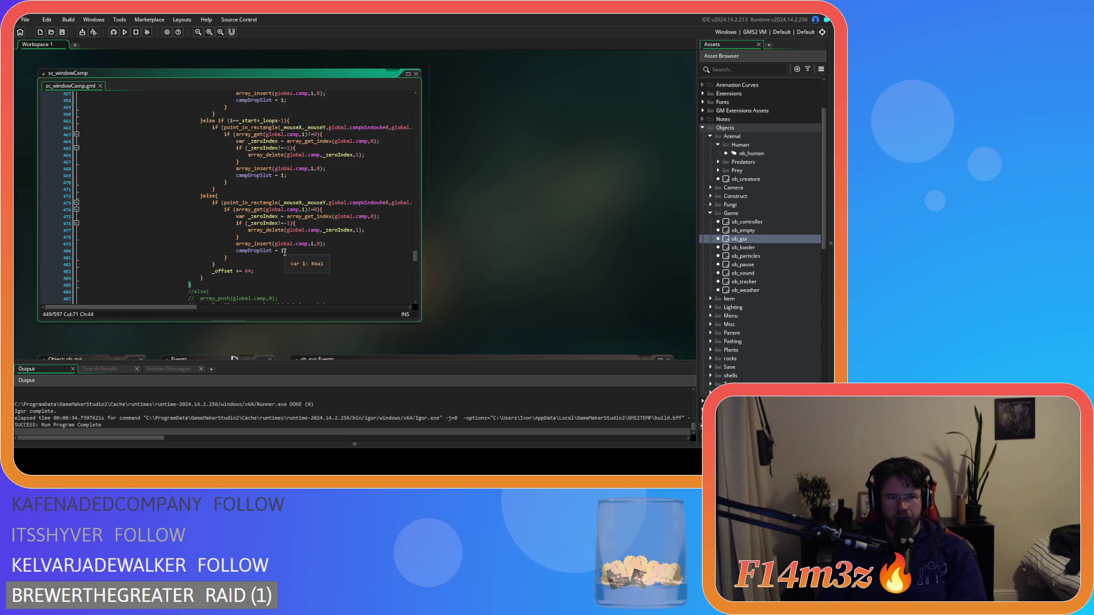
{"action": "scroll", "coordinate": [277, 257], "scroll_direction": "up", "scroll_amount": 2}
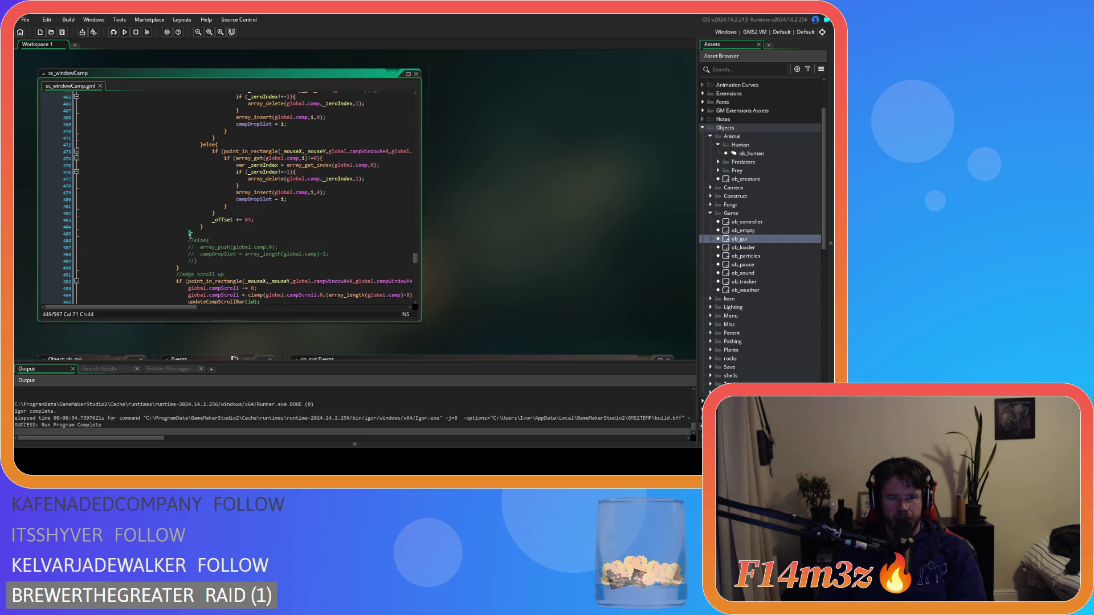
Uncomment the else block at line 485, merge the else onto that line, then comment it out again
{"action": "left_click", "coordinate": [194, 235]}
{"action": "mouse_move", "coordinate": [197, 261]}
{"action": "left_mouse_down"}
{"action": "mouse_move", "coordinate": [182, 242]}
{"action": "mouse_move", "coordinate": [191, 241]}
{"action": "mouse_move", "coordinate": [174, 248]}
{"action": "mouse_move", "coordinate": [169, 230]}
{"action": "left_mouse_up"}
{"action": "key", "text": "ctrl+shift+k"}
{"action": "key", "text": "Delete"}
{"action": "key", "text": "ctrl+k"}
Save, then drop the -1 so line 449 reads i<array_length(global.camp)
{"action": "scroll", "coordinate": [255, 252], "scroll_direction": "up", "scroll_amount": 1}
{"action": "scroll", "coordinate": [255, 252], "scroll_direction": "up", "scroll_amount": 9}
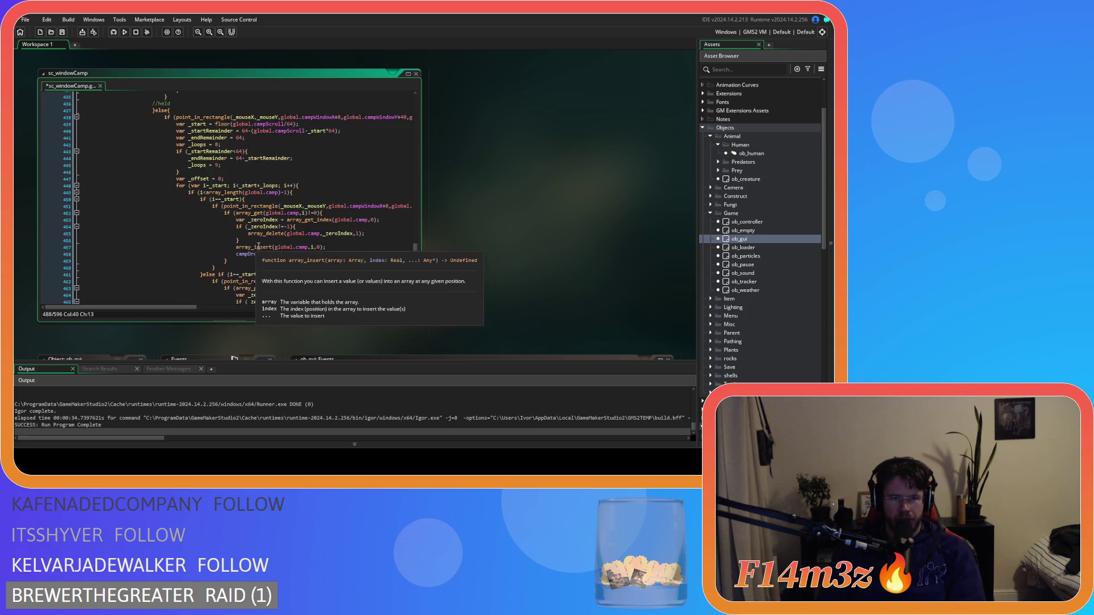
{"action": "double_click", "coordinate": [310, 193]}
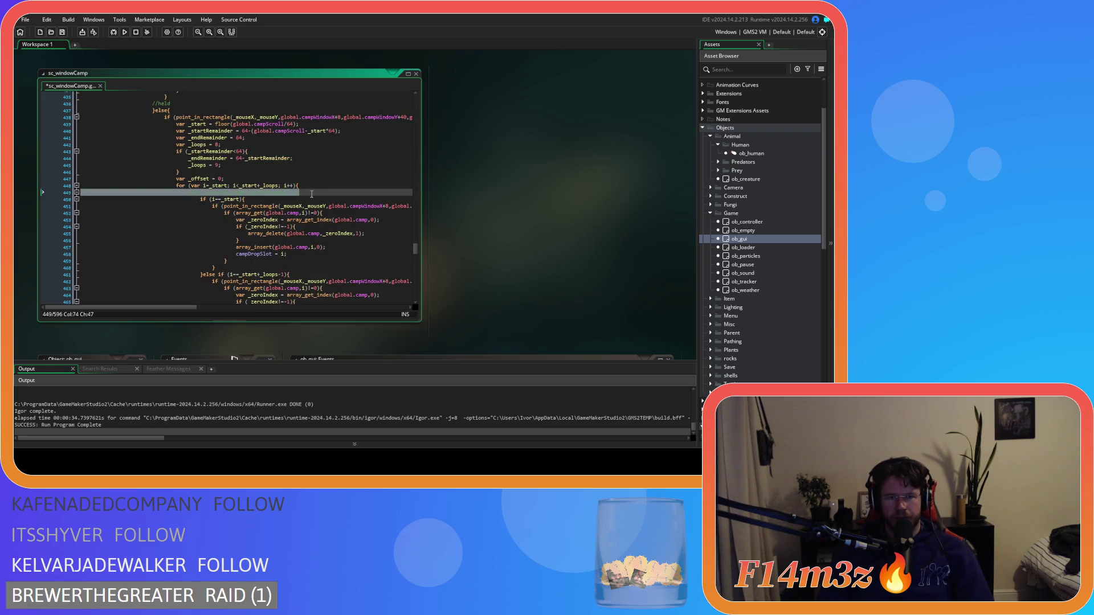
{"action": "key", "text": "ctrl+s"}
{"action": "left_click", "coordinate": [309, 192]}
{"action": "type", "text": "if (i<array_length(global.camp)){"}
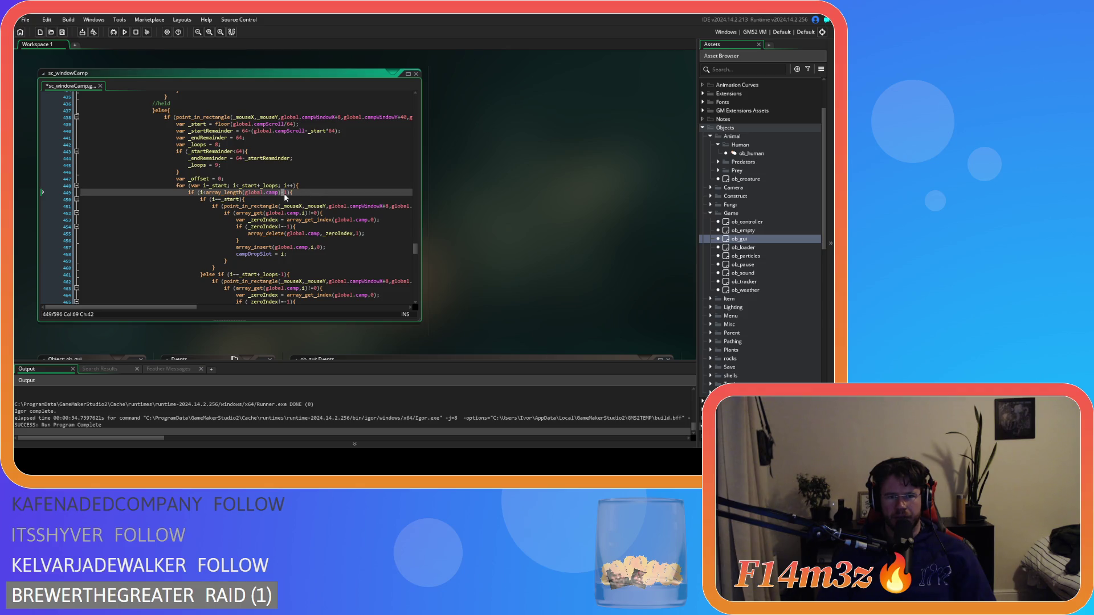
{"action": "key", "text": "BackSpace"}
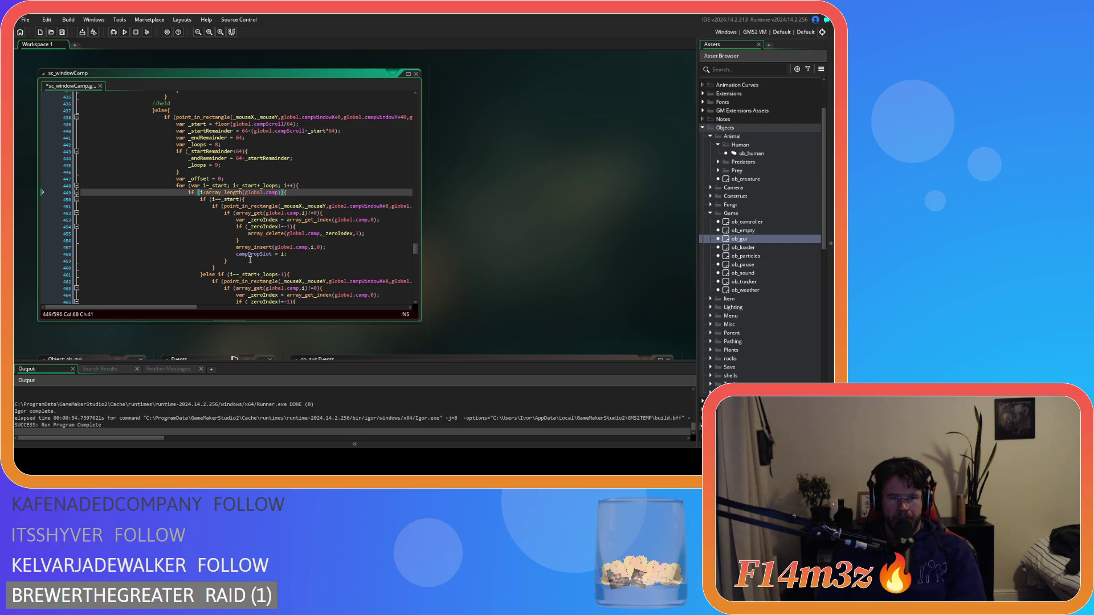
Uncomment the array_push fallback else block on lines 485–488 and save the script
{"action": "scroll", "coordinate": [250, 259], "scroll_direction": "down", "scroll_amount": 10}
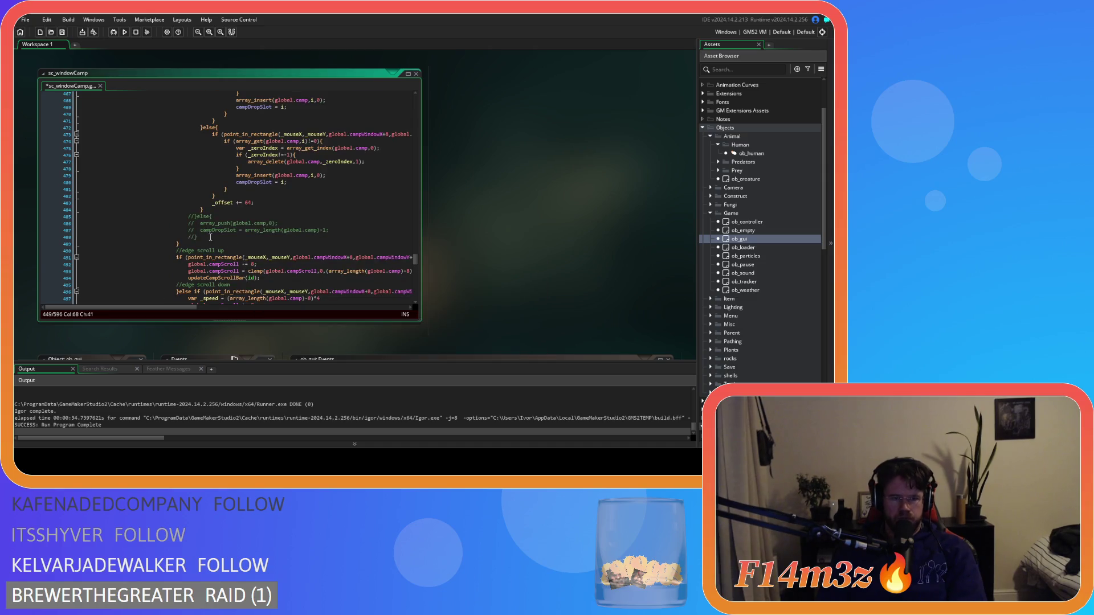
{"action": "left_click", "coordinate": [201, 234]}
{"action": "left_click_drag", "start_coordinate": [201, 234], "coordinate": [183, 213]}
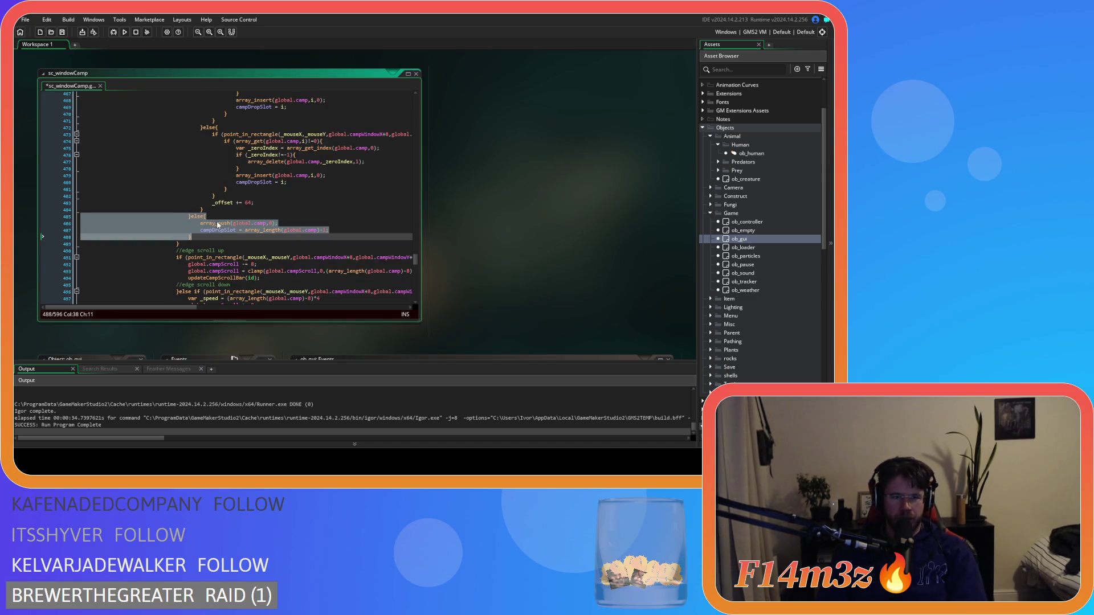
{"action": "key", "text": "ctrl+shift+k"}
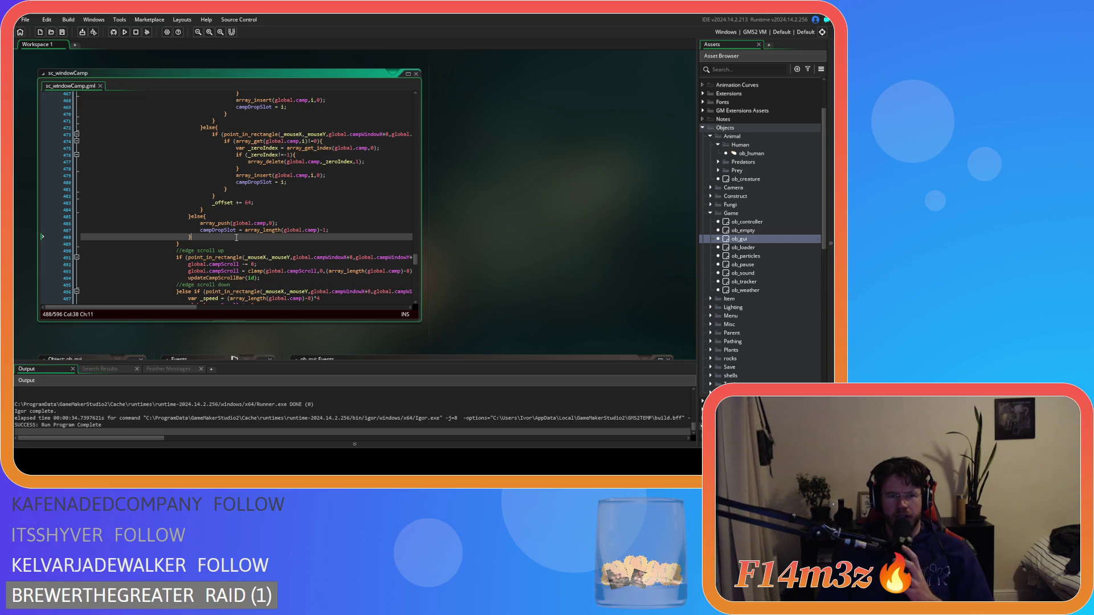
{"action": "key", "text": "ctrl+s"}
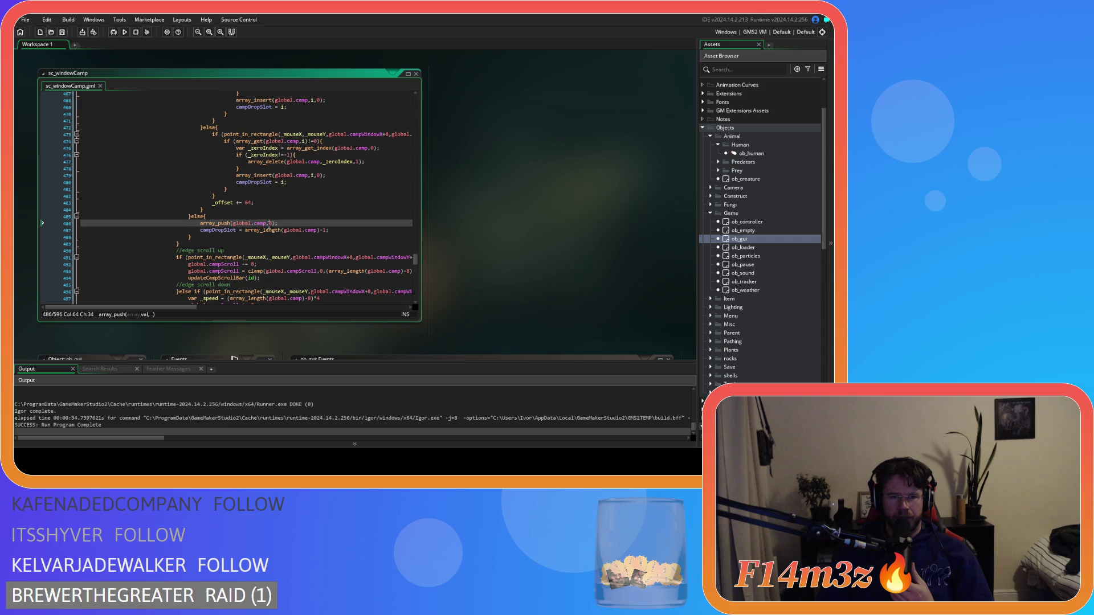
Look over the commented campScroll line, then start a new build with F5
{"action": "scroll", "coordinate": [314, 249], "scroll_direction": "up", "scroll_amount": 6}
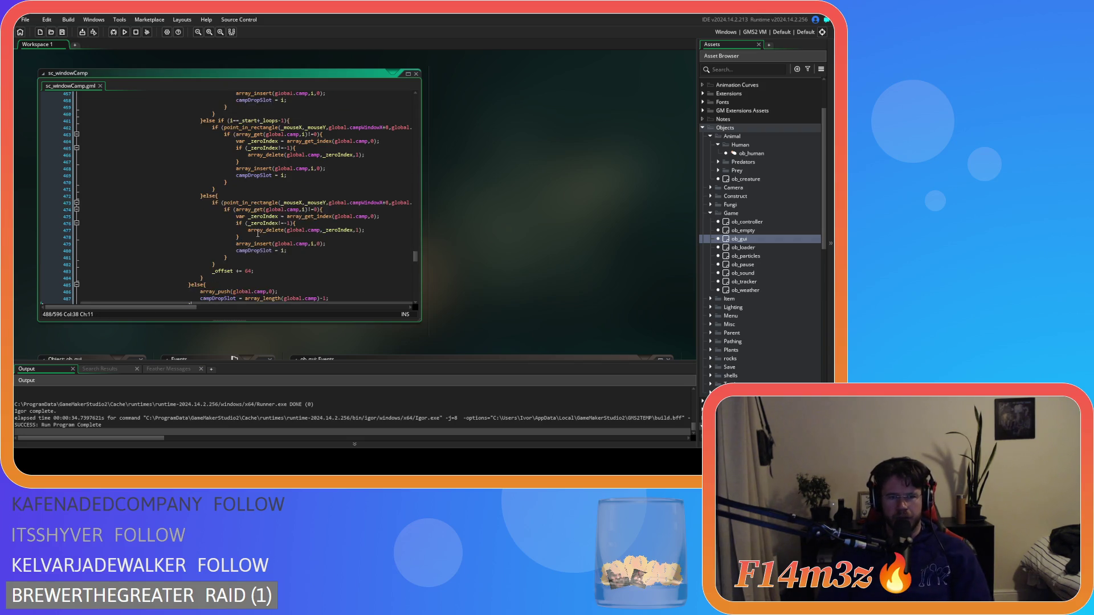
{"action": "scroll", "coordinate": [314, 249], "scroll_direction": "up", "scroll_amount": 6}
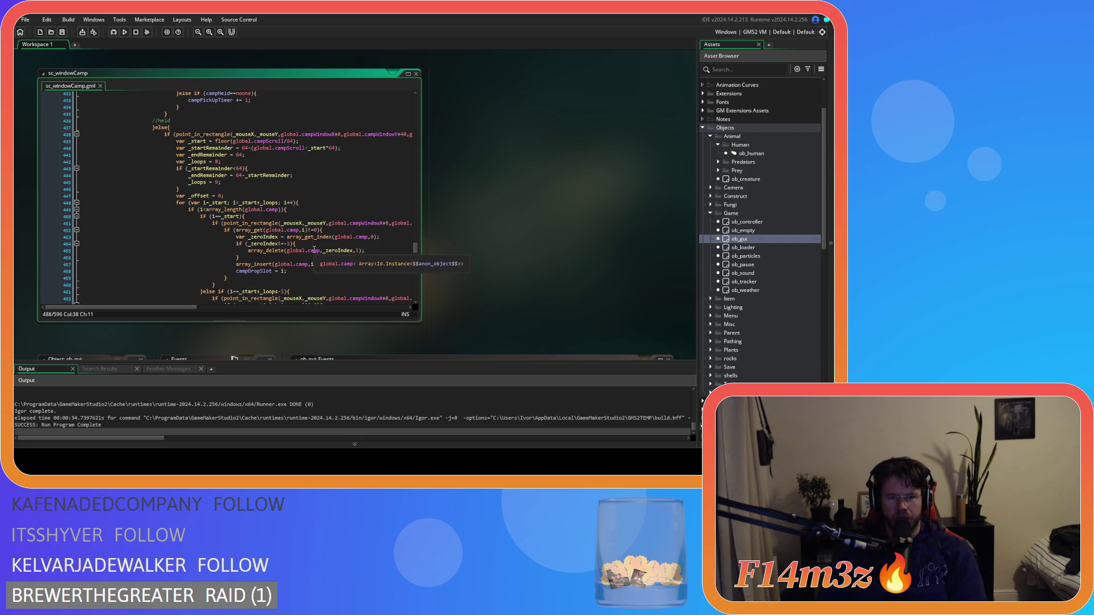
{"action": "scroll", "coordinate": [331, 285], "scroll_direction": "up", "scroll_amount": 2}
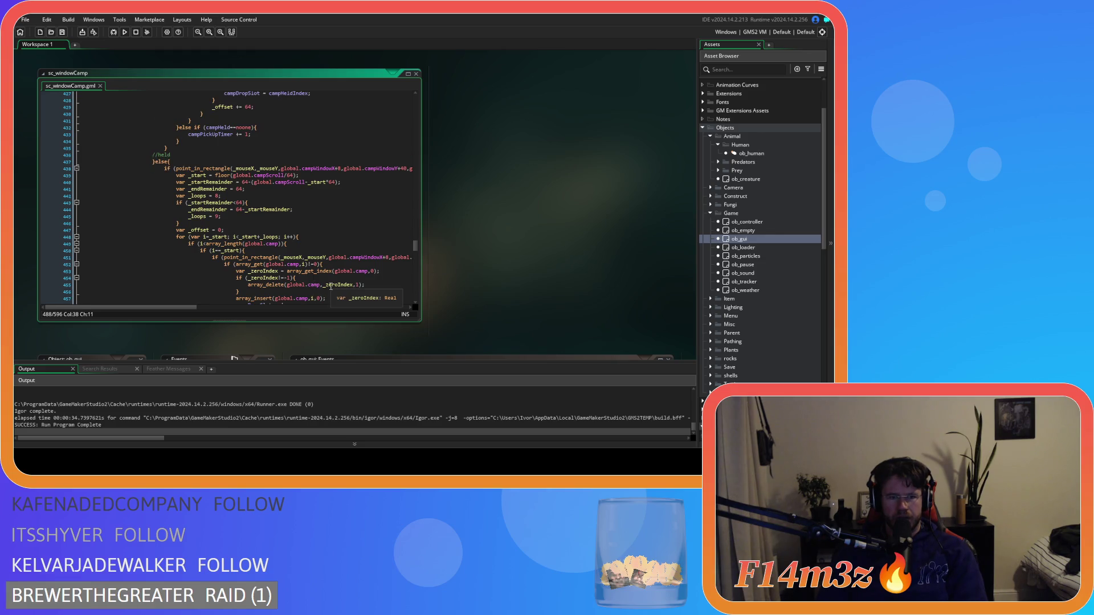
{"action": "scroll", "coordinate": [324, 279], "scroll_direction": "up", "scroll_amount": 7}
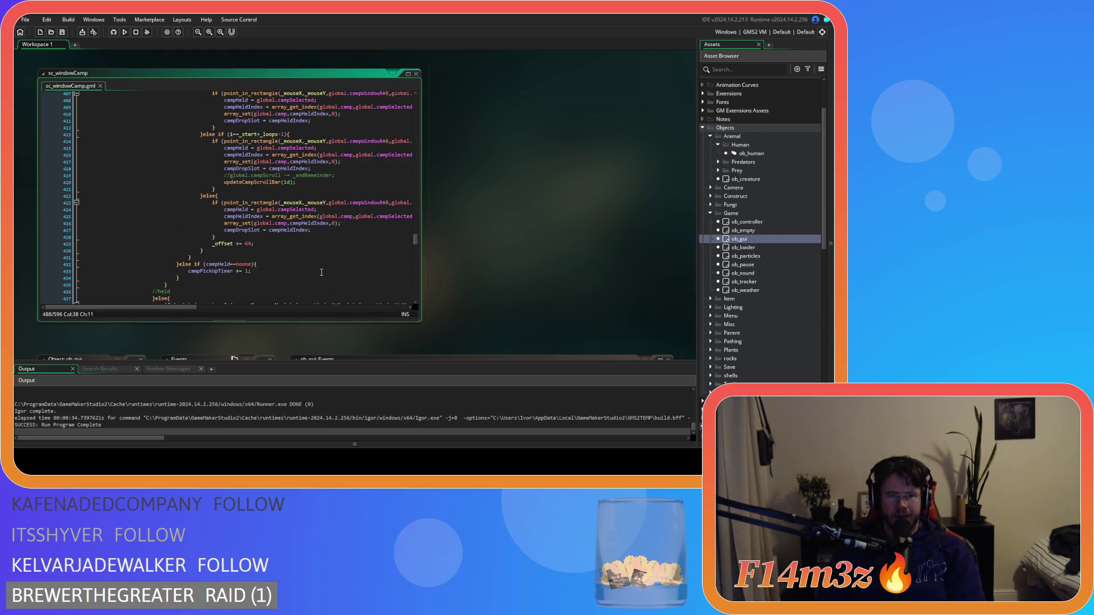
{"action": "scroll", "coordinate": [321, 273], "scroll_direction": "up", "scroll_amount": 1}
{"action": "left_click", "coordinate": [346, 195]}
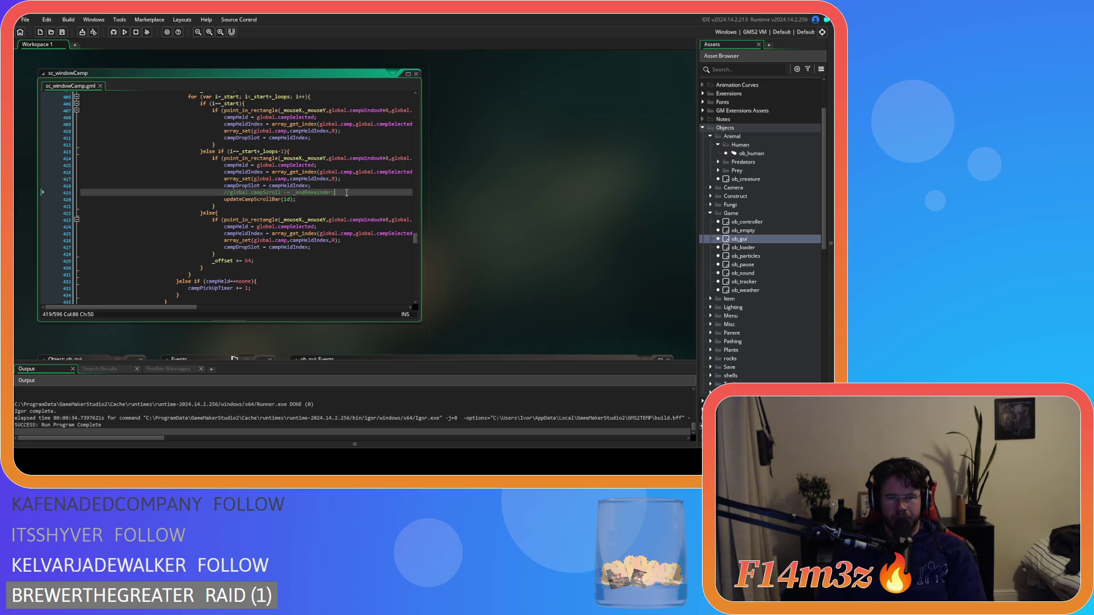
{"action": "scroll", "coordinate": [319, 245], "scroll_direction": "down", "scroll_amount": 2}
{"action": "scroll", "coordinate": [305, 260], "scroll_direction": "up", "scroll_amount": 9}
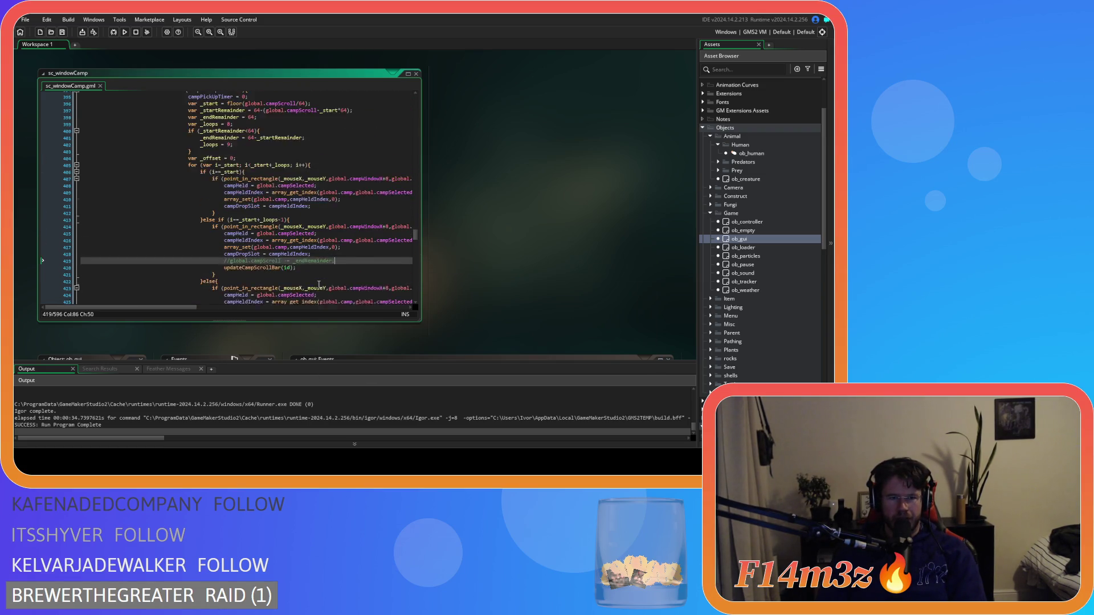
{"action": "scroll", "coordinate": [319, 283], "scroll_direction": "down", "scroll_amount": 12}
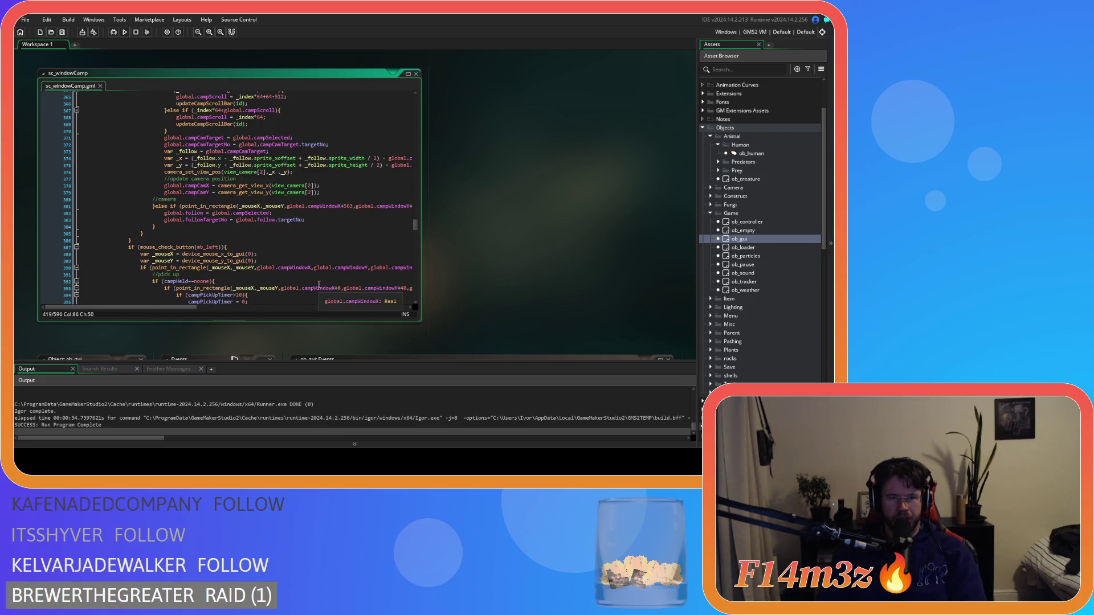
{"action": "scroll", "coordinate": [319, 284], "scroll_direction": "down", "scroll_amount": 4}
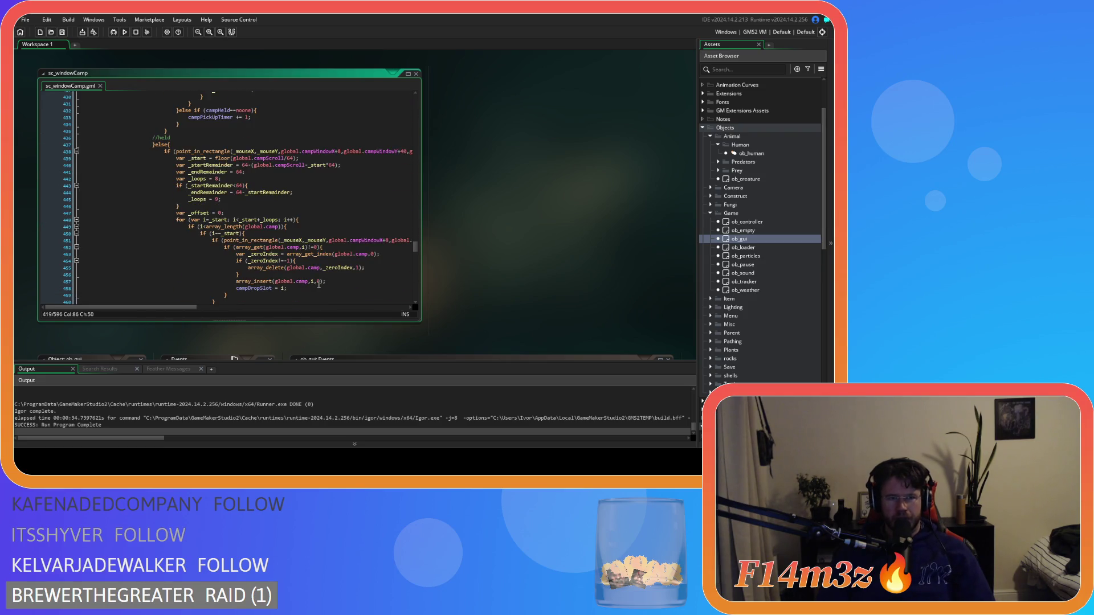
{"action": "key", "text": "F5"}
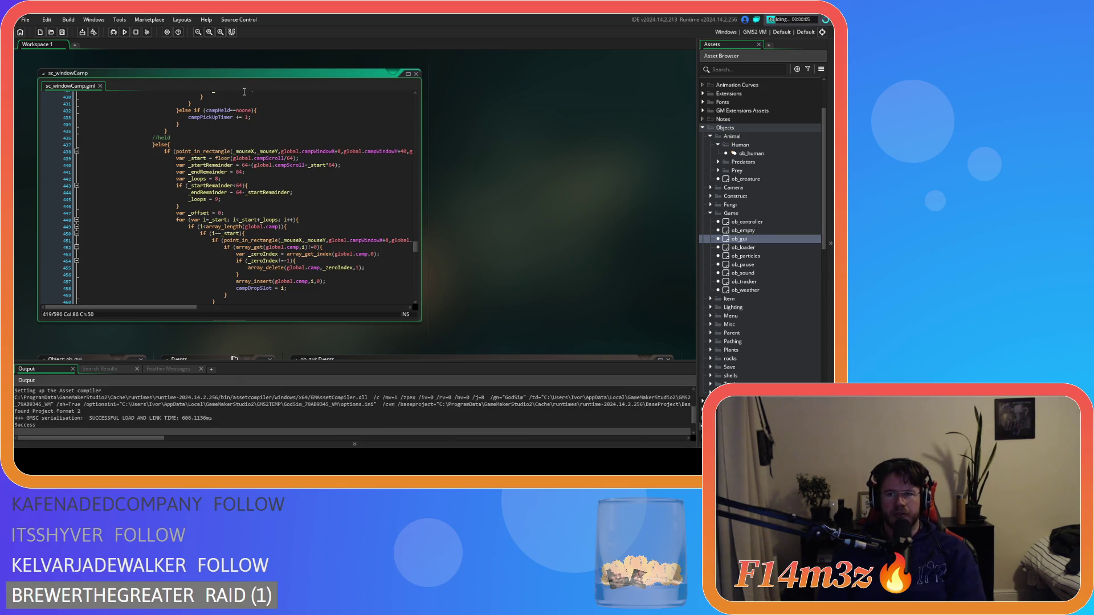
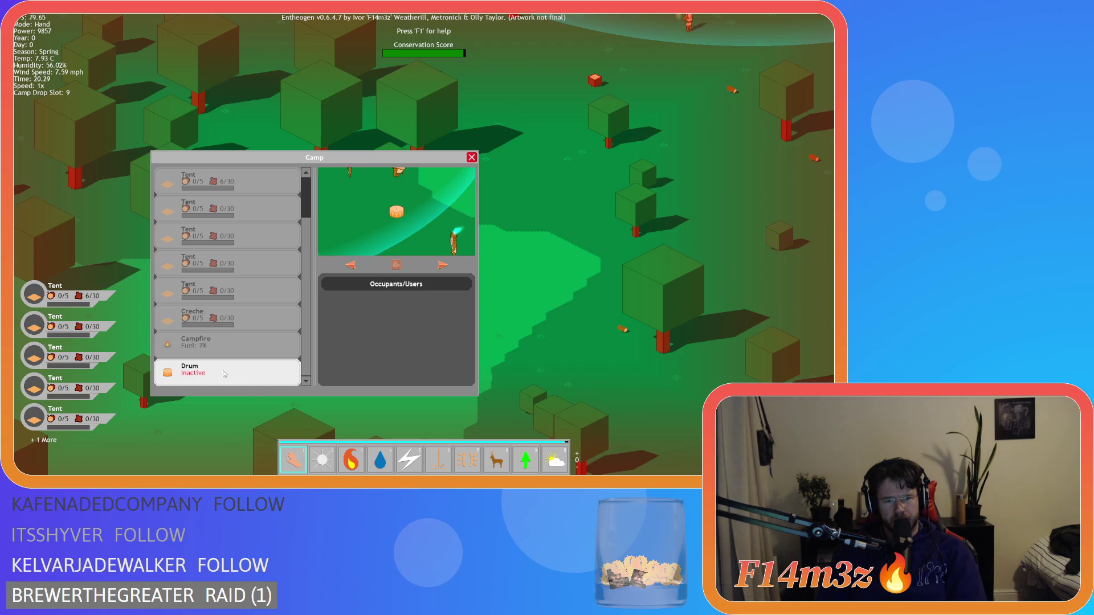
Select the Drum entry in the Camp window's list
{"action": "left_click", "coordinate": [224, 374]}
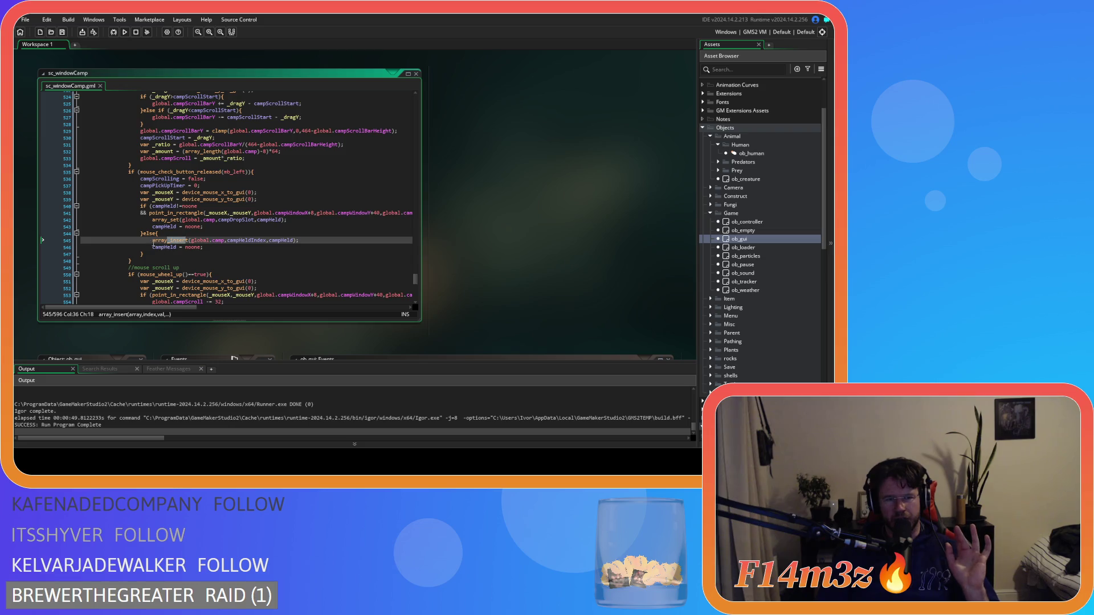
{"action": "left_click", "coordinate": [165, 241]}
{"action": "scroll", "coordinate": [253, 254], "scroll_direction": "up", "scroll_amount": 20}
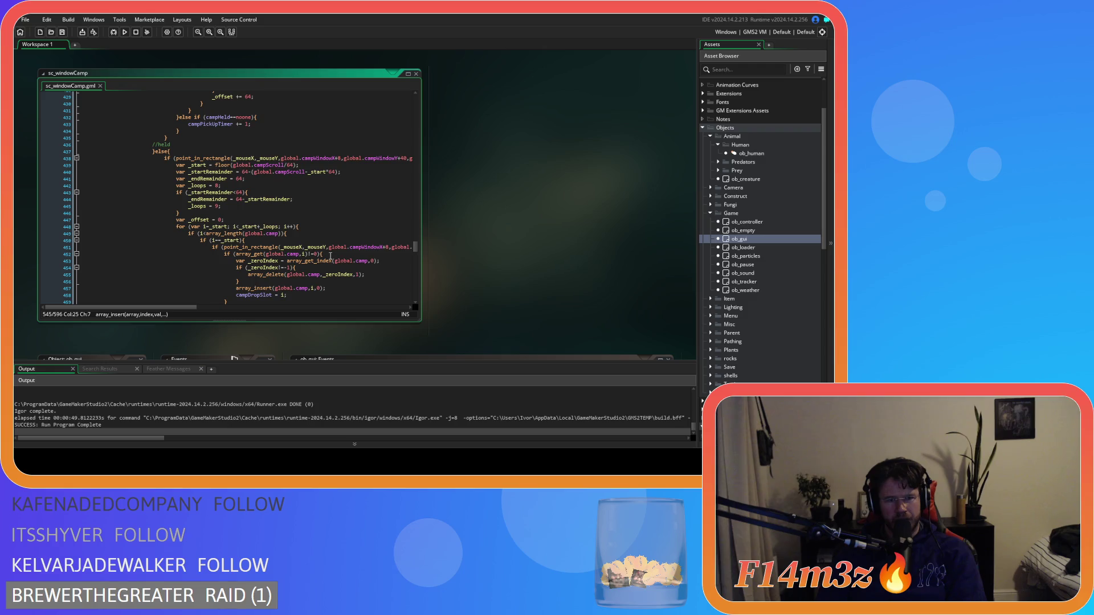
{"action": "scroll", "coordinate": [330, 256], "scroll_direction": "up", "scroll_amount": 8}
{"action": "scroll", "coordinate": [331, 256], "scroll_direction": "up", "scroll_amount": 1}
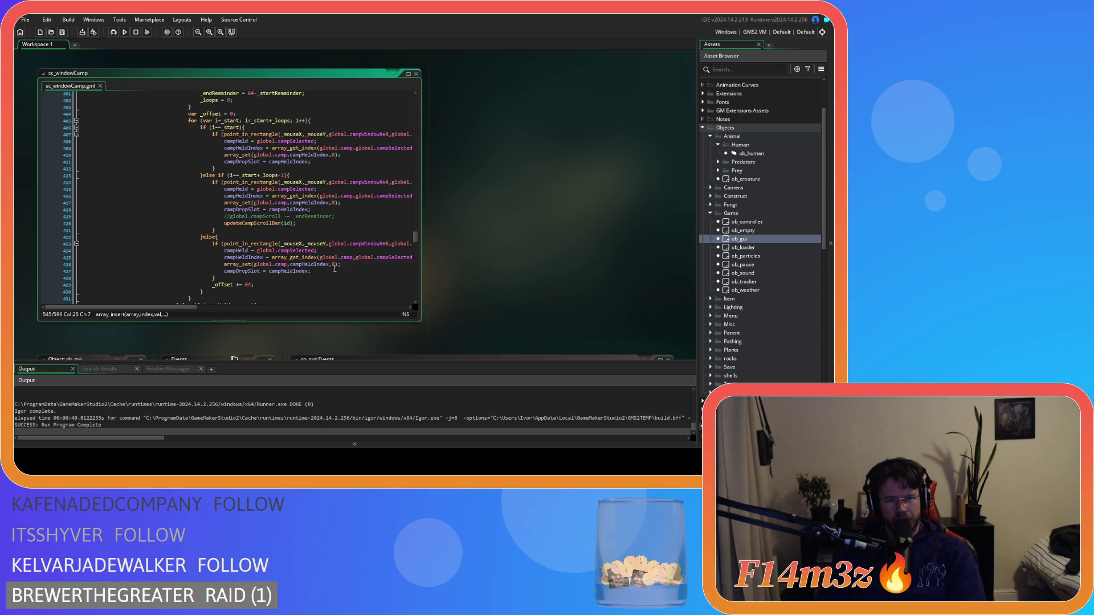
{"action": "scroll", "coordinate": [343, 282], "scroll_direction": "down", "scroll_amount": 20}
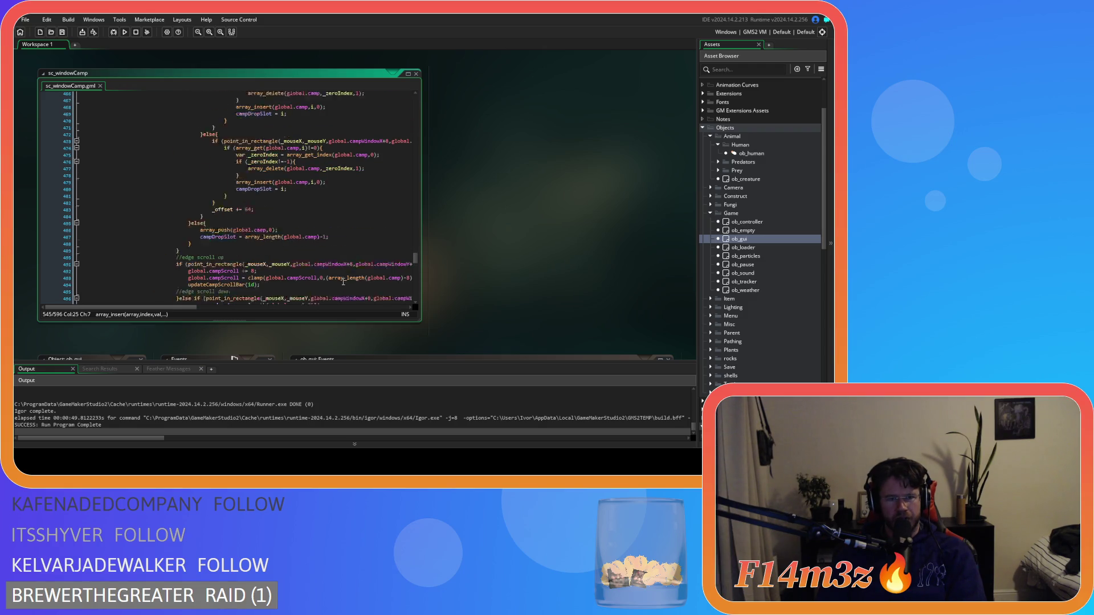
{"action": "scroll", "coordinate": [343, 282], "scroll_direction": "down", "scroll_amount": 12}
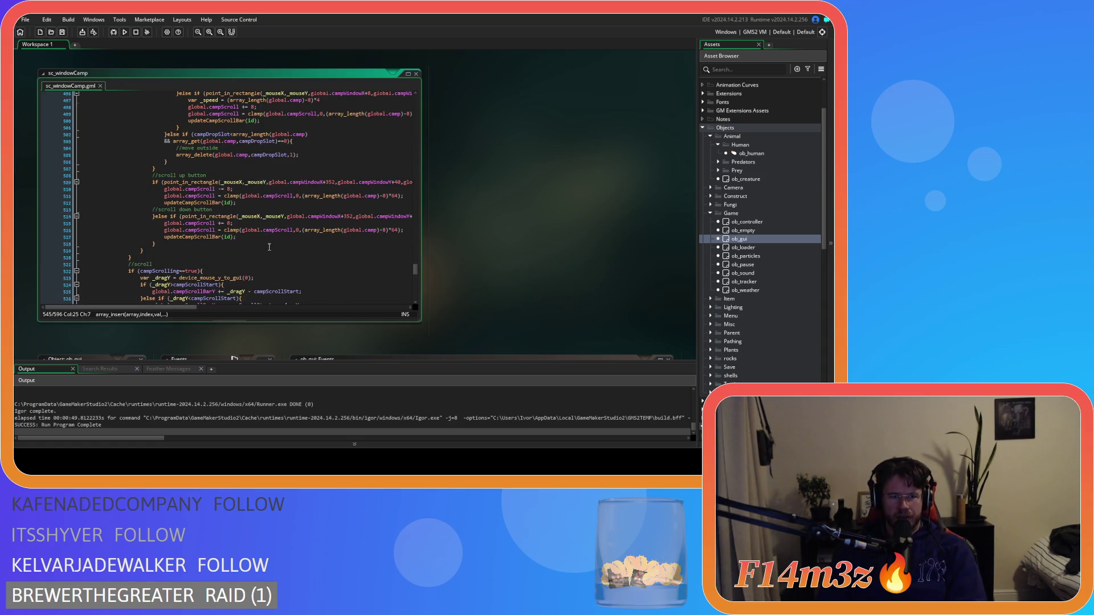
{"action": "scroll", "coordinate": [230, 271], "scroll_direction": "down", "scroll_amount": 1}
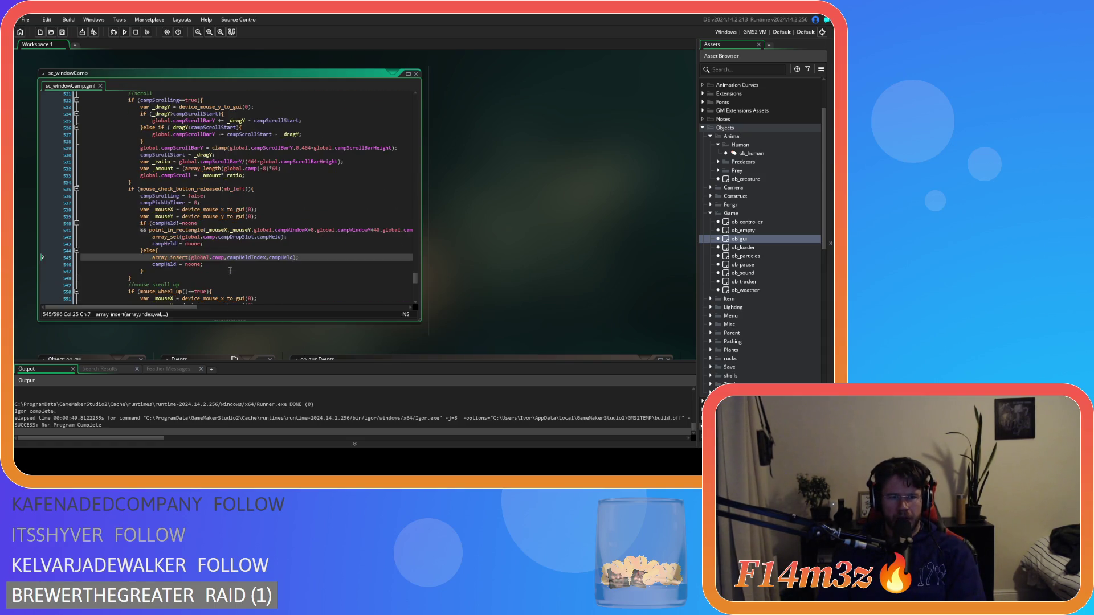
{"action": "left_click", "coordinate": [311, 261]}
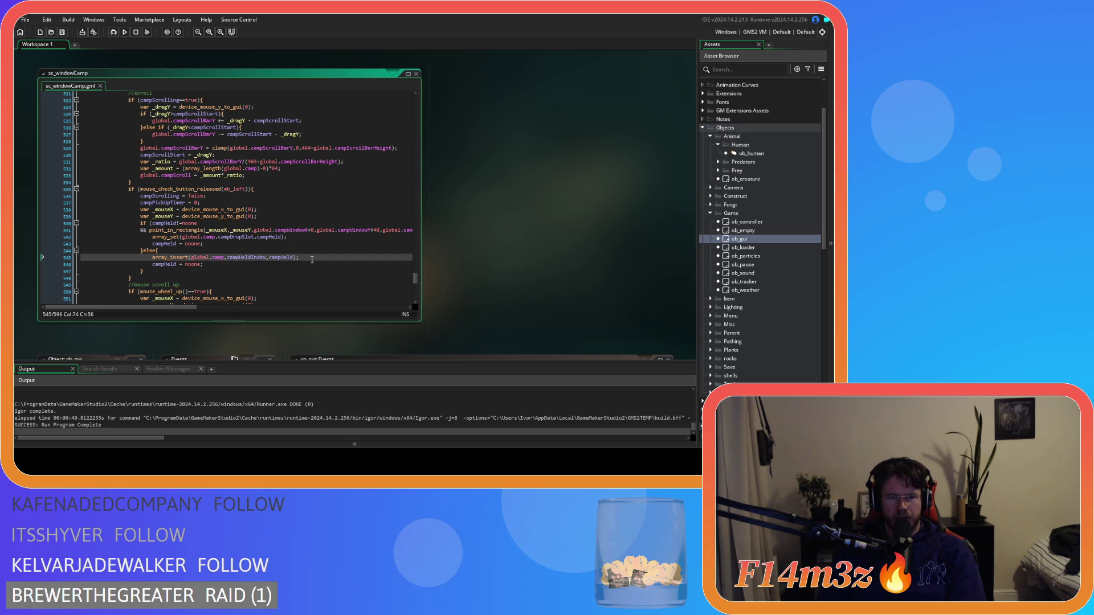
{"action": "scroll", "coordinate": [291, 273], "scroll_direction": "down", "scroll_amount": 2}
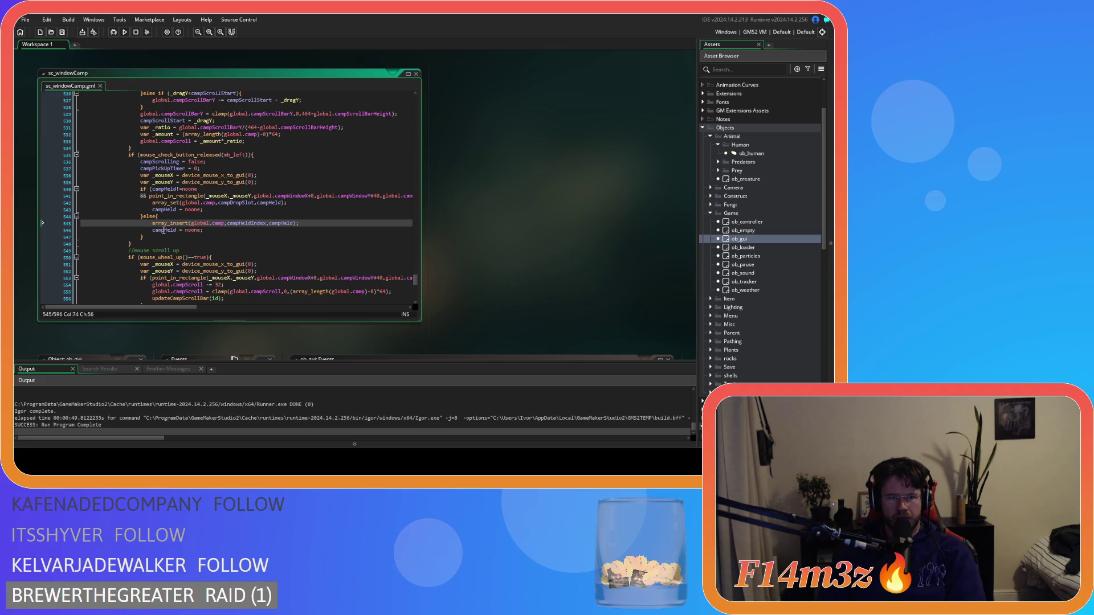
{"action": "key", "text": "Home"}
{"action": "mouse_move", "coordinate": [416, 282]}
{"action": "left_mouse_down"}
{"action": "mouse_move", "coordinate": [418, 245]}
{"action": "mouse_move", "coordinate": [417, 254]}
{"action": "left_mouse_up"}
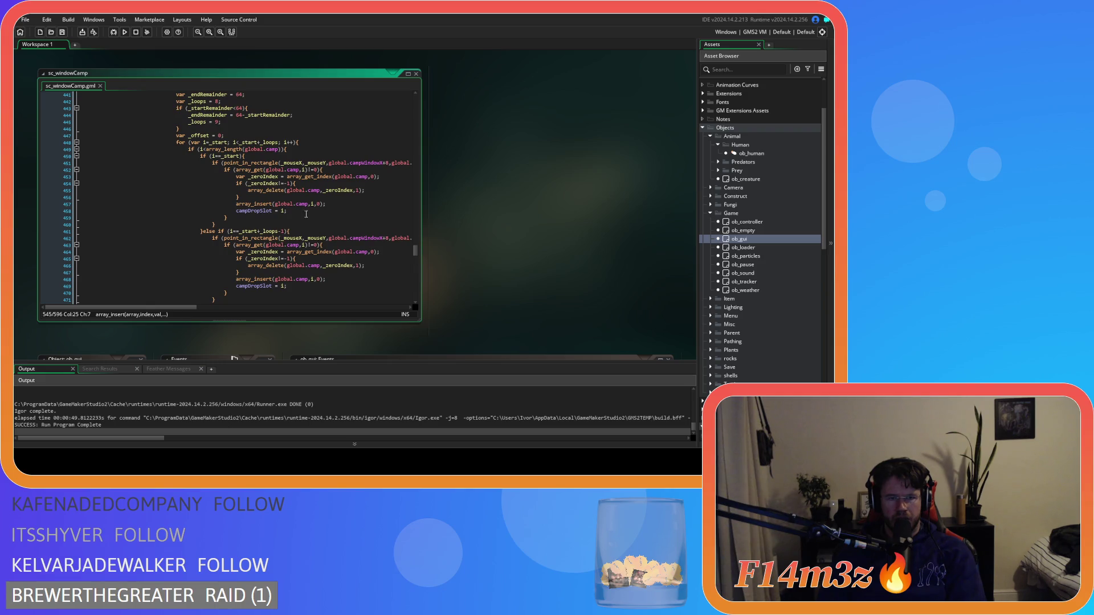
{"action": "left_click_drag", "start_coordinate": [258, 197], "coordinate": [235, 176]}
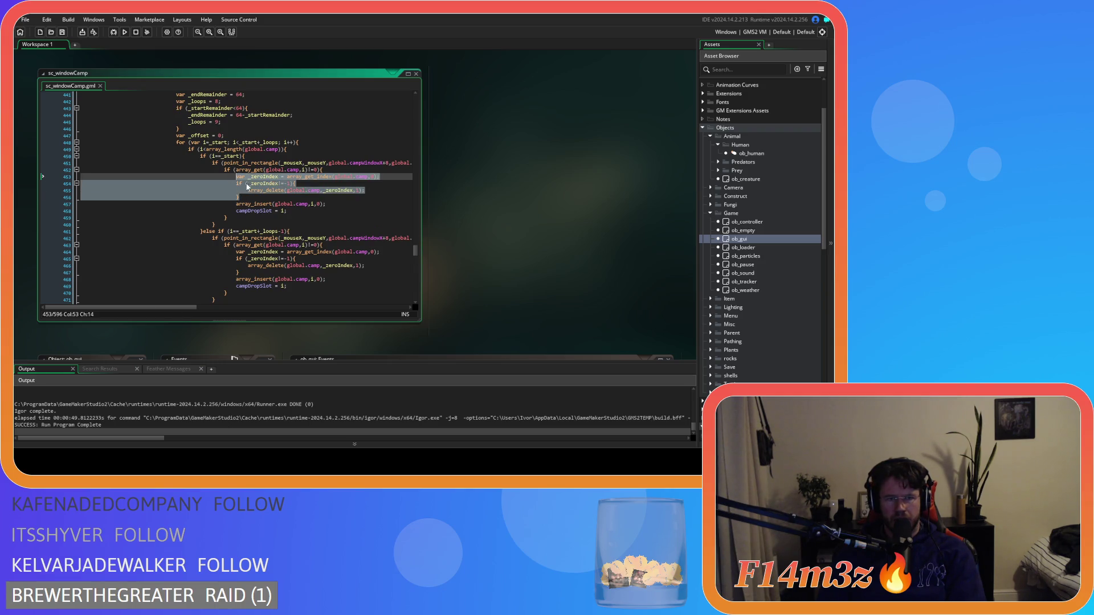
{"action": "right_click", "coordinate": [247, 185]}
{"action": "left_click", "coordinate": [270, 200]}
{"action": "scroll", "coordinate": [255, 266], "scroll_direction": "down", "scroll_amount": 10}
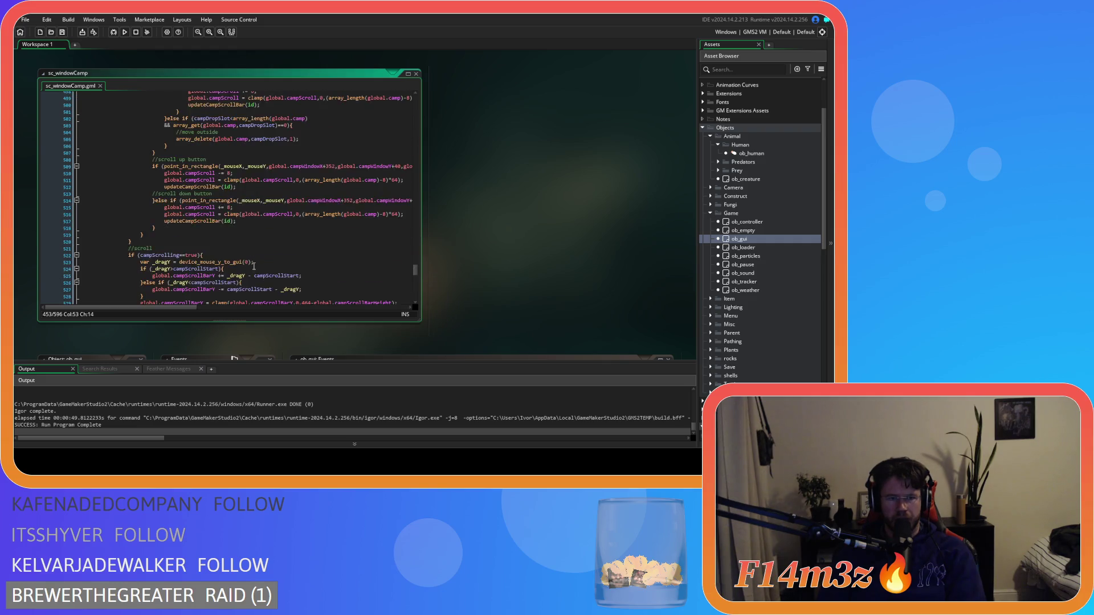
{"action": "scroll", "coordinate": [254, 266], "scroll_direction": "down", "scroll_amount": 6}
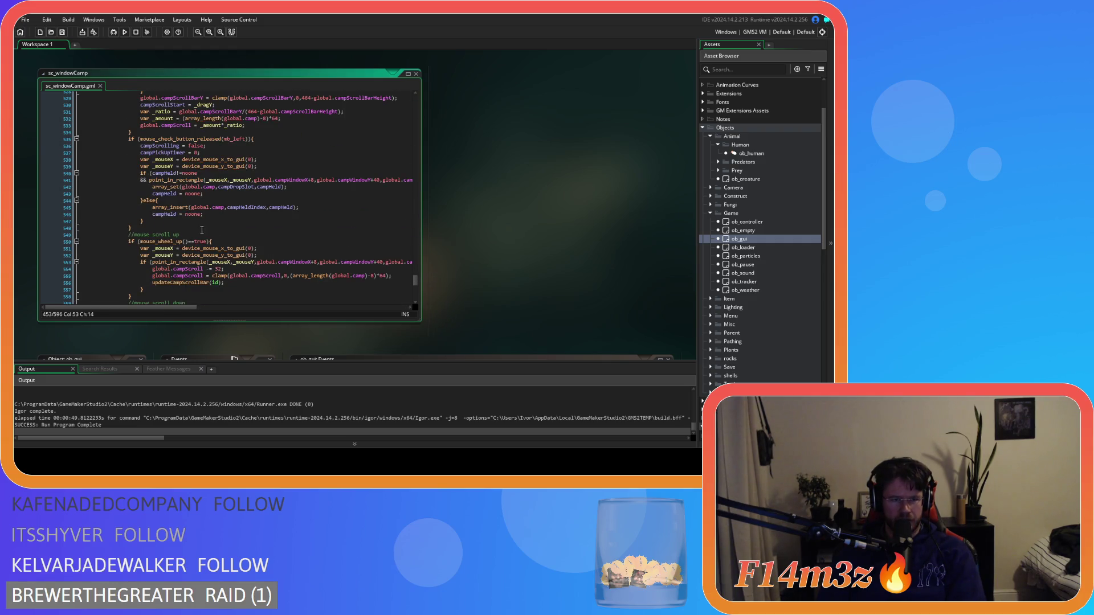
{"action": "left_click", "coordinate": [313, 205]}
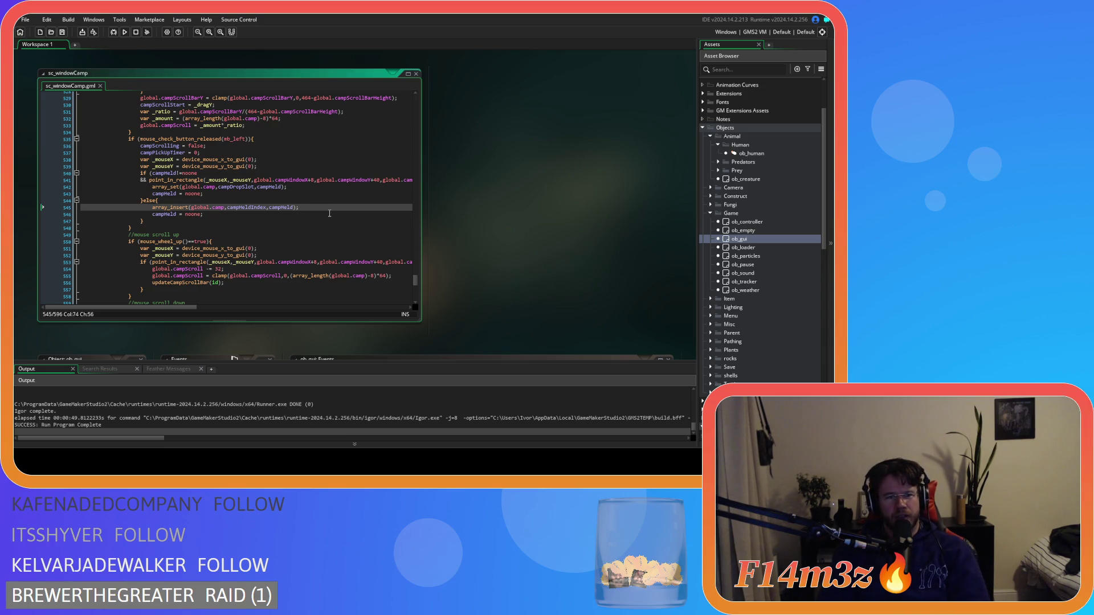
{"action": "left_click", "coordinate": [151, 207]}
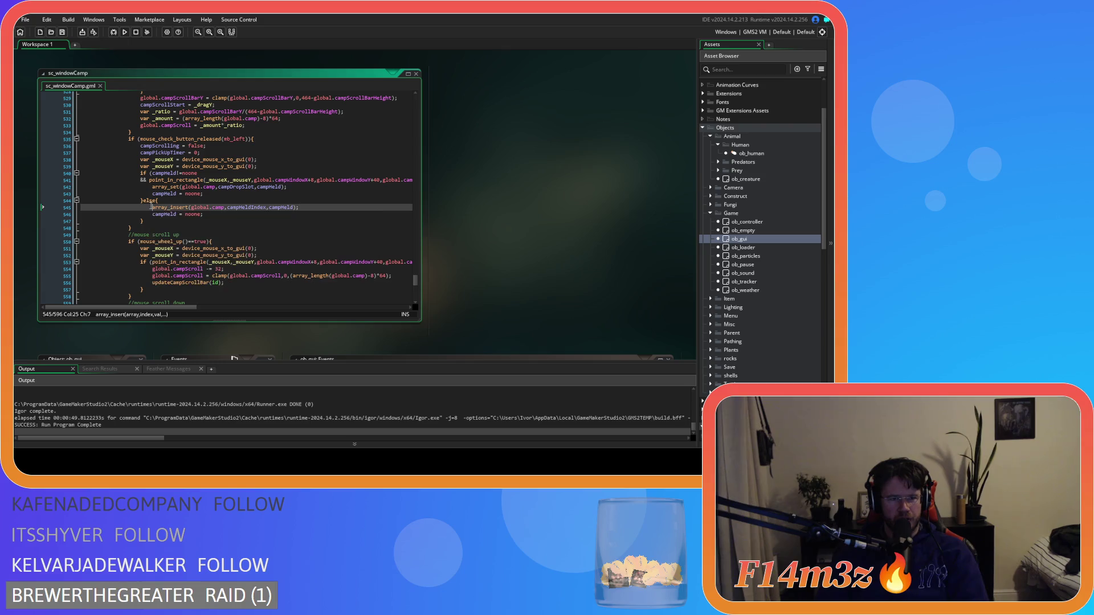
{"action": "left_click", "coordinate": [307, 209]}
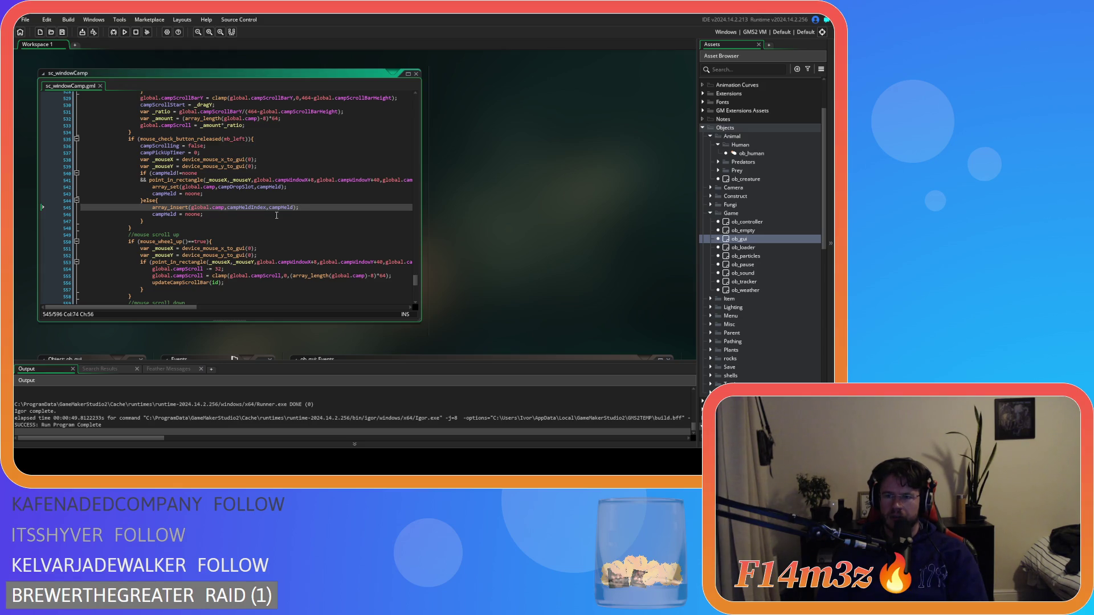
Review the sc_windowCamp code, then build and run Entheogen with F5
{"action": "scroll", "coordinate": [296, 225], "scroll_direction": "up", "scroll_amount": 20}
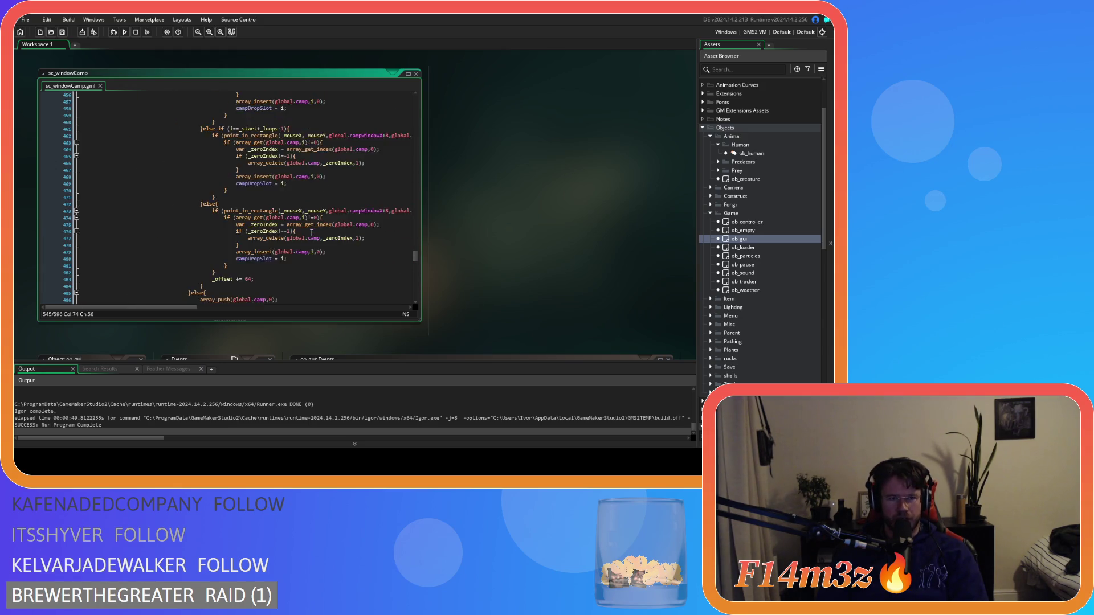
{"action": "scroll", "coordinate": [312, 233], "scroll_direction": "up", "scroll_amount": 10}
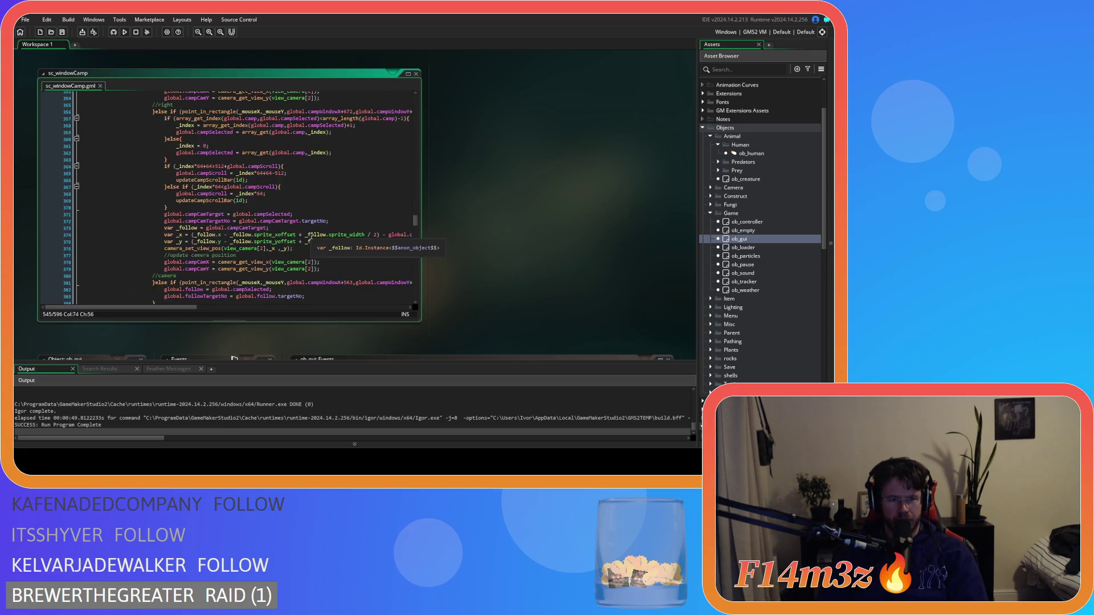
{"action": "scroll", "coordinate": [312, 234], "scroll_direction": "down", "scroll_amount": 20}
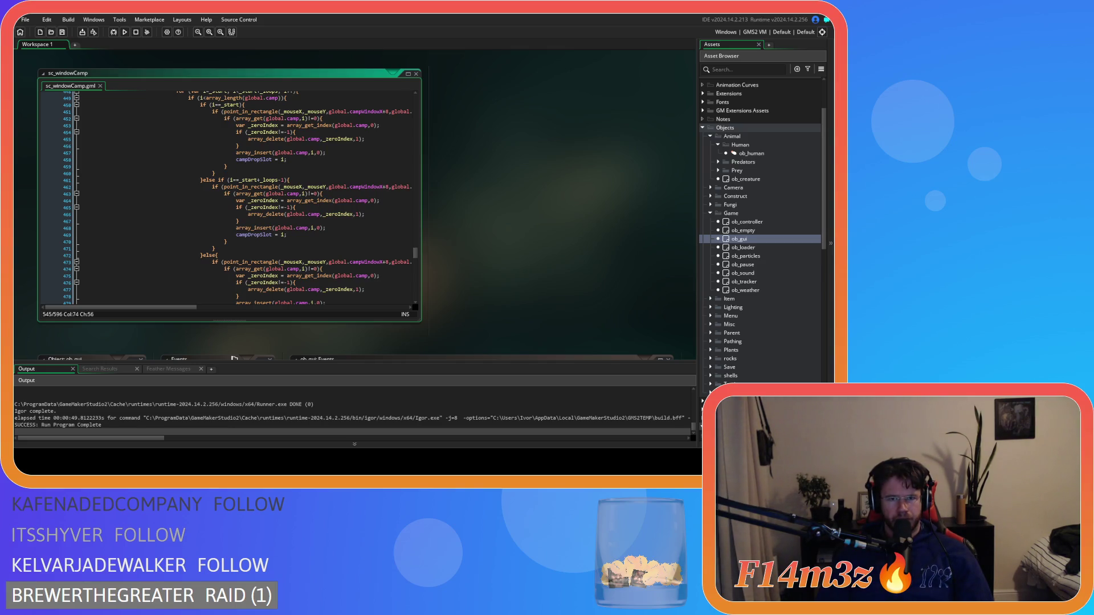
{"action": "scroll", "coordinate": [304, 251], "scroll_direction": "down", "scroll_amount": 8}
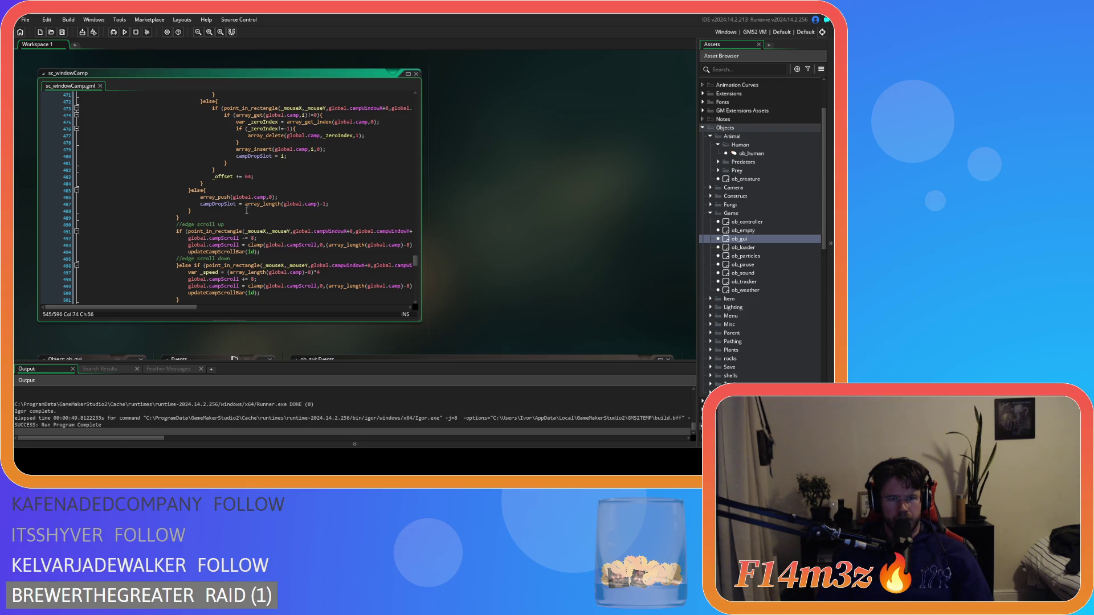
{"action": "scroll", "coordinate": [245, 212], "scroll_direction": "down", "scroll_amount": 4}
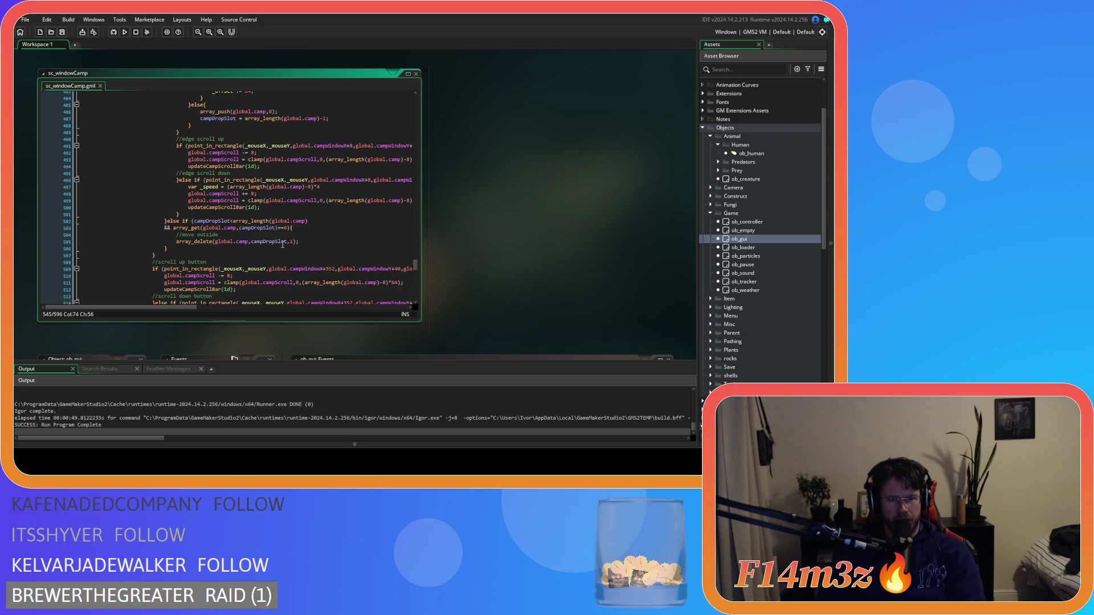
{"action": "scroll", "coordinate": [248, 230], "scroll_direction": "up", "scroll_amount": 3}
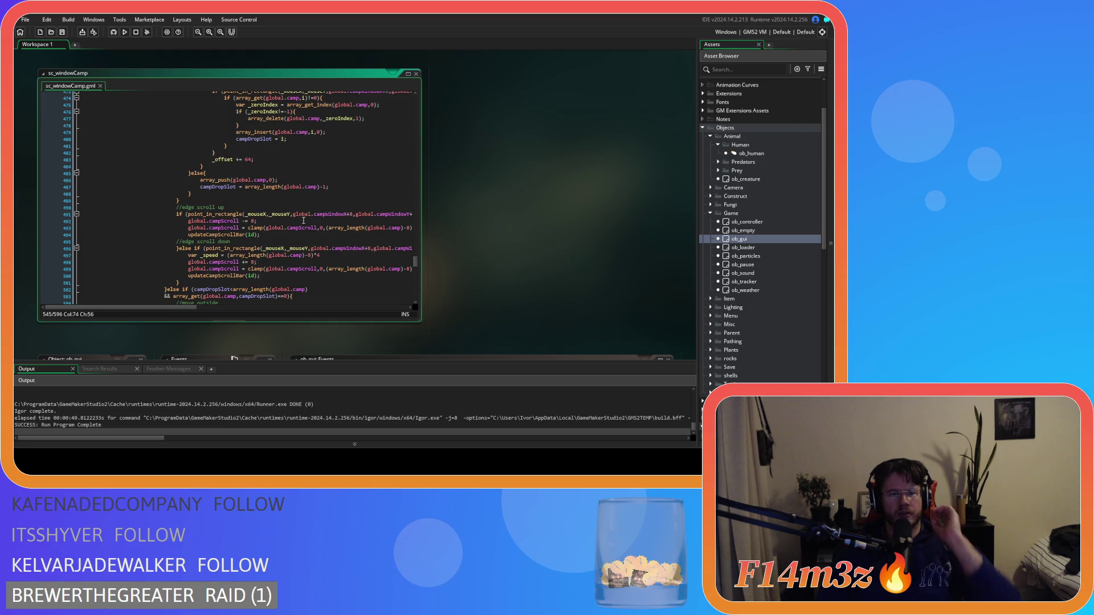
{"action": "scroll", "coordinate": [304, 221], "scroll_direction": "down", "scroll_amount": 5}
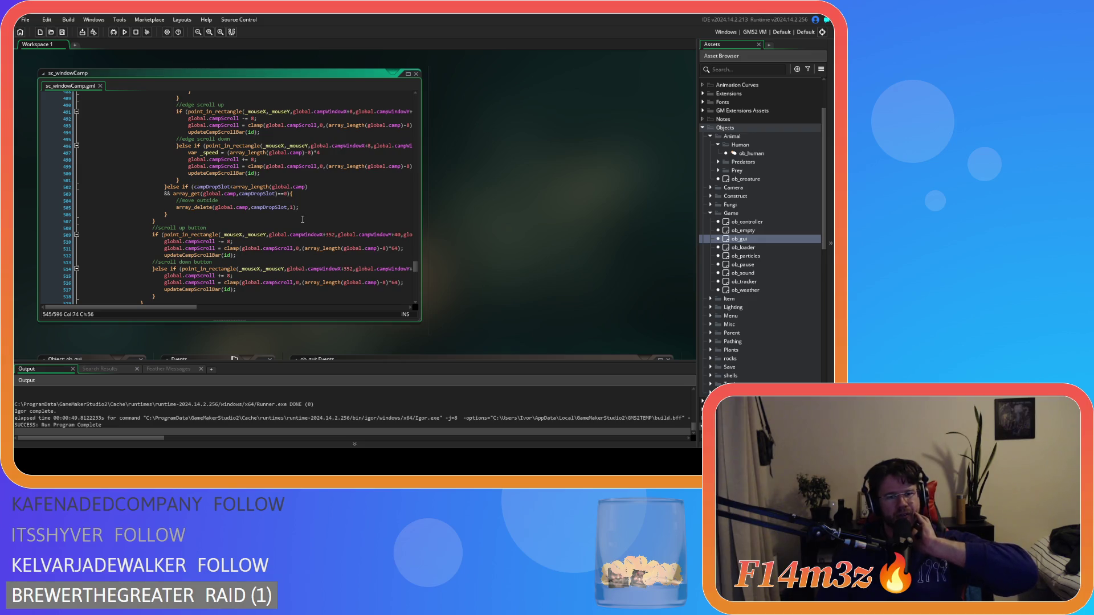
{"action": "scroll", "coordinate": [303, 220], "scroll_direction": "down", "scroll_amount": 10}
{"action": "scroll", "coordinate": [303, 219], "scroll_direction": "down", "scroll_amount": 3}
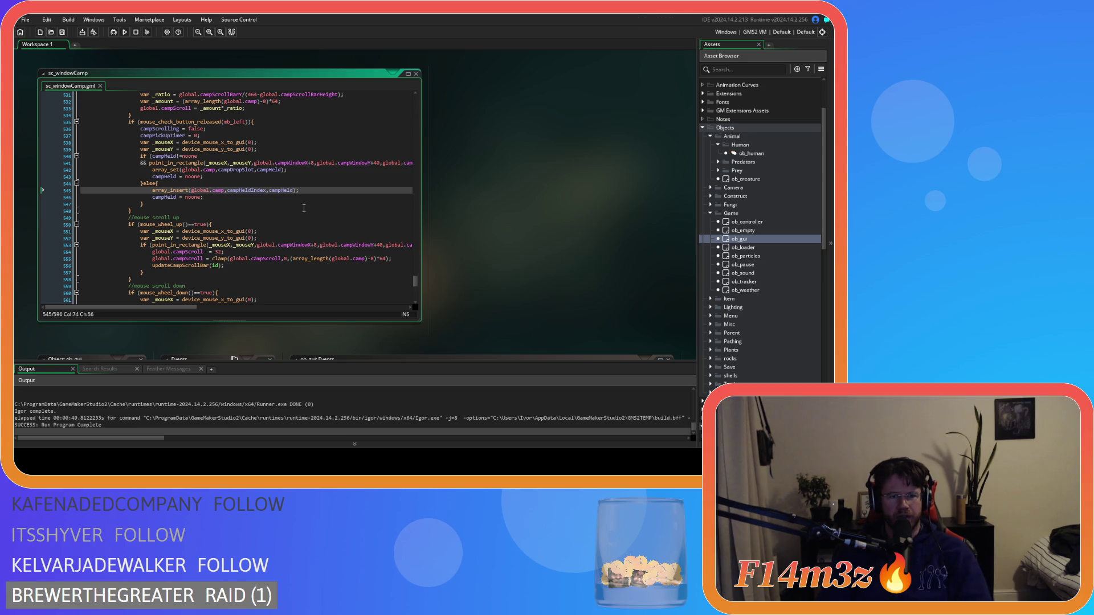
{"action": "key", "text": "F5"}
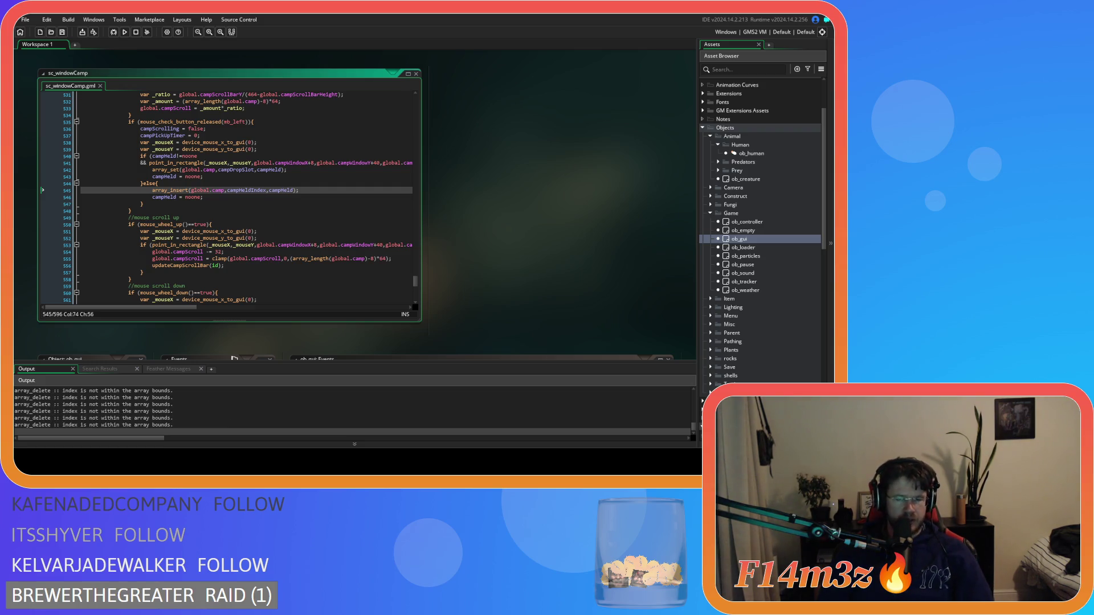
In the running game, pick up the fifth Tent and move it up to the fourth slot
{"action": "key", "text": "alt+Tab"}
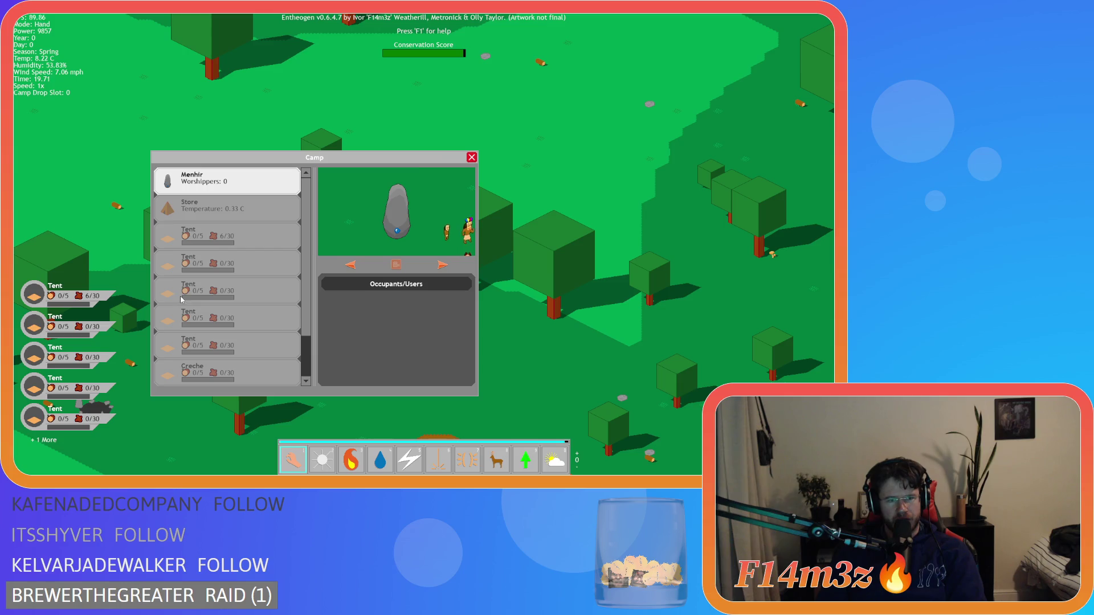
{"action": "scroll", "coordinate": [202, 342], "scroll_direction": "down", "scroll_amount": 2}
{"action": "left_click", "coordinate": [207, 372]}
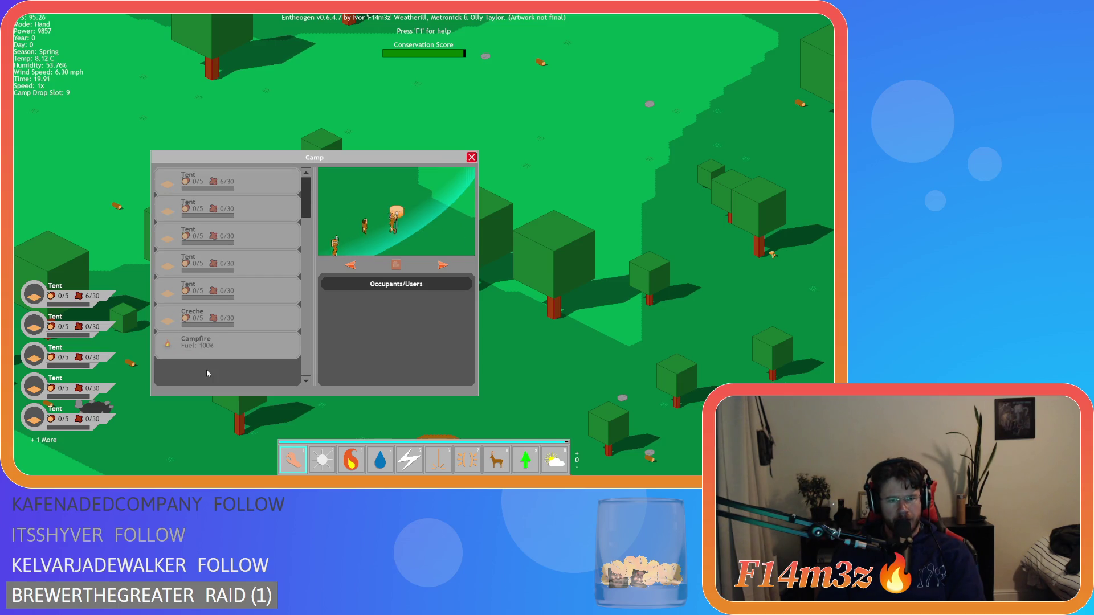
{"action": "left_click", "coordinate": [247, 301]}
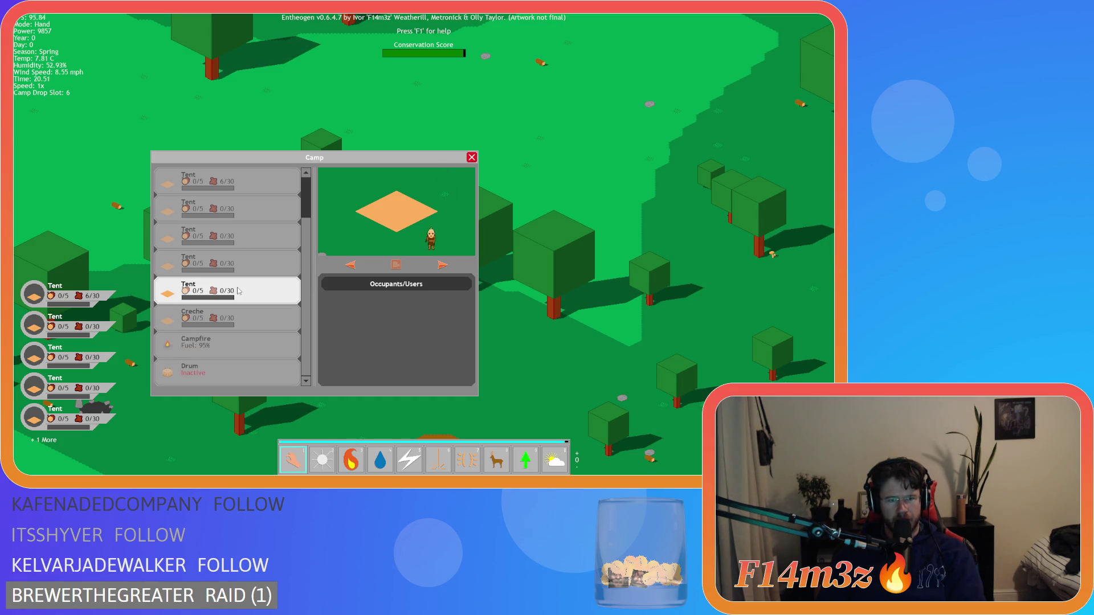
{"action": "left_click_drag", "start_coordinate": [238, 291], "coordinate": [167, 264]}
Drop the held Tent to close the gap, then close the Camp window and bring up the quit prompt
{"action": "key", "text": "a"}
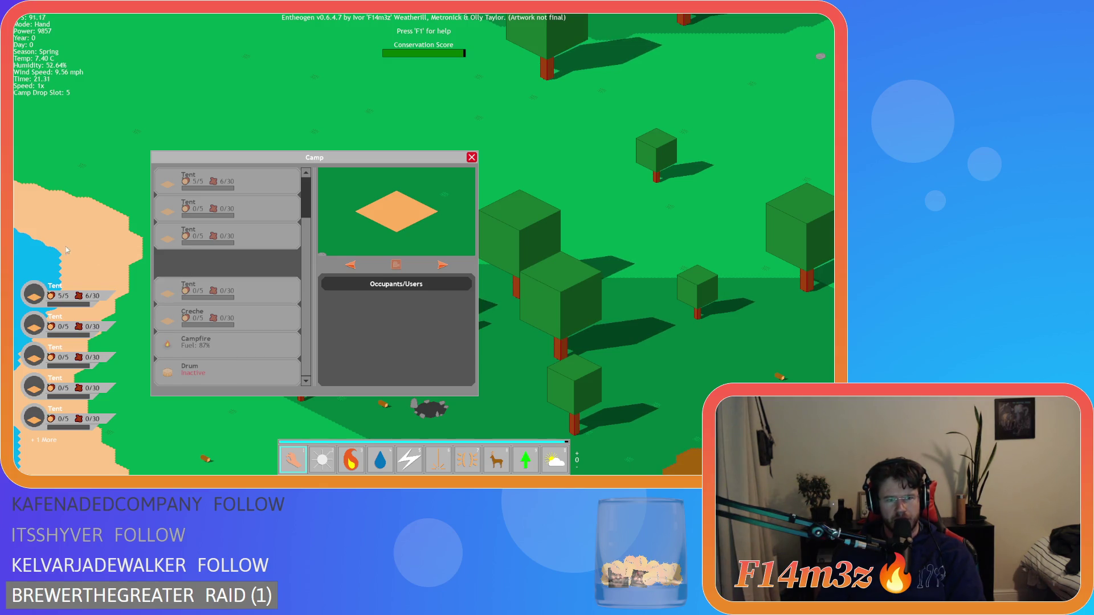
{"action": "left_click_drag", "start_coordinate": [147, 264], "coordinate": [152, 265]}
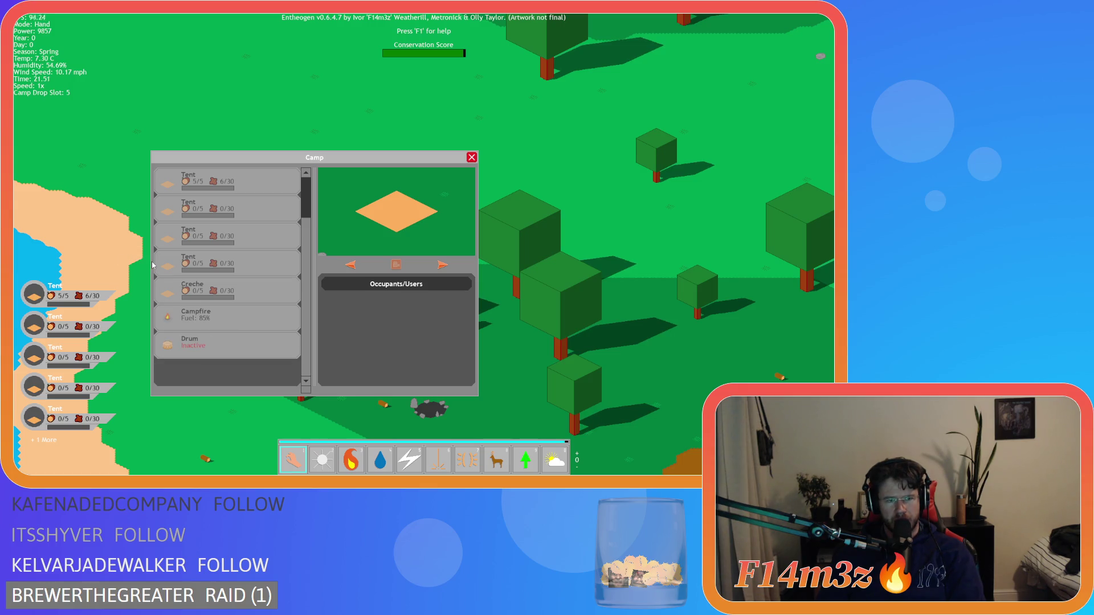
{"action": "key", "text": "Escape"}
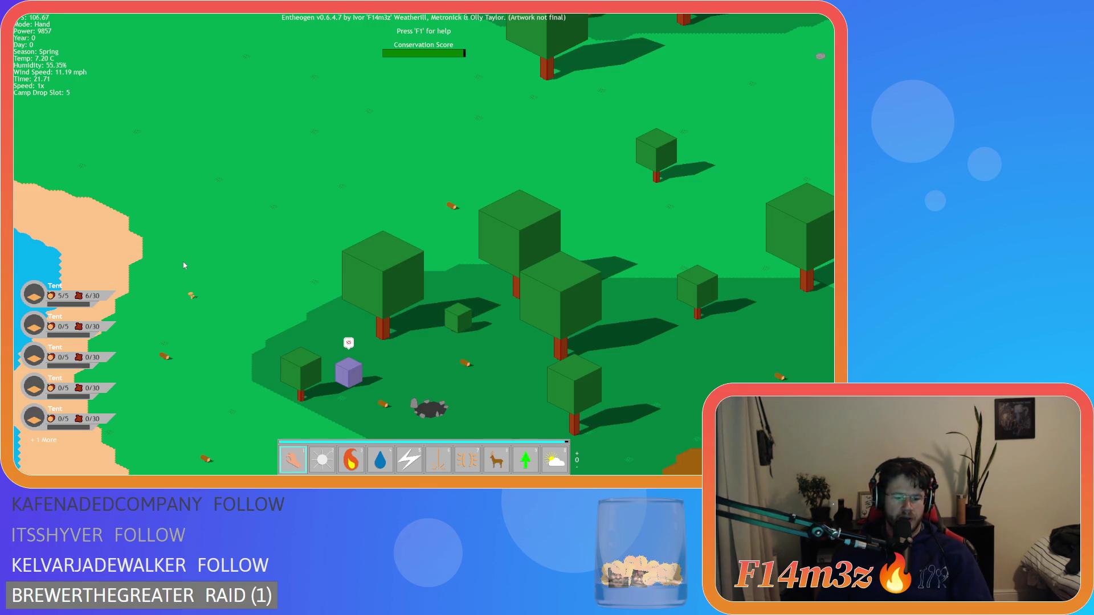
{"action": "key", "text": "Escape"}
Quit the game with Y and review the held-item mouse check around line 438
{"action": "key", "text": "y"}
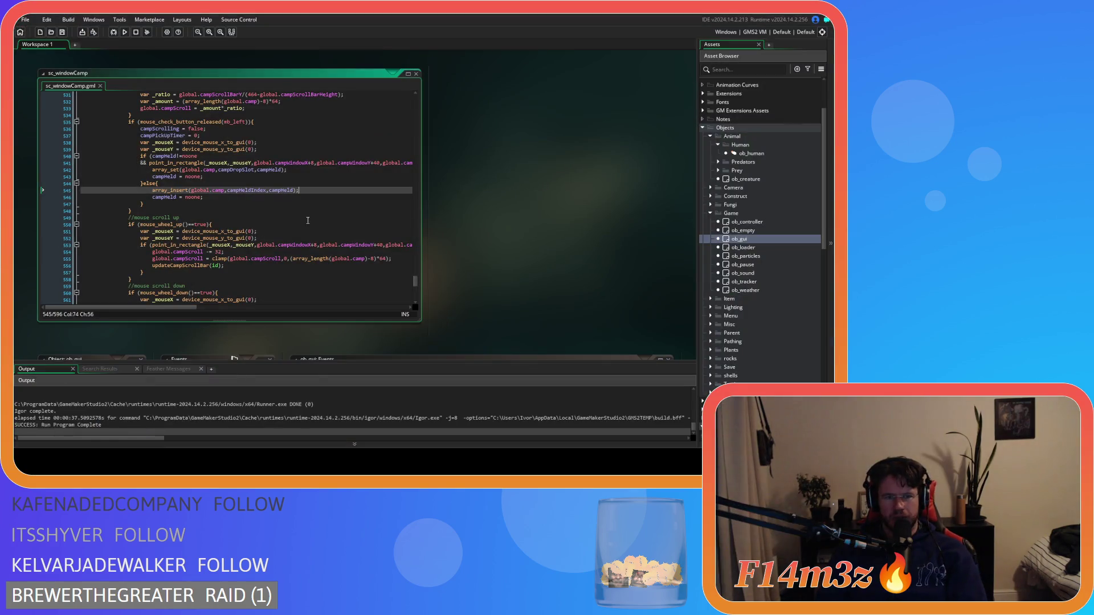
{"action": "scroll", "coordinate": [296, 215], "scroll_direction": "up", "scroll_amount": 20}
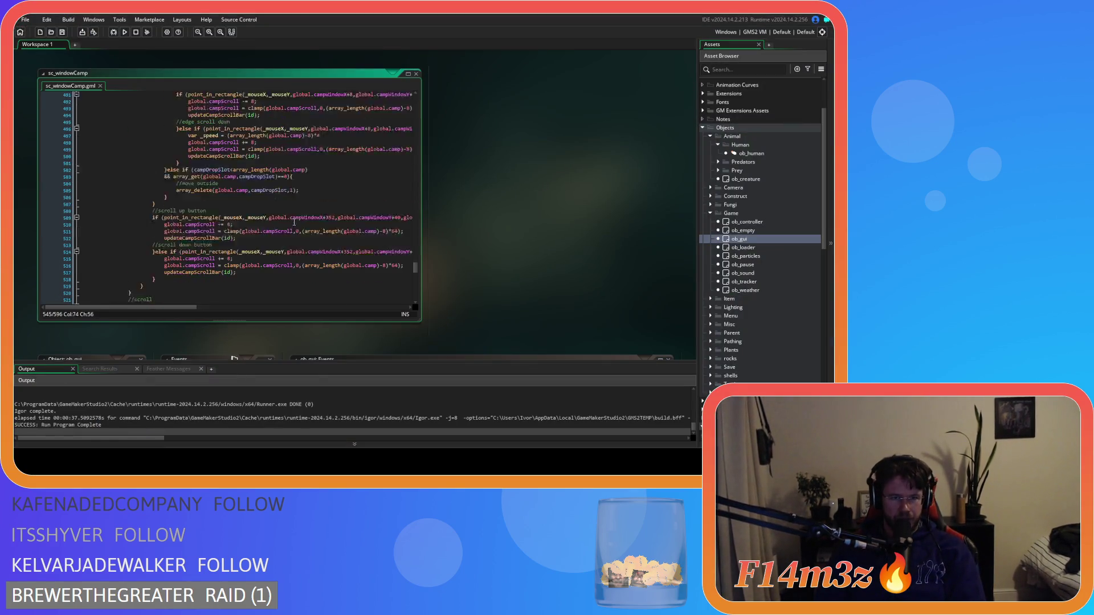
{"action": "scroll", "coordinate": [295, 232], "scroll_direction": "up", "scroll_amount": 17}
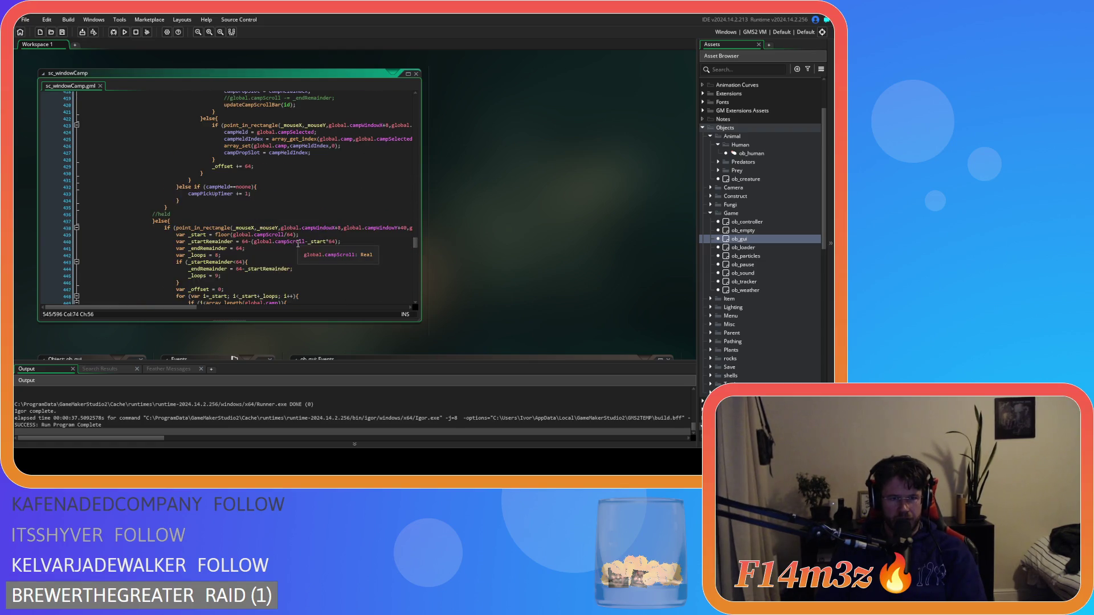
{"action": "mouse_move", "coordinate": [165, 307]}
{"action": "left_mouse_down"}
{"action": "mouse_move", "coordinate": [286, 310]}
{"action": "mouse_move", "coordinate": [145, 310]}
{"action": "left_mouse_up"}
{"action": "left_click", "coordinate": [296, 227]}
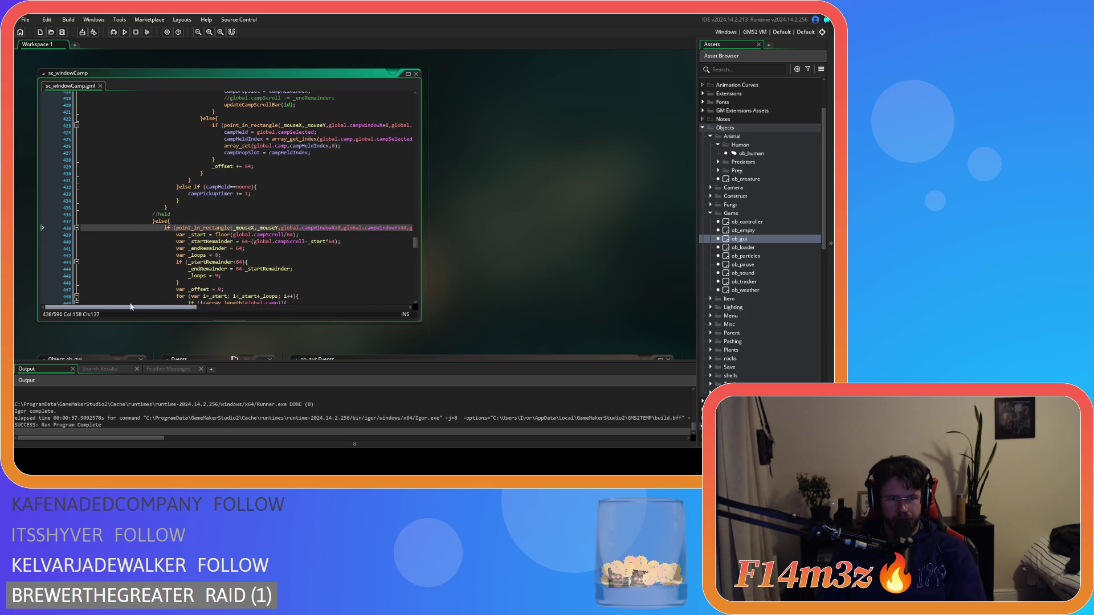
{"action": "scroll", "coordinate": [127, 282], "scroll_direction": "down", "scroll_amount": 19}
{"action": "scroll", "coordinate": [127, 282], "scroll_direction": "down", "scroll_amount": 3}
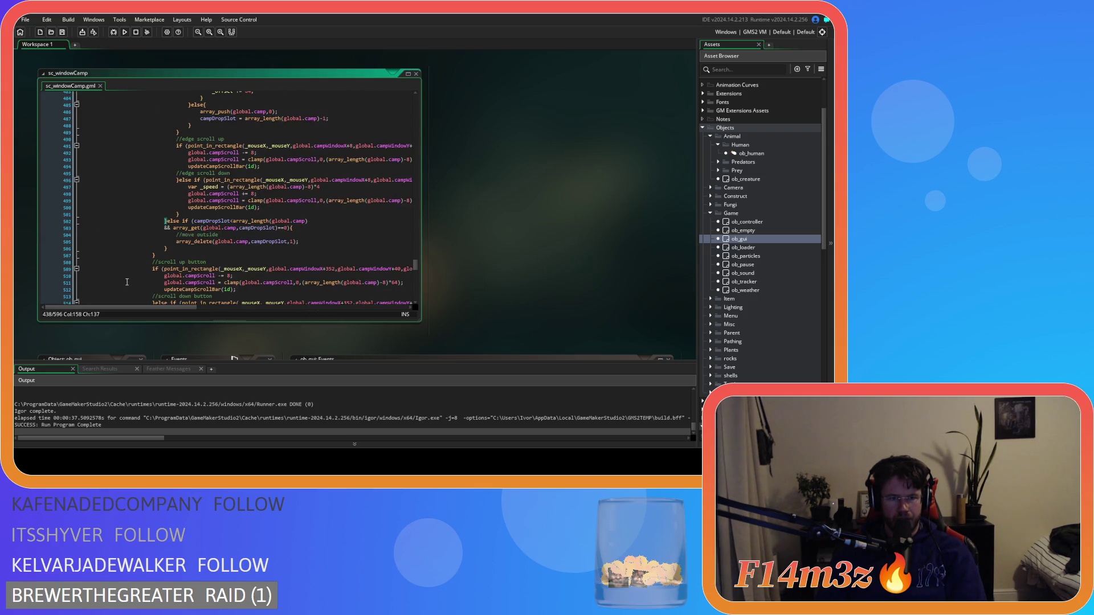
{"action": "mouse_move", "coordinate": [164, 284]}
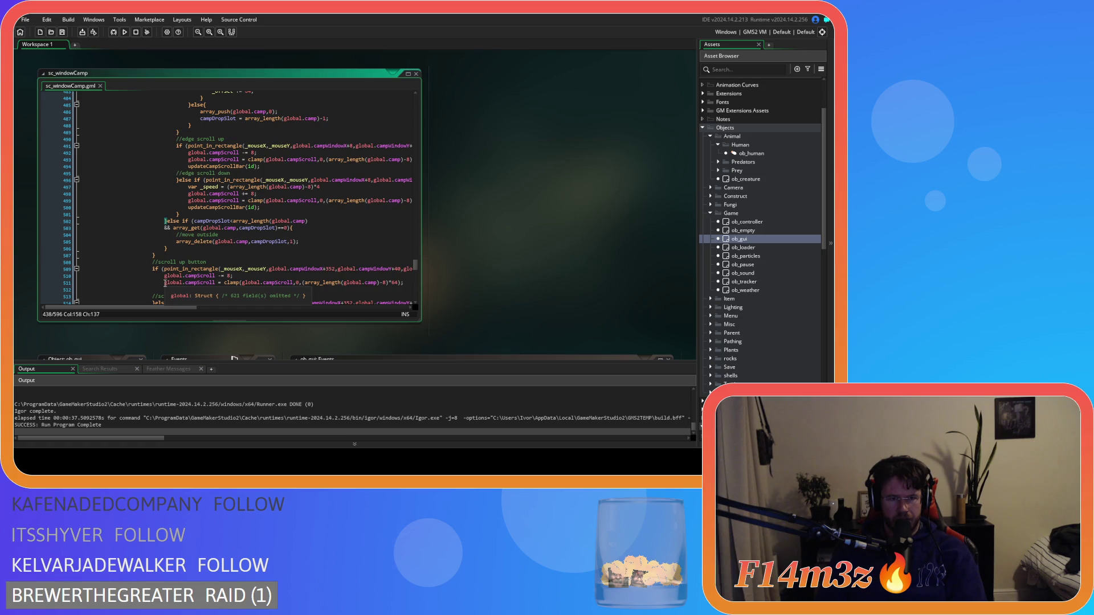
{"action": "scroll", "coordinate": [165, 283], "scroll_direction": "up", "scroll_amount": 20}
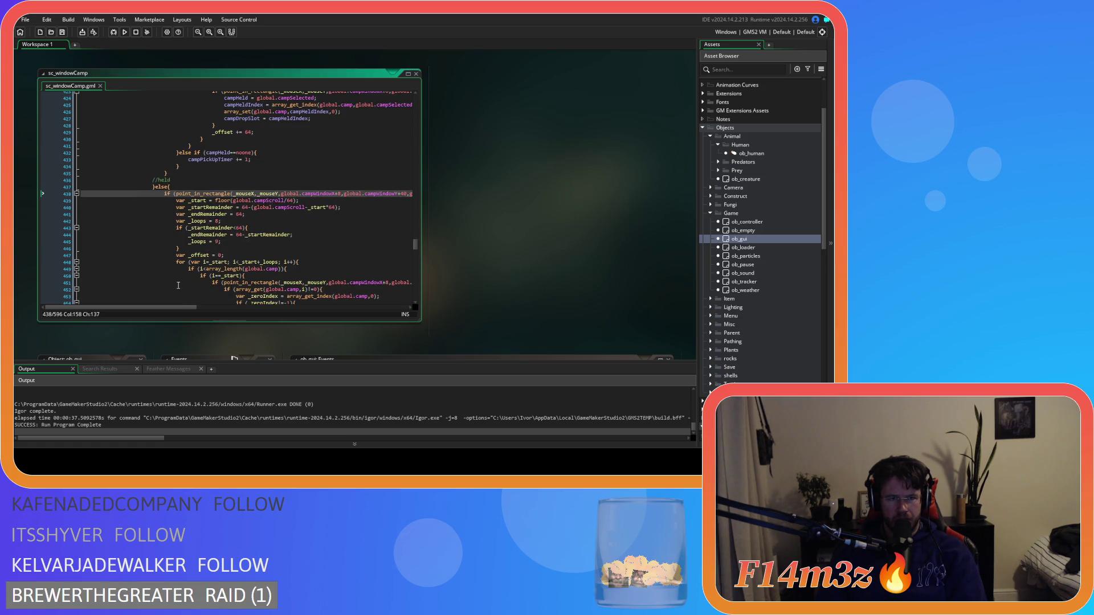
{"action": "mouse_move", "coordinate": [187, 306]}
{"action": "left_mouse_down"}
{"action": "mouse_move", "coordinate": [231, 306]}
{"action": "mouse_move", "coordinate": [186, 302]}
{"action": "left_mouse_up"}
{"action": "scroll", "coordinate": [176, 305], "scroll_direction": "up", "scroll_amount": 15}
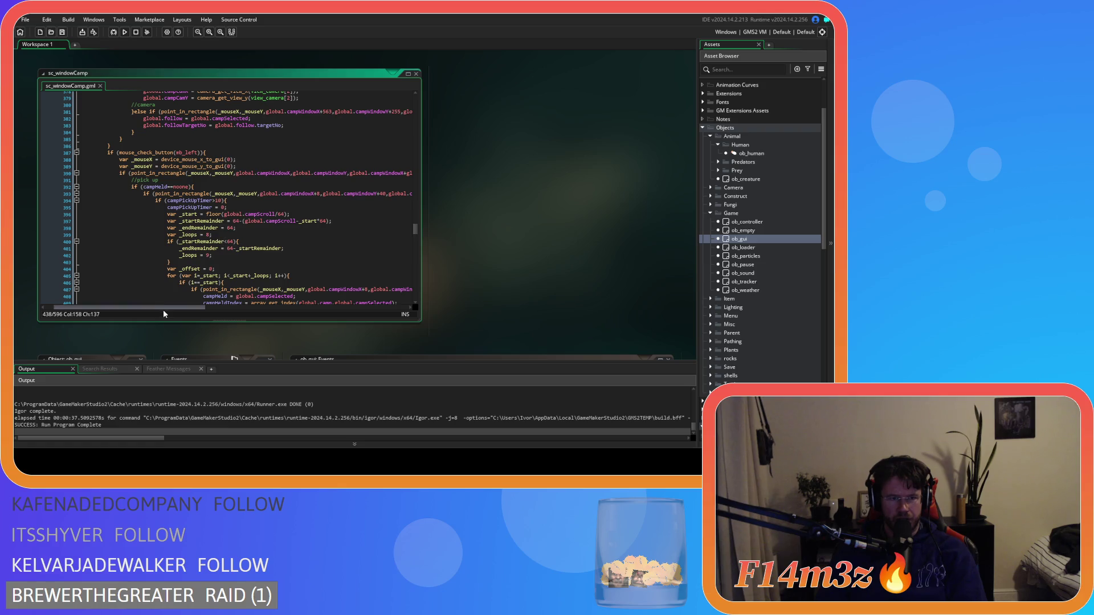
{"action": "left_click_drag", "start_coordinate": [170, 307], "coordinate": [262, 307]}
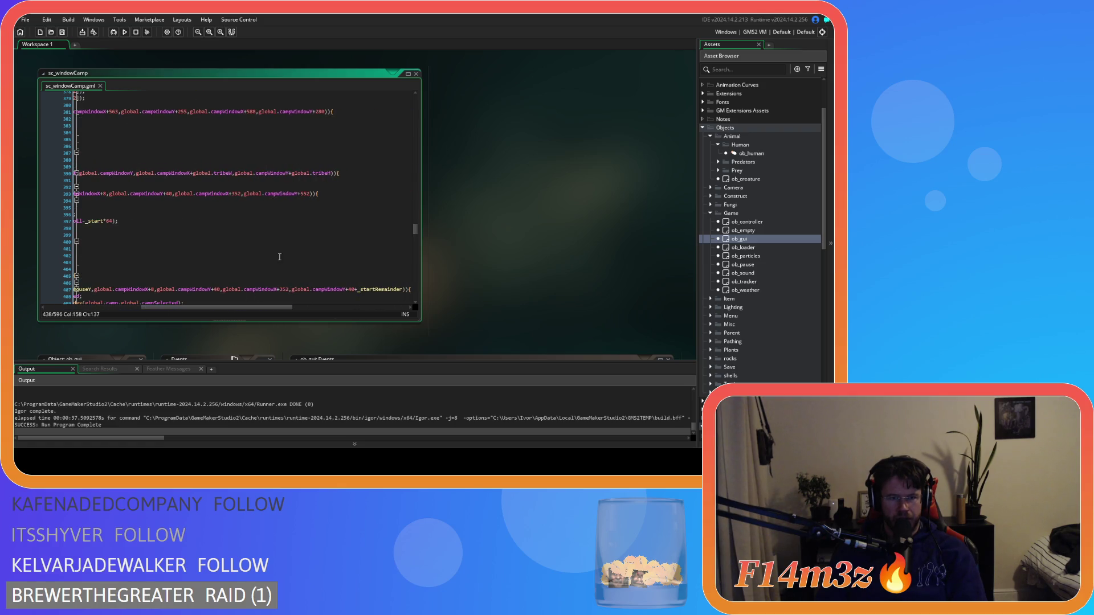
Replace tribeH in line 390's point_in_rectangle check with campWindowH via autocomplete
{"action": "left_click", "coordinate": [356, 171]}
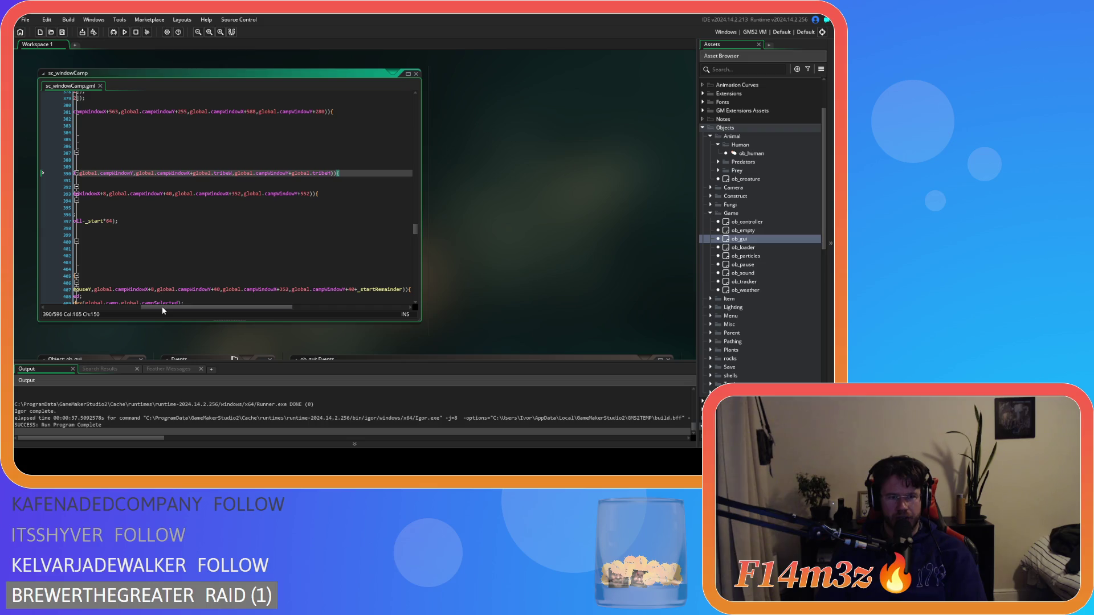
{"action": "mouse_move", "coordinate": [162, 308]}
{"action": "left_mouse_down"}
{"action": "mouse_move", "coordinate": [78, 301]}
{"action": "mouse_move", "coordinate": [104, 286]}
{"action": "mouse_move", "coordinate": [175, 281]}
{"action": "mouse_move", "coordinate": [67, 288]}
{"action": "left_mouse_up"}
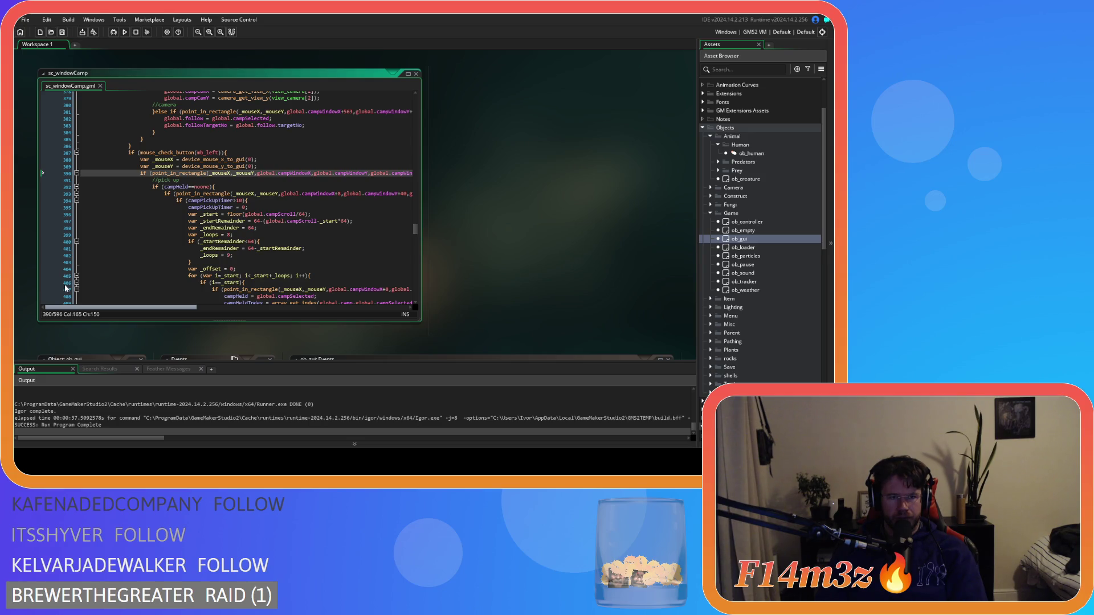
{"action": "mouse_move", "coordinate": [65, 289]}
{"action": "left_mouse_down"}
{"action": "mouse_move", "coordinate": [176, 282]}
{"action": "mouse_move", "coordinate": [87, 276]}
{"action": "mouse_move", "coordinate": [179, 279]}
{"action": "left_mouse_up"}
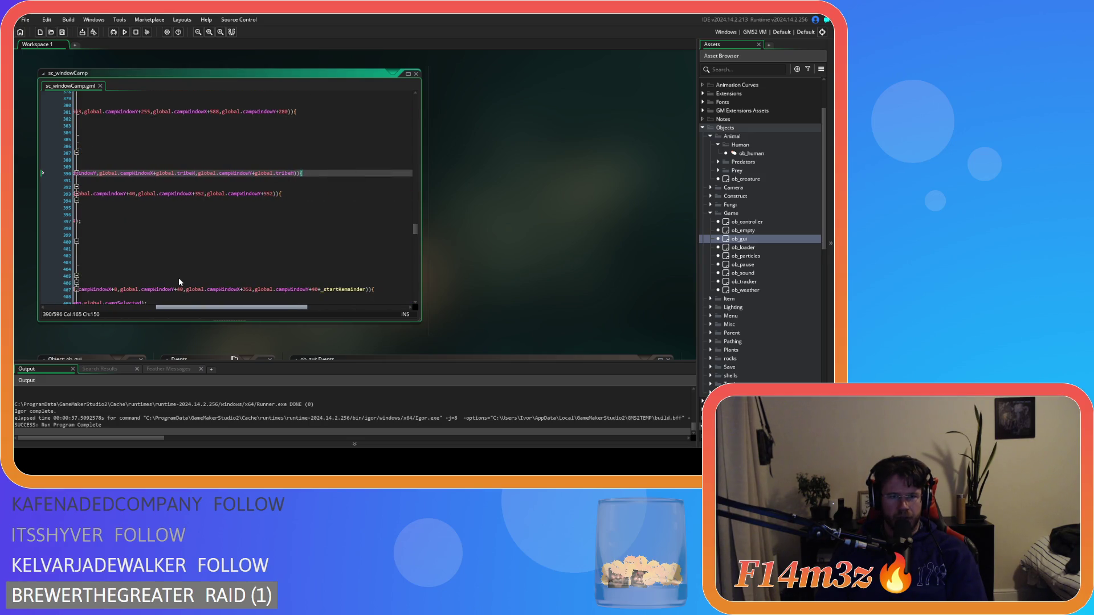
{"action": "left_click", "coordinate": [290, 173]}
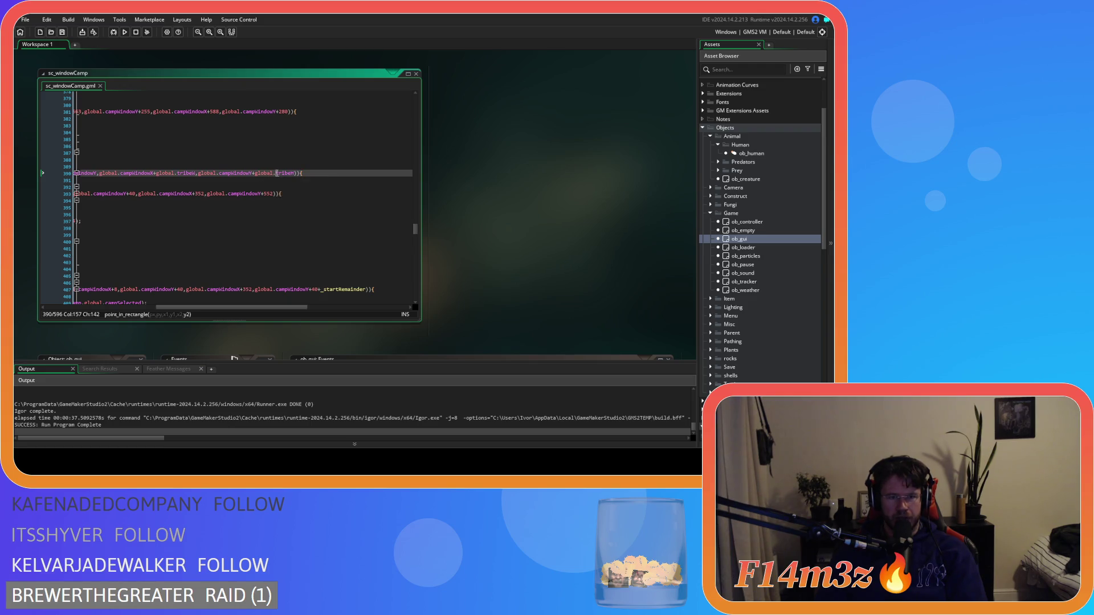
{"action": "type", "text": "camp"}
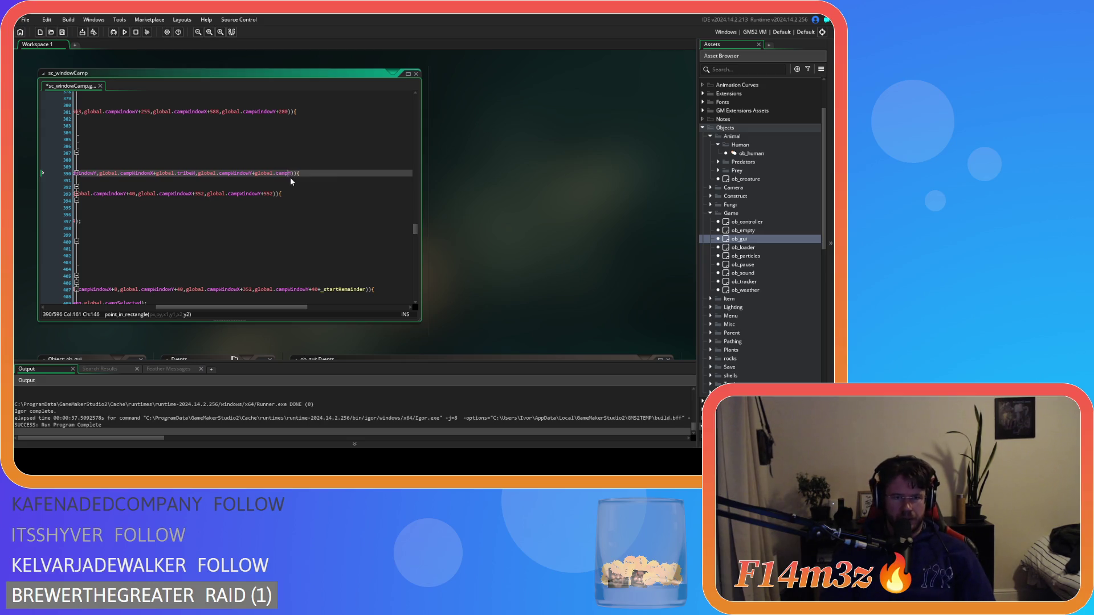
{"action": "type", "text": "Win"}
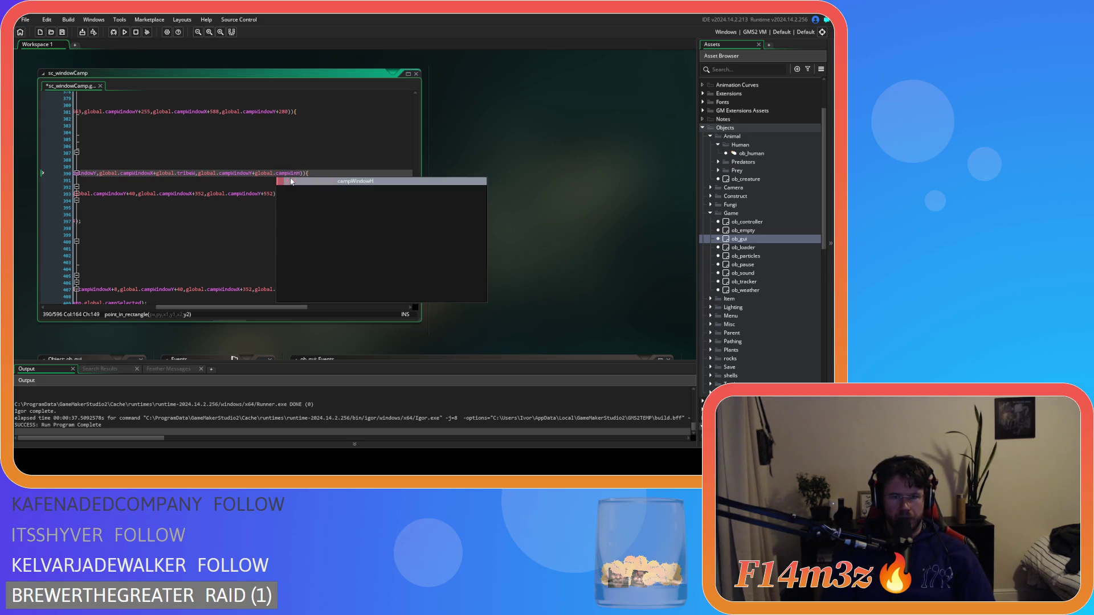
{"action": "left_click", "coordinate": [291, 182]}
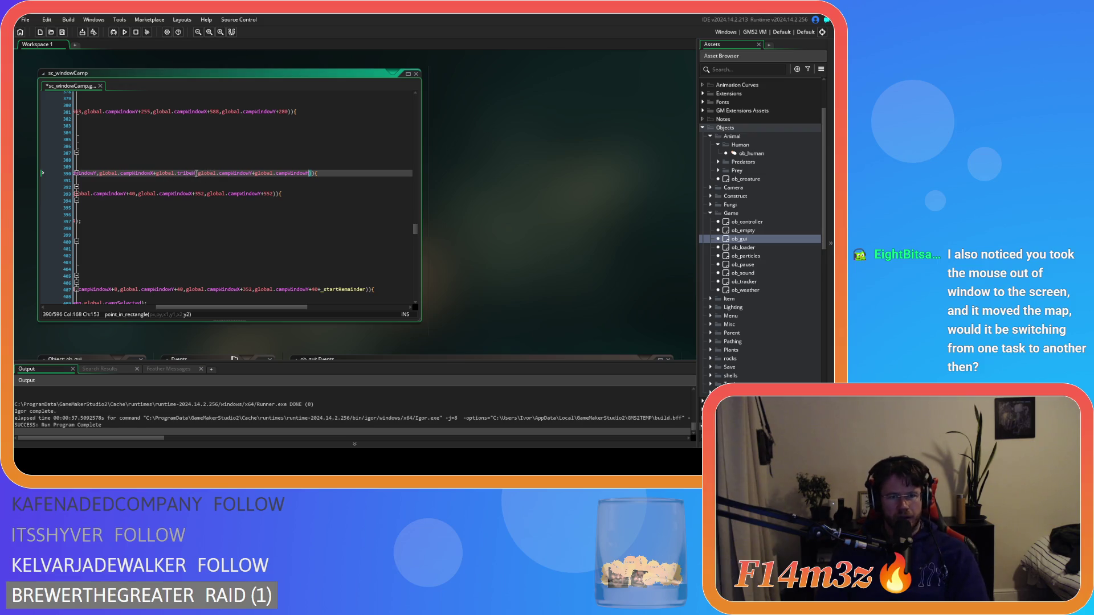
Change tribeW on line 390 to campWindowW, then search the script for 'tribe'
{"action": "double_click", "coordinate": [187, 172]}
{"action": "double_click", "coordinate": [178, 174]}
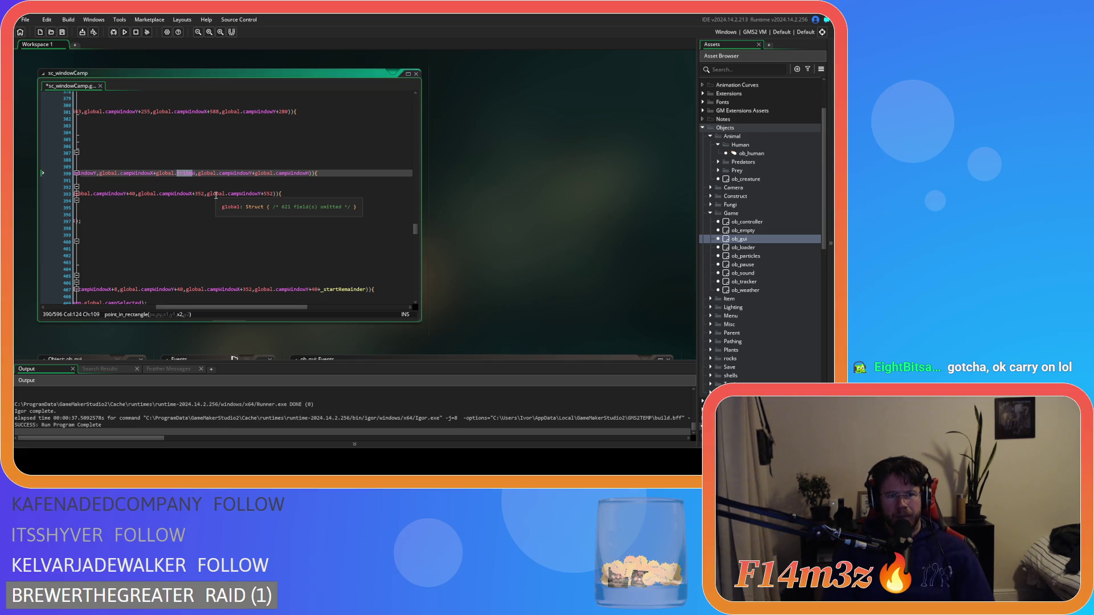
{"action": "scroll", "coordinate": [216, 195], "scroll_direction": "left", "scroll_amount": 5}
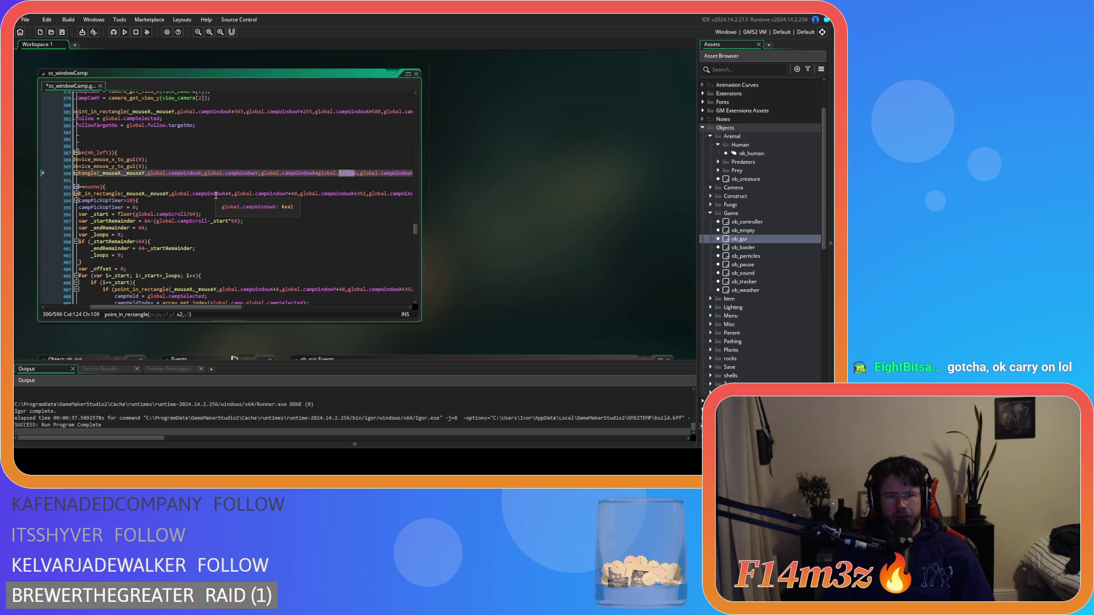
{"action": "type", "text": "campW"}
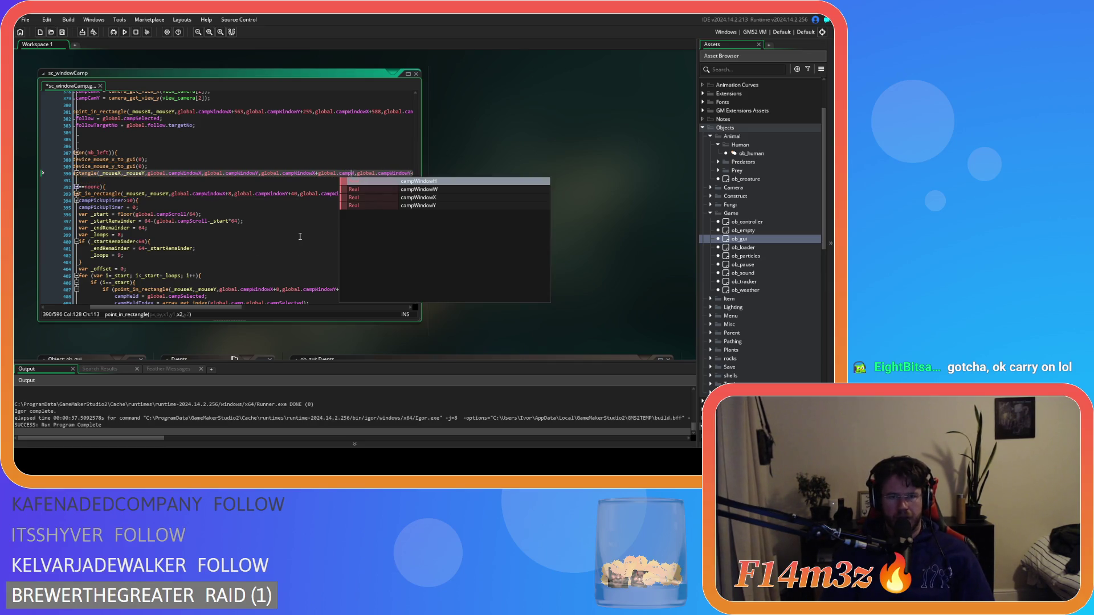
{"action": "type", "text": "indowW"}
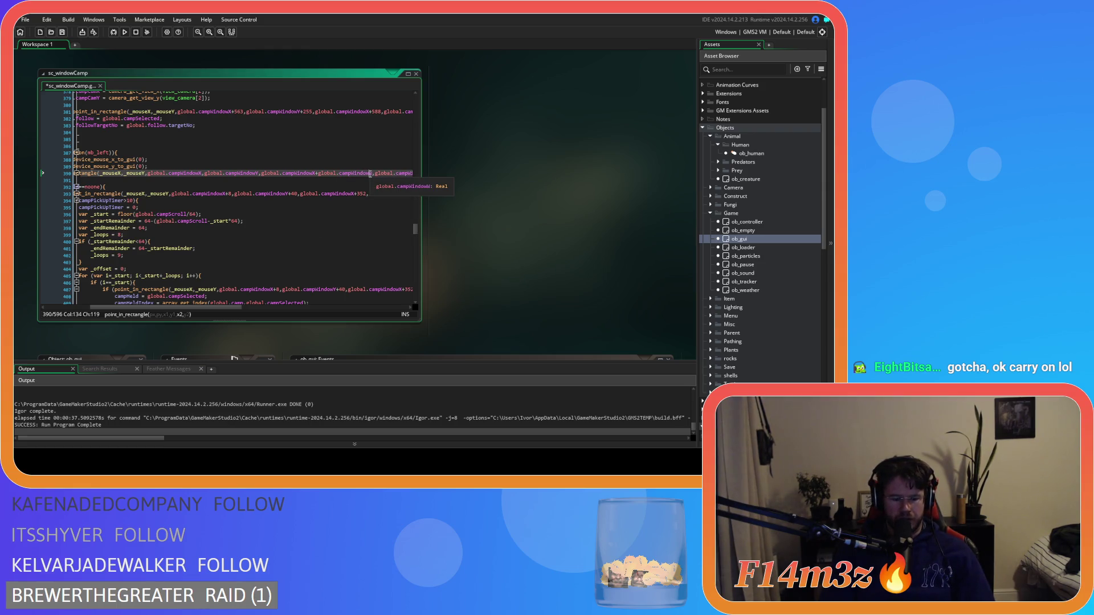
{"action": "key", "text": "ctrl+f"}
{"action": "type", "text": "tribe"}
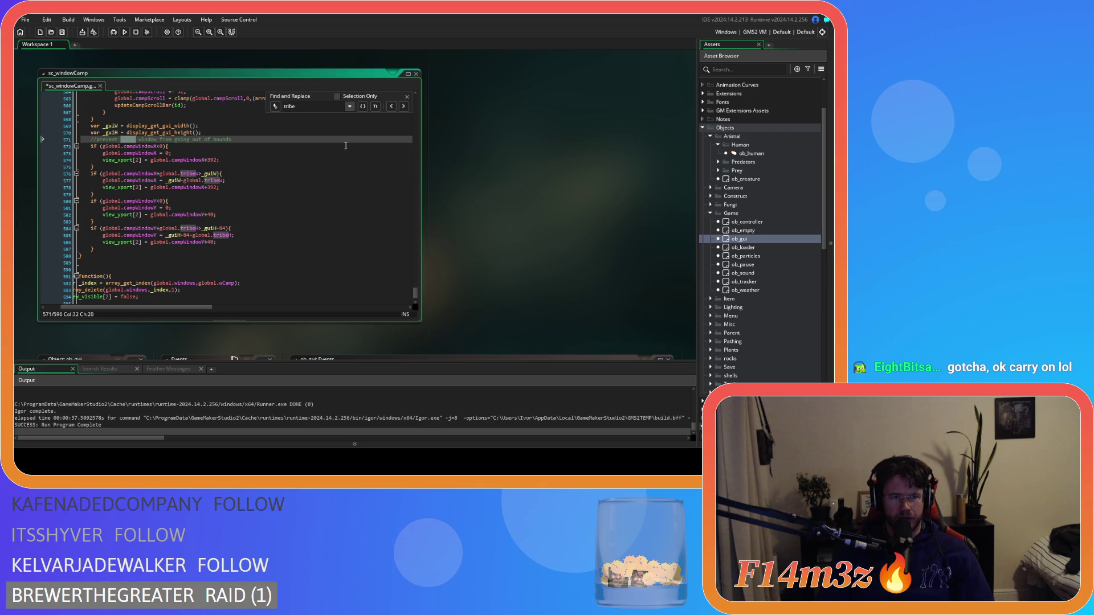
Step to the tribe matches near lines 576–577 and inspect the surrounding bounds checks
{"action": "left_click", "coordinate": [129, 141]}
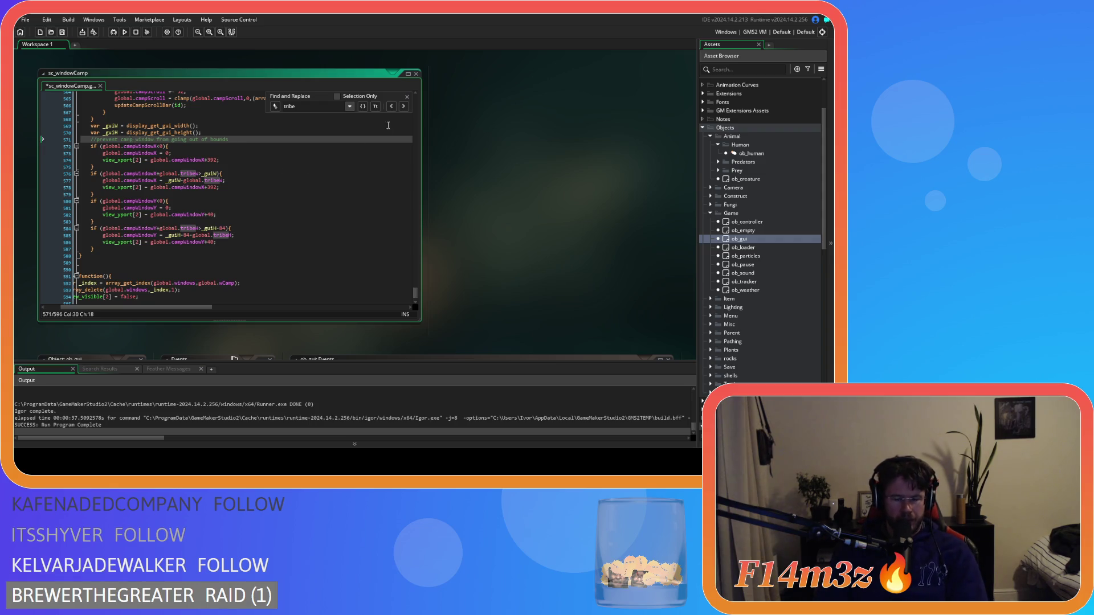
{"action": "left_click", "coordinate": [408, 106]}
{"action": "left_click", "coordinate": [408, 106]}
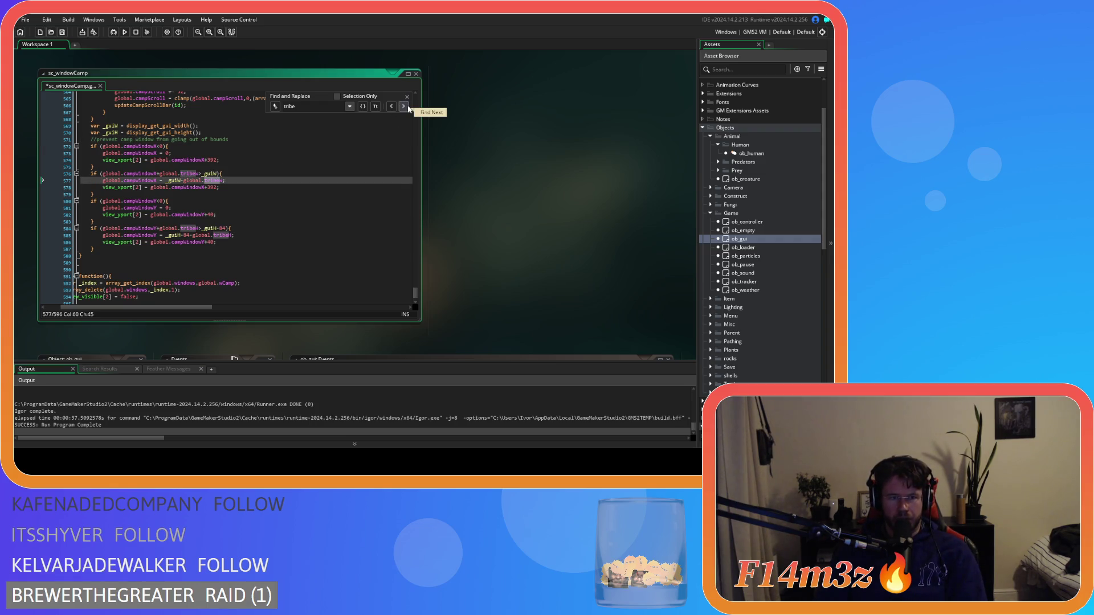
{"action": "scroll", "coordinate": [199, 228], "scroll_direction": "up", "scroll_amount": 1}
{"action": "left_click", "coordinate": [190, 191]}
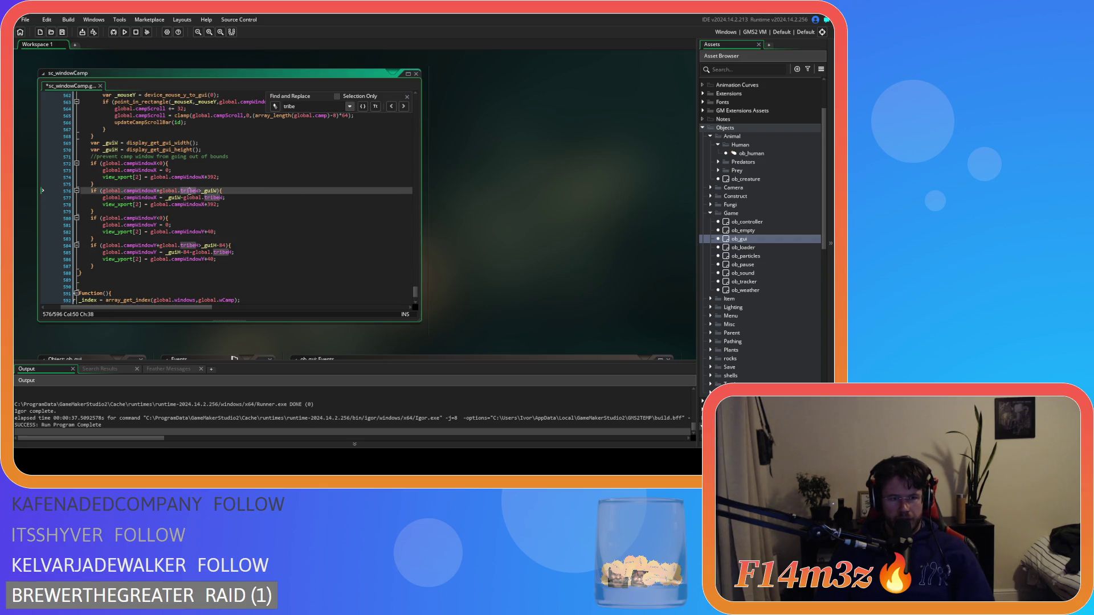
{"action": "double_click", "coordinate": [202, 178]}
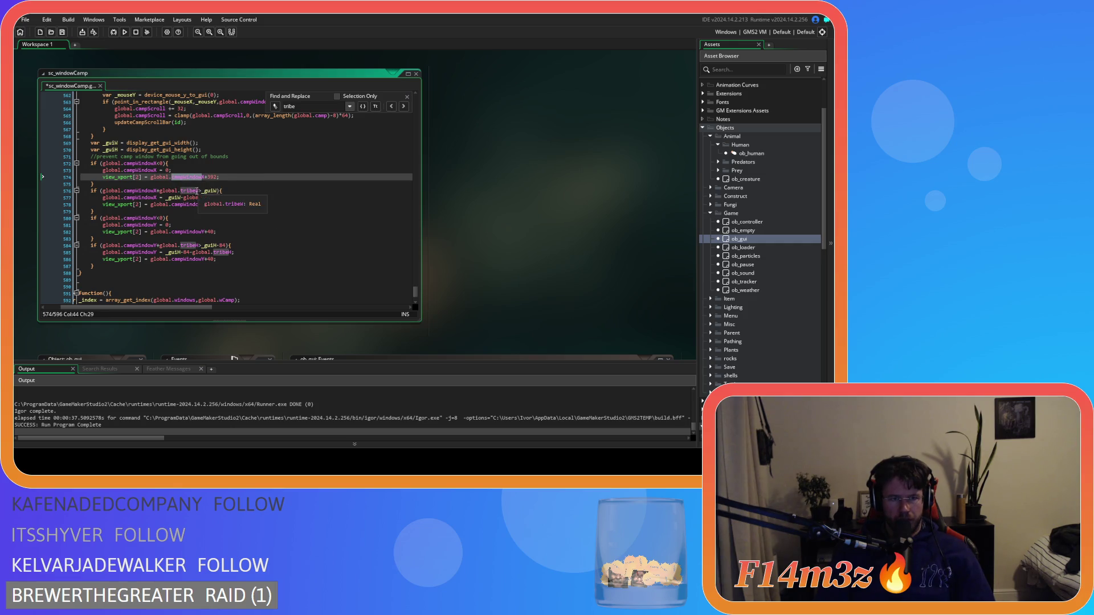
Step through the remaining tribe matches on lines 576, 577, 584, 585 and 248, then close the search
{"action": "left_click", "coordinate": [403, 107]}
{"action": "left_click", "coordinate": [406, 110]}
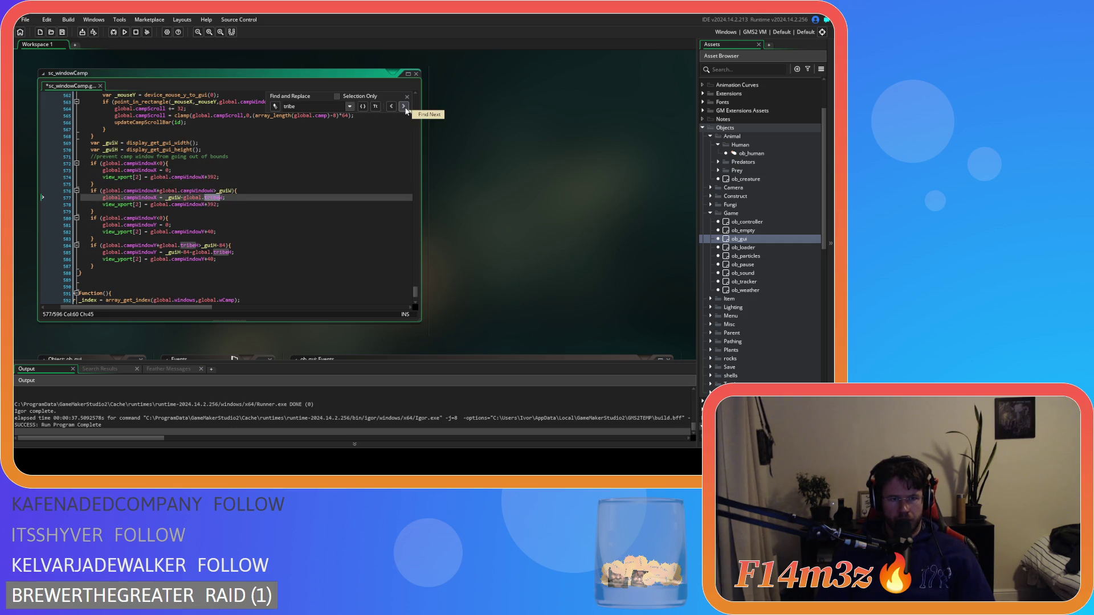
{"action": "left_click", "coordinate": [247, 196]}
{"action": "type", "text": "campWindow"}
{"action": "left_click", "coordinate": [404, 107]}
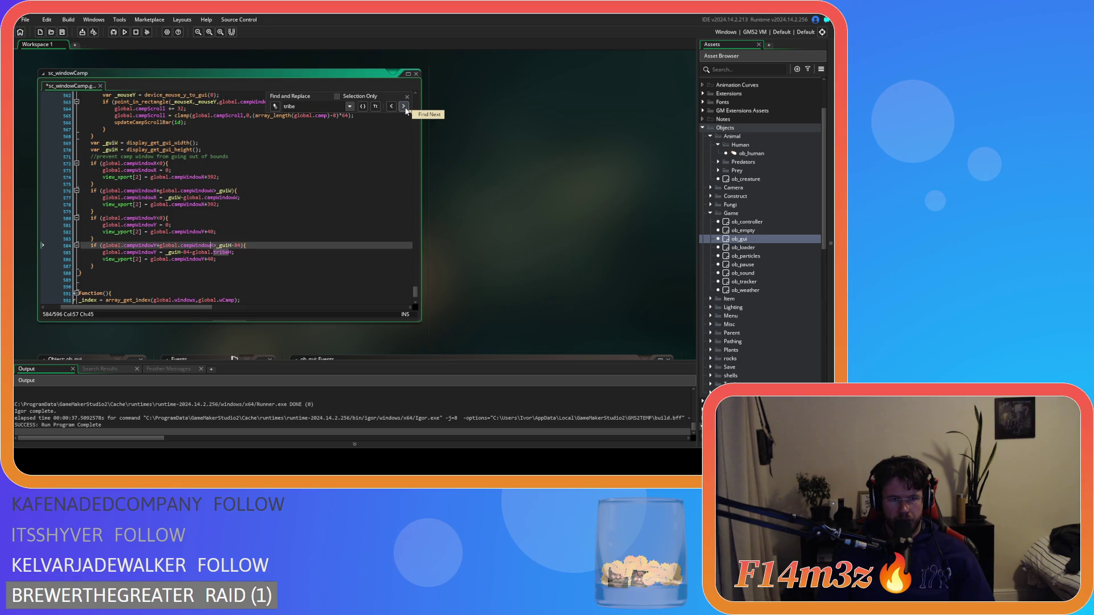
{"action": "left_click", "coordinate": [404, 106]}
{"action": "left_click", "coordinate": [404, 106]}
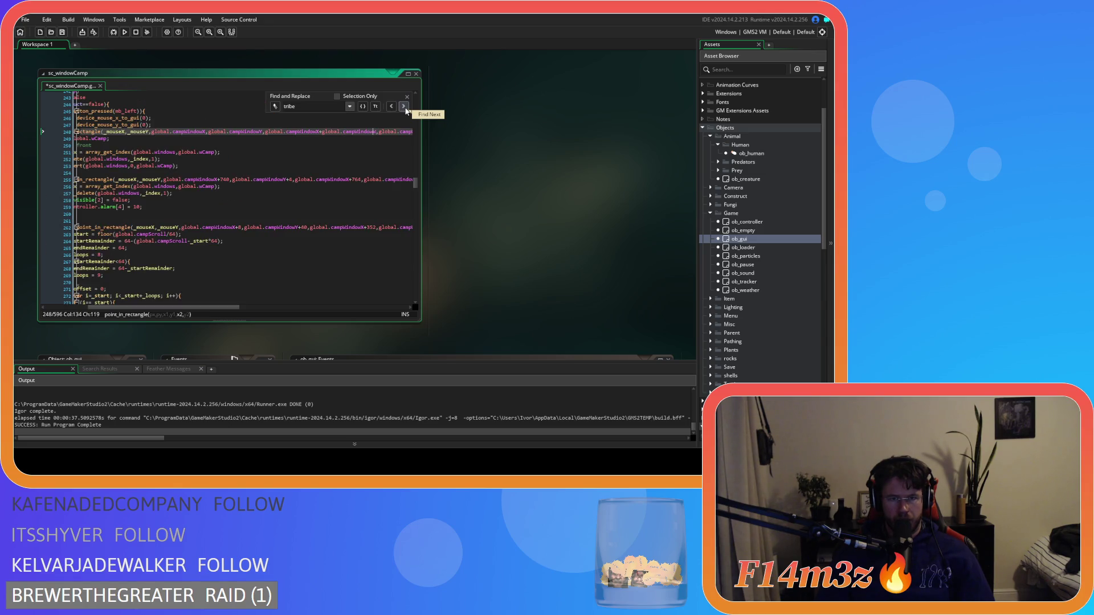
{"action": "left_click", "coordinate": [404, 108]}
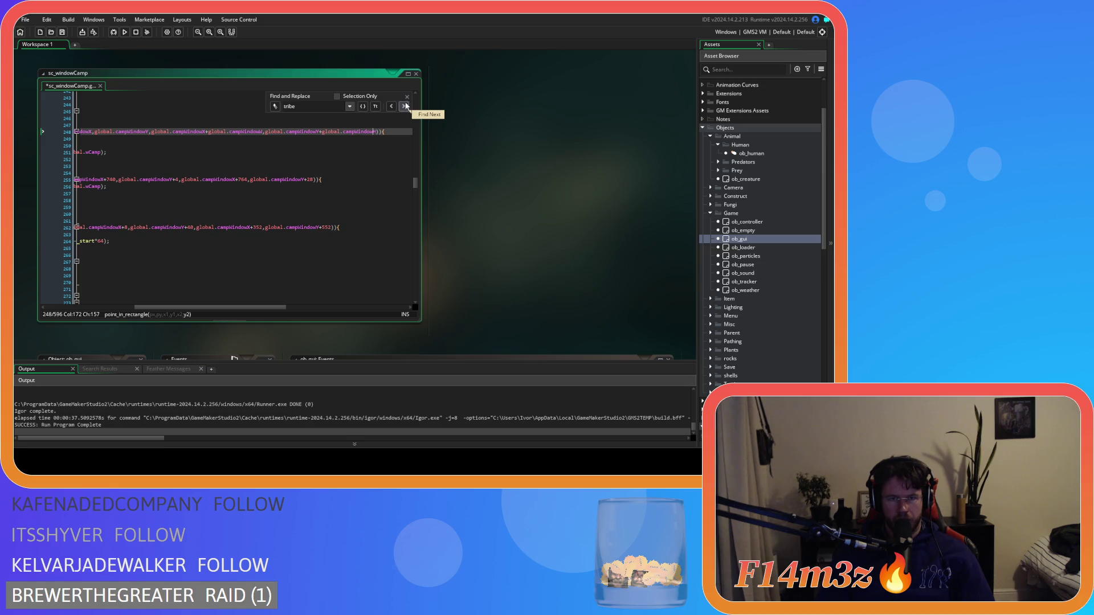
{"action": "left_click", "coordinate": [407, 97]}
{"action": "left_click", "coordinate": [171, 172]}
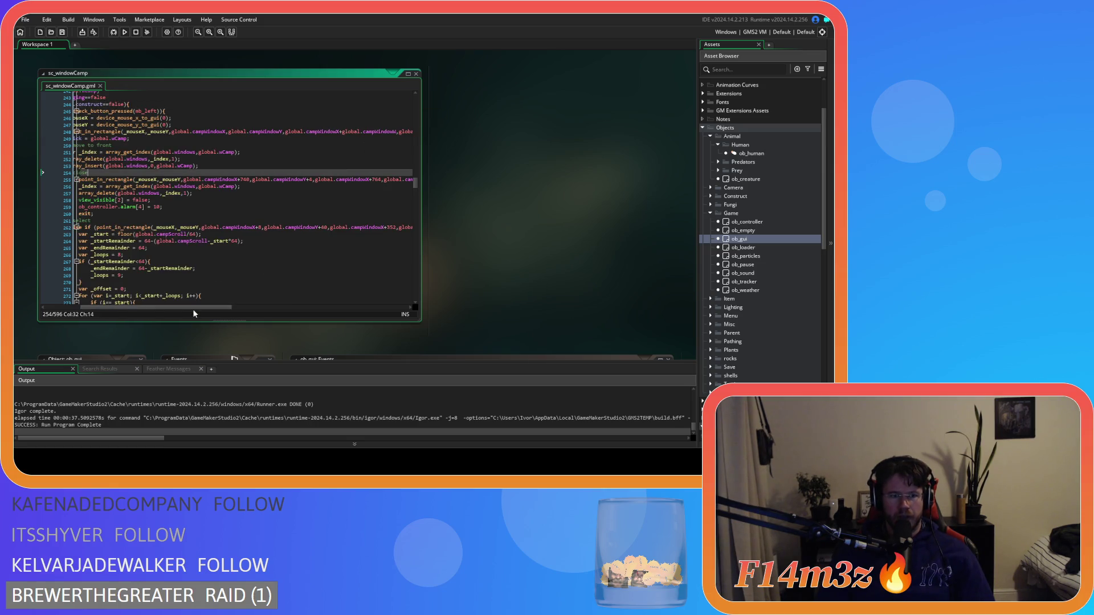
{"action": "left_click_drag", "start_coordinate": [193, 309], "coordinate": [138, 307]}
{"action": "scroll", "coordinate": [245, 251], "scroll_direction": "down", "scroll_amount": 13}
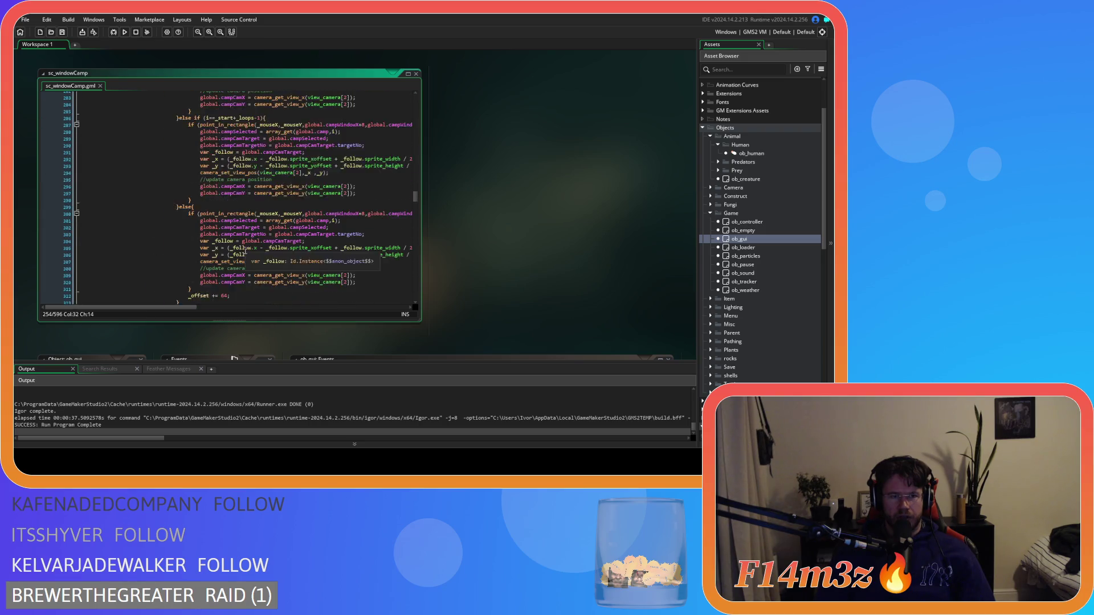
{"action": "scroll", "coordinate": [245, 250], "scroll_direction": "up", "scroll_amount": 15}
{"action": "scroll", "coordinate": [253, 250], "scroll_direction": "up", "scroll_amount": 1}
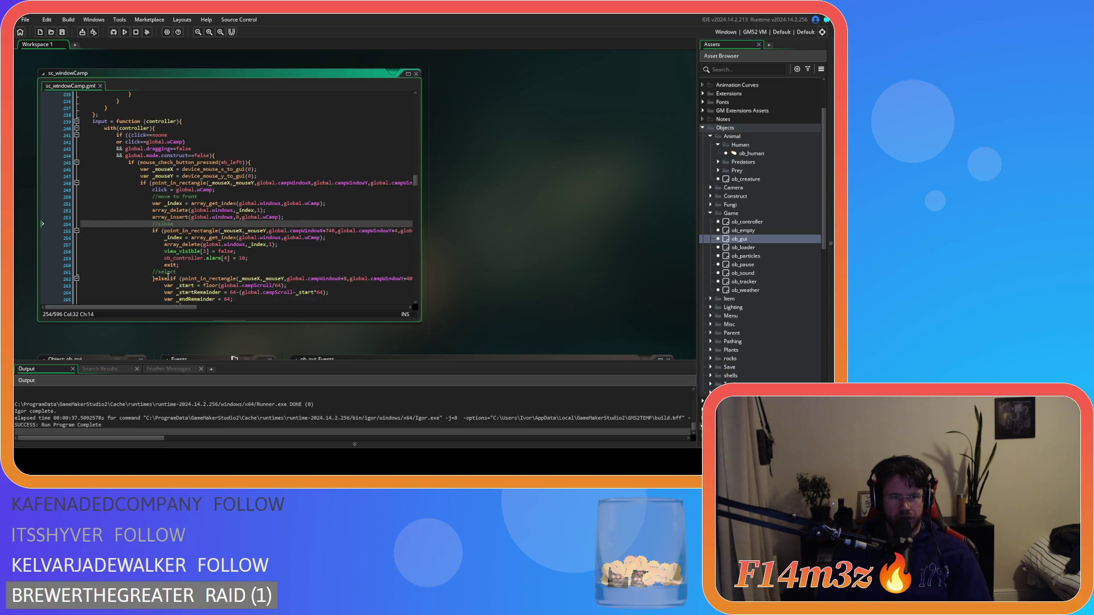
{"action": "scroll", "coordinate": [207, 257], "scroll_direction": "up", "scroll_amount": 2}
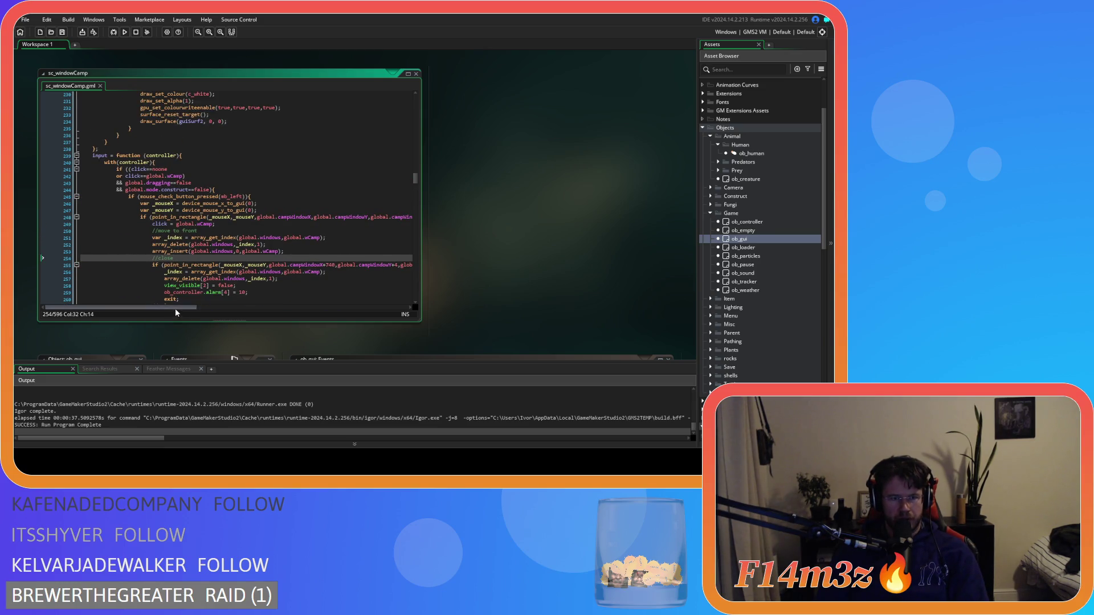
{"action": "left_click_drag", "start_coordinate": [176, 308], "coordinate": [308, 308]}
{"action": "left_click", "coordinate": [310, 218]}
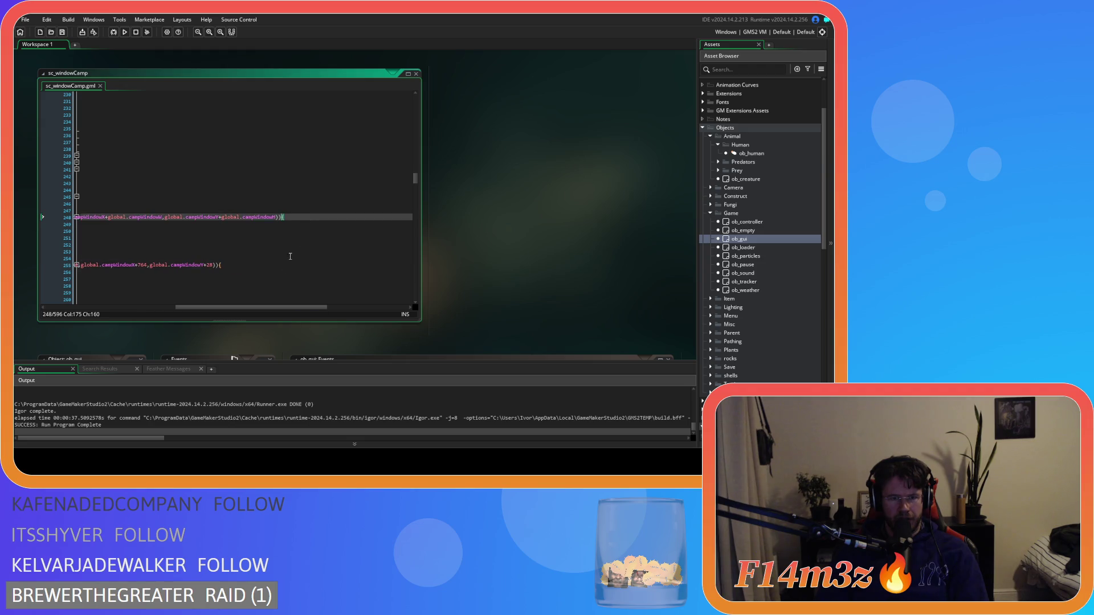
{"action": "left_click", "coordinate": [173, 309]}
{"action": "scroll", "coordinate": [197, 251], "scroll_direction": "down", "scroll_amount": 20}
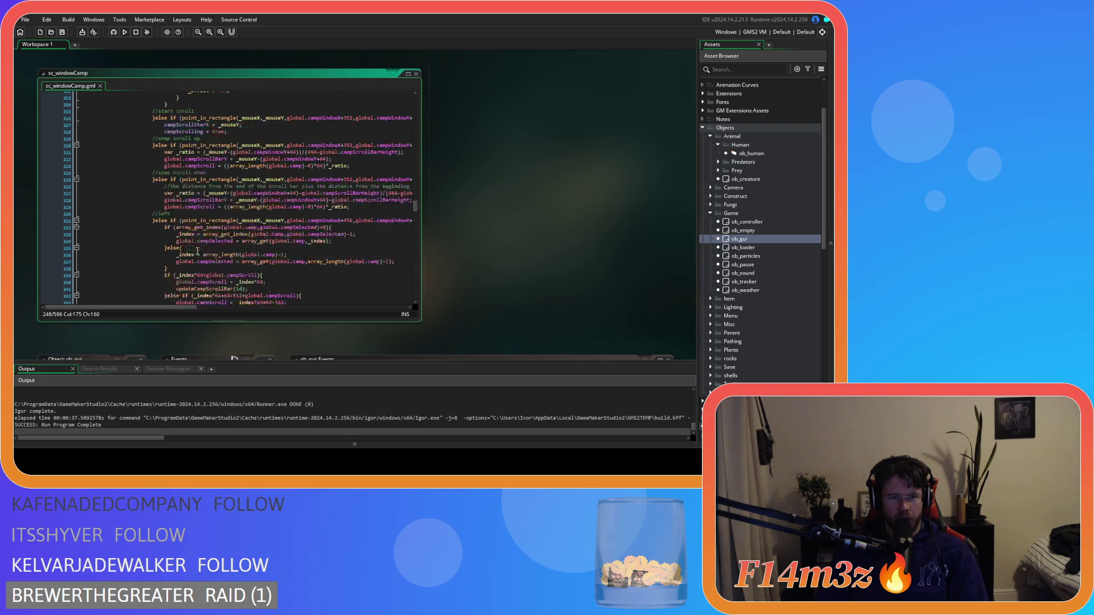
{"action": "scroll", "coordinate": [197, 251], "scroll_direction": "down", "scroll_amount": 18}
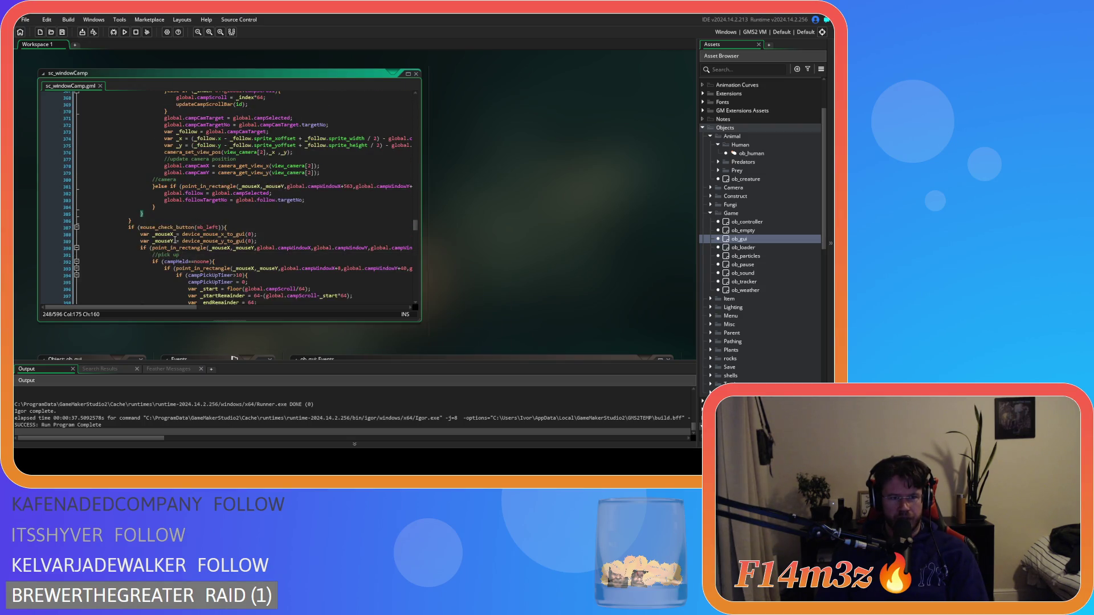
Add an empty else block after the closing brace on line 385
{"action": "left_click", "coordinate": [165, 212]}
{"action": "type", "text": "els"}
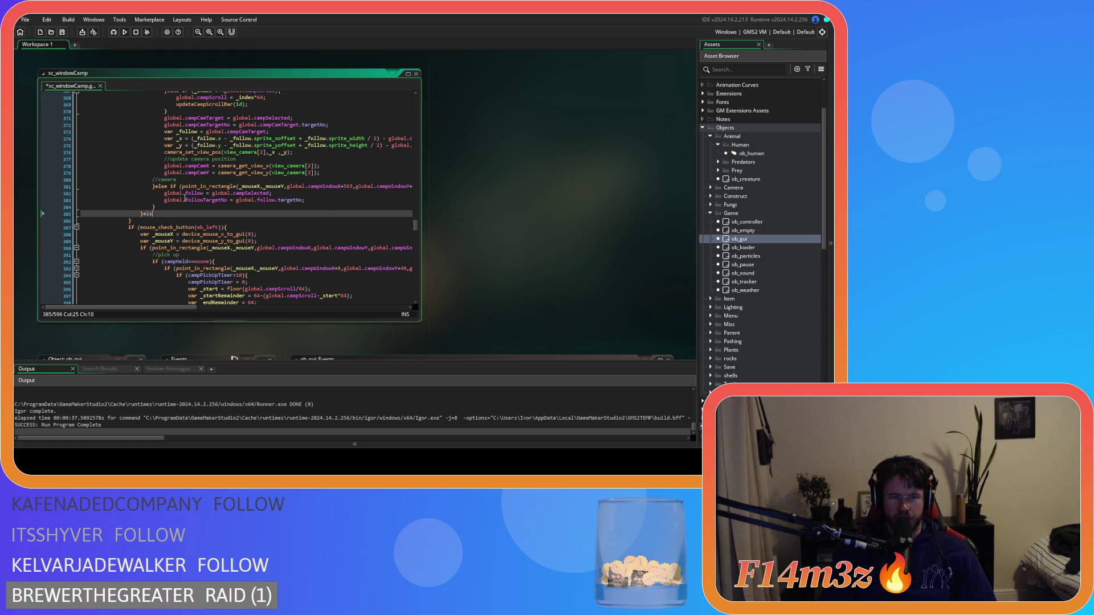
{"action": "key", "text": "Return"}
{"action": "key", "text": "Return"}
{"action": "type", "text": "}"}
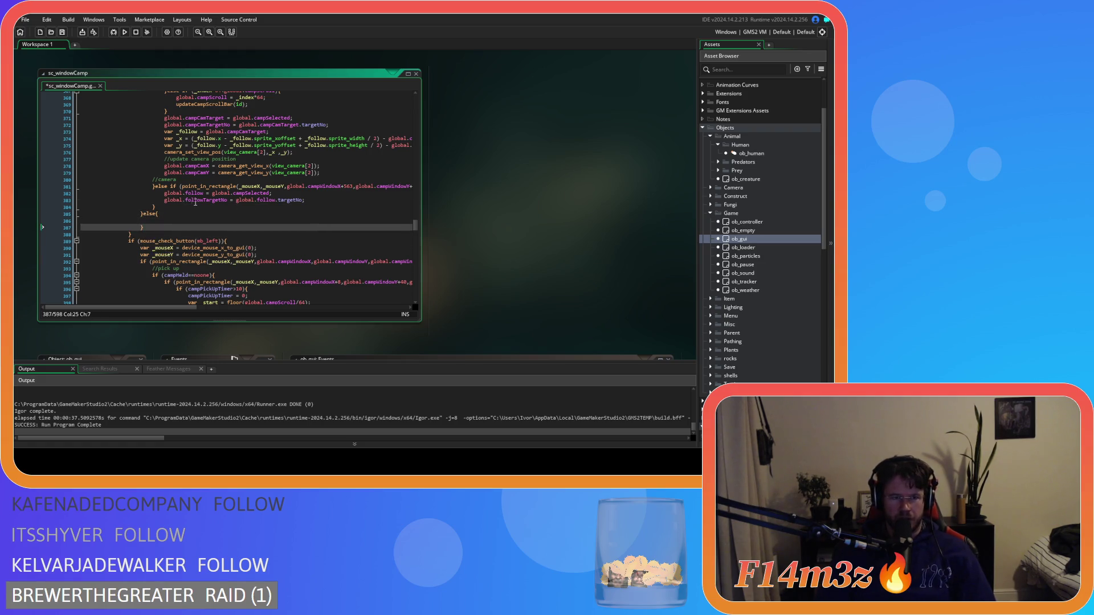
Review the code around the _startRemainder calculation on line 446
{"action": "scroll", "coordinate": [194, 203], "scroll_direction": "up", "scroll_amount": 20}
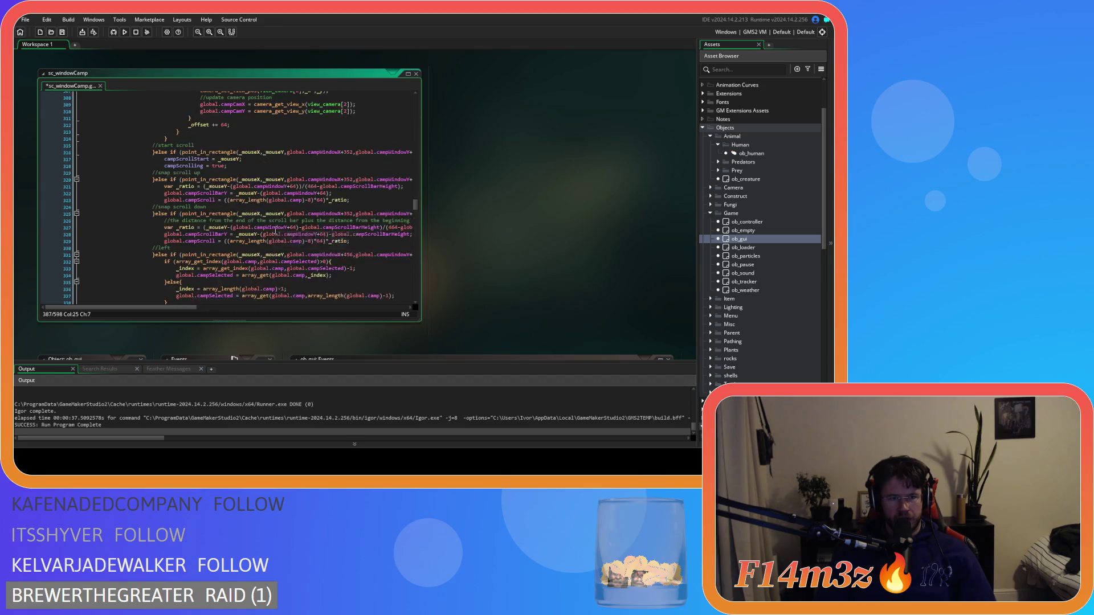
{"action": "scroll", "coordinate": [275, 231], "scroll_direction": "up", "scroll_amount": 5}
{"action": "scroll", "coordinate": [262, 260], "scroll_direction": "up", "scroll_amount": 17}
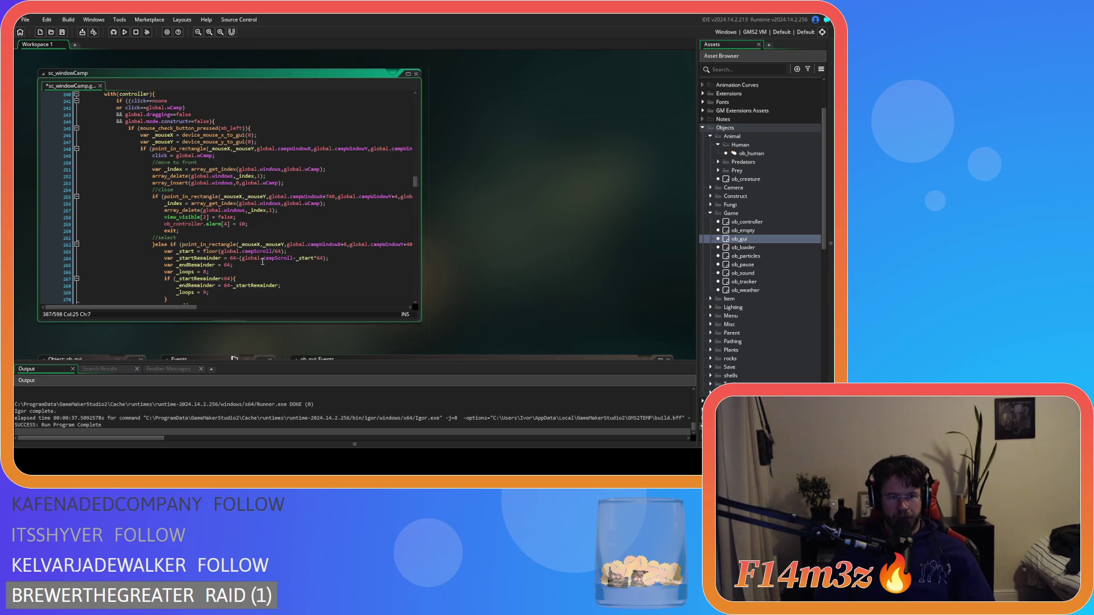
{"action": "scroll", "coordinate": [262, 263], "scroll_direction": "down", "scroll_amount": 20}
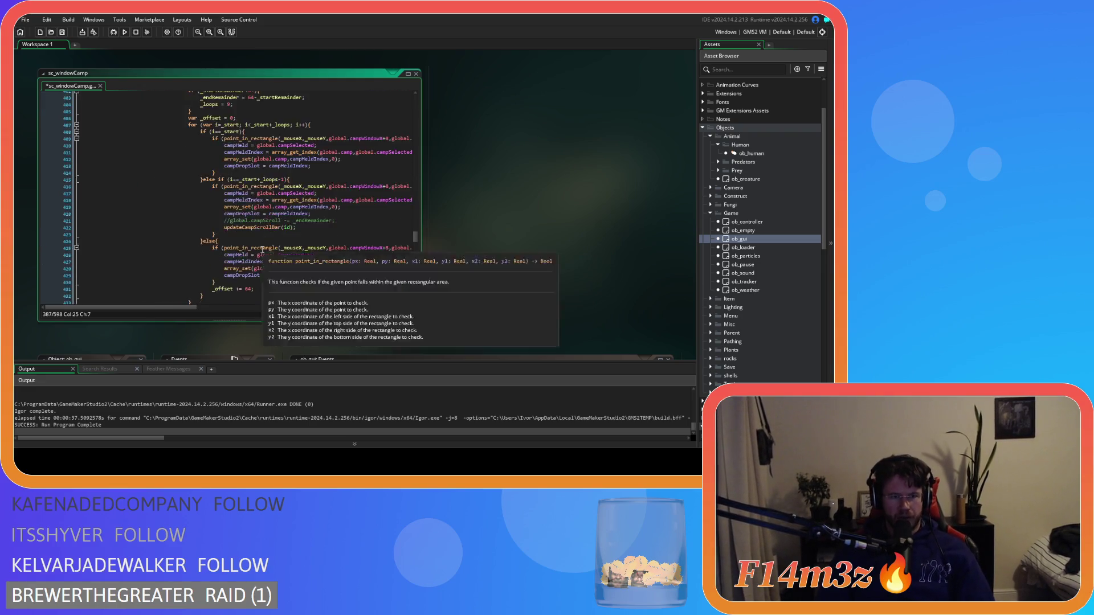
{"action": "scroll", "coordinate": [262, 249], "scroll_direction": "down", "scroll_amount": 7}
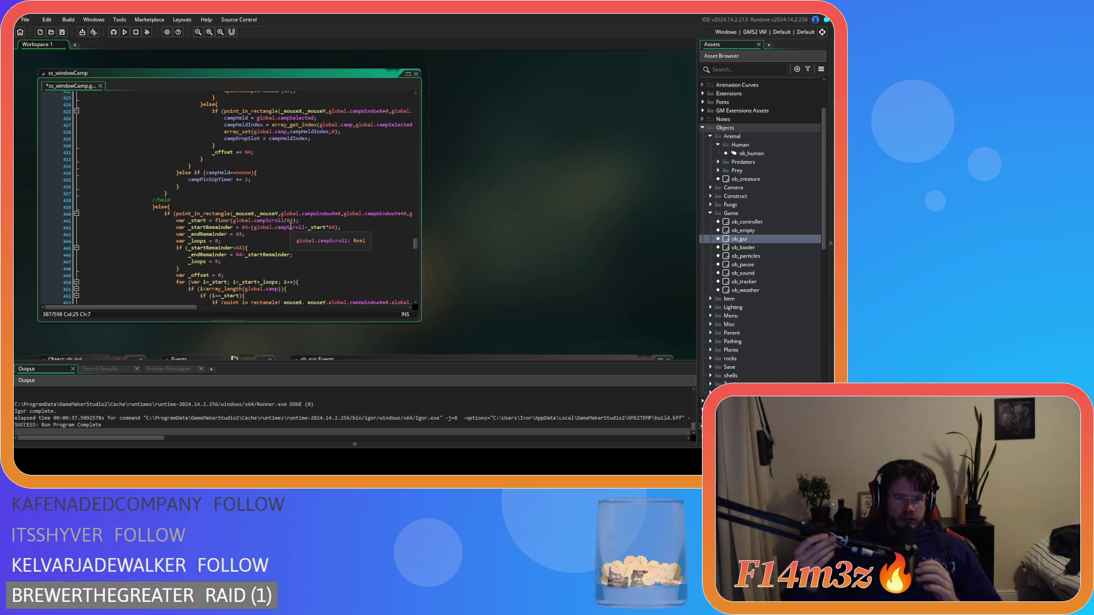
{"action": "left_click", "coordinate": [251, 254]}
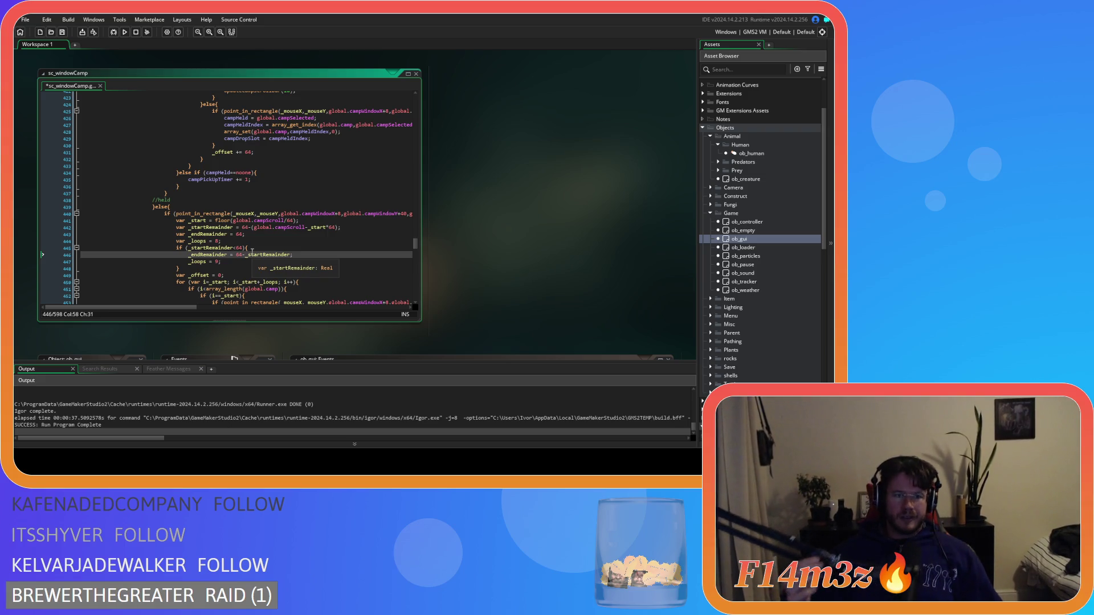
{"action": "scroll", "coordinate": [252, 251], "scroll_direction": "down", "scroll_amount": 7}
{"action": "scroll", "coordinate": [261, 237], "scroll_direction": "down", "scroll_amount": 7}
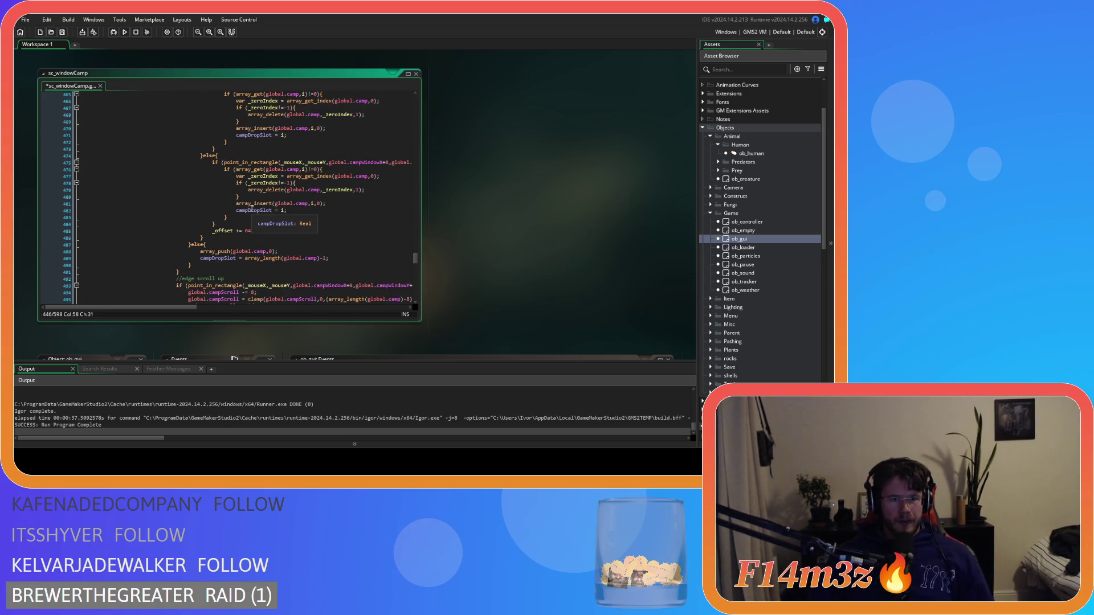
{"action": "left_click_drag", "start_coordinate": [201, 262], "coordinate": [196, 245]}
{"action": "scroll", "coordinate": [277, 263], "scroll_direction": "up", "scroll_amount": 7}
{"action": "scroll", "coordinate": [278, 263], "scroll_direction": "up", "scroll_amount": 4}
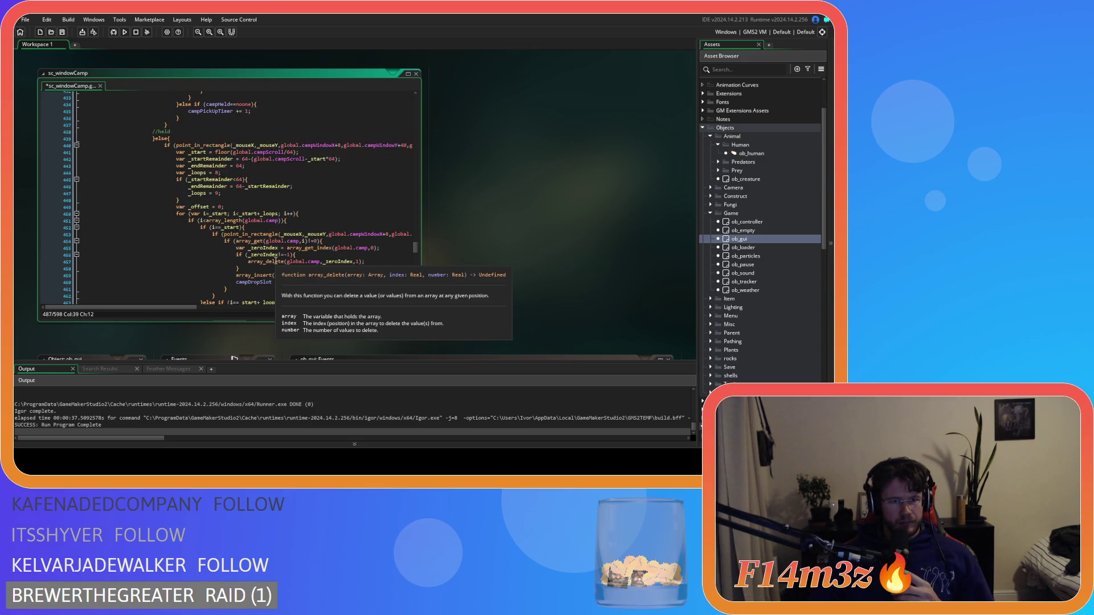
{"action": "scroll", "coordinate": [274, 257], "scroll_direction": "down", "scroll_amount": 20}
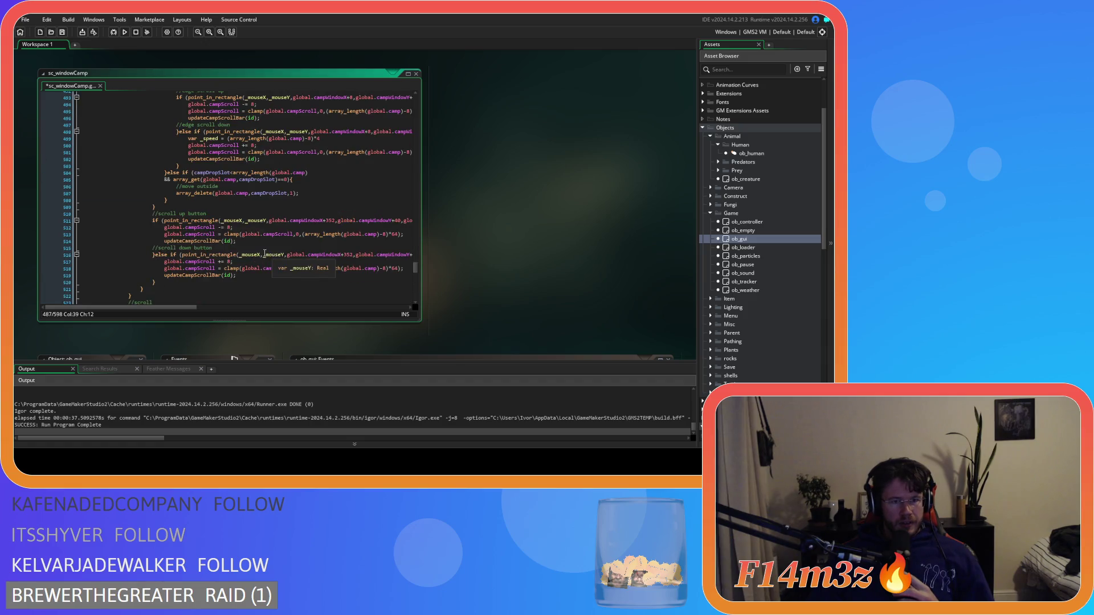
Replace the empty else with the copied campDropSlot else-if block
{"action": "left_click_drag", "start_coordinate": [170, 199], "coordinate": [169, 176]}
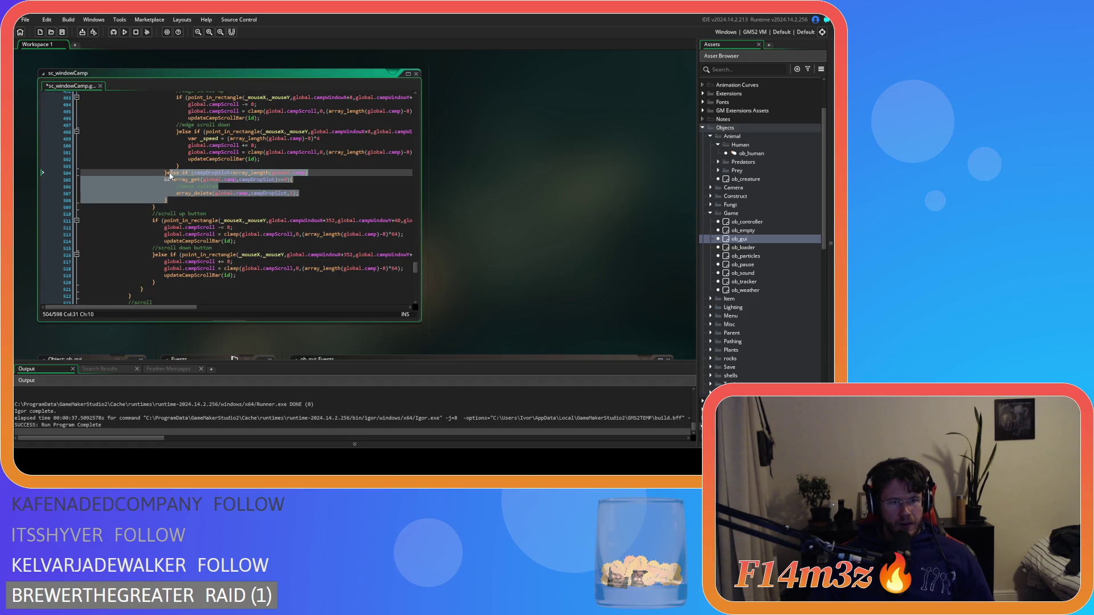
{"action": "scroll", "coordinate": [220, 187], "scroll_direction": "up", "scroll_amount": 20}
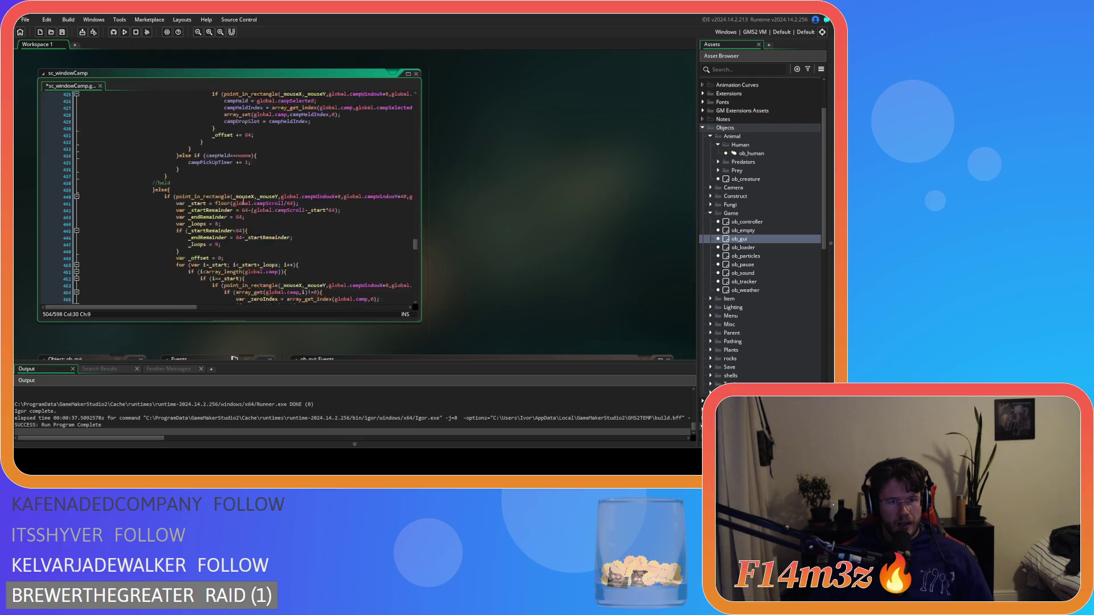
{"action": "scroll", "coordinate": [250, 237], "scroll_direction": "up", "scroll_amount": 14}
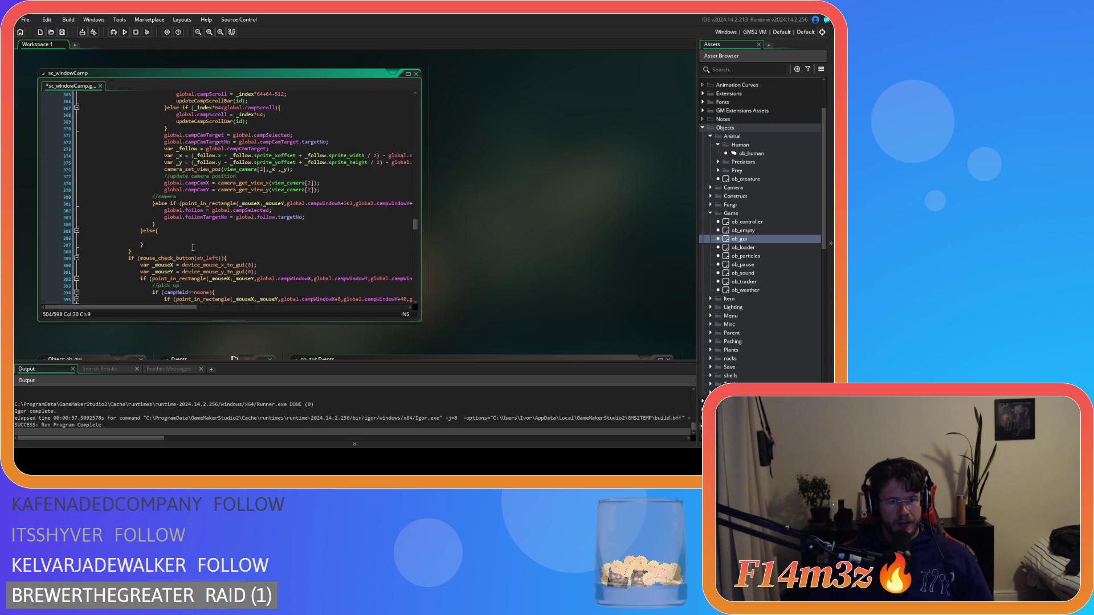
{"action": "mouse_move", "coordinate": [143, 245]}
{"action": "left_mouse_down"}
{"action": "mouse_move", "coordinate": [145, 232]}
{"action": "mouse_move", "coordinate": [142, 246]}
{"action": "mouse_move", "coordinate": [81, 238]}
{"action": "left_mouse_up"}
{"action": "key", "text": "ctrl+v"}
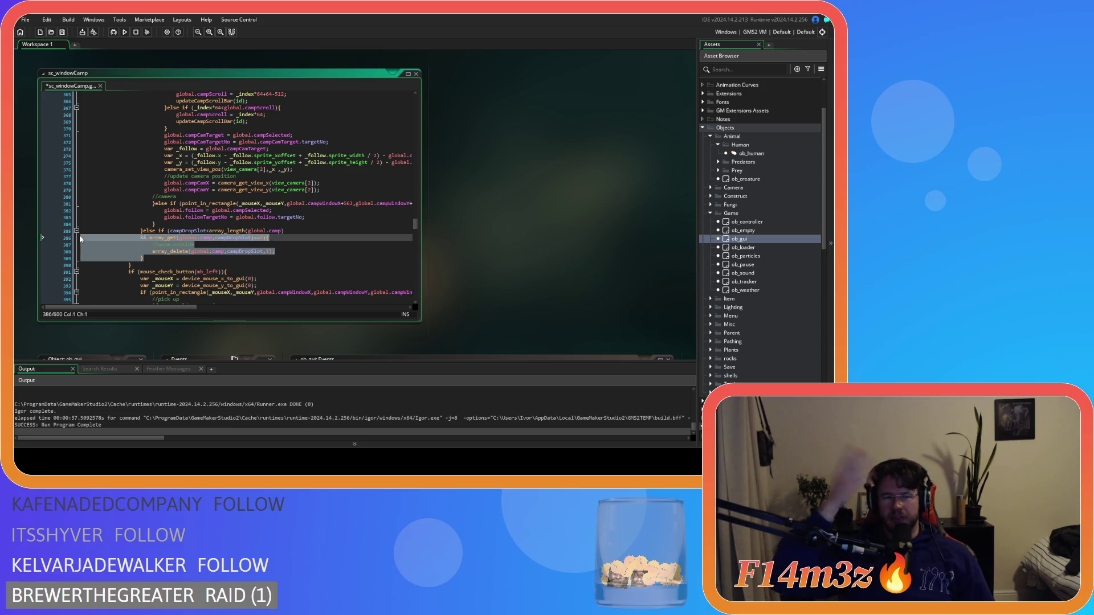
{"action": "left_click", "coordinate": [141, 229]}
Save sc_windowCamp and build and run the game with F5
{"action": "scroll", "coordinate": [337, 262], "scroll_direction": "up", "scroll_amount": 10}
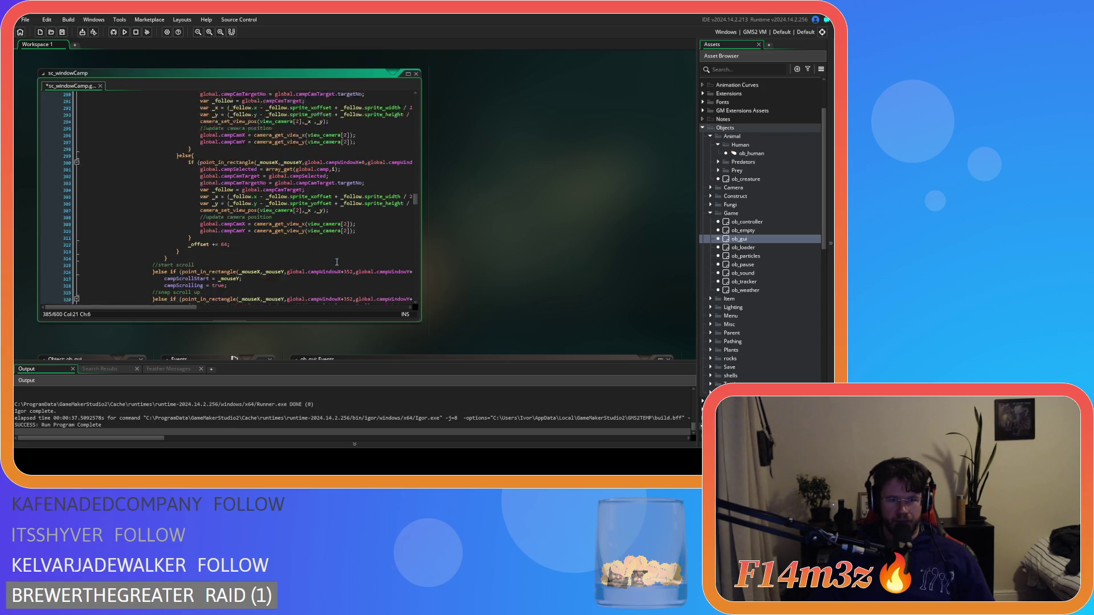
{"action": "scroll", "coordinate": [337, 262], "scroll_direction": "up", "scroll_amount": 8}
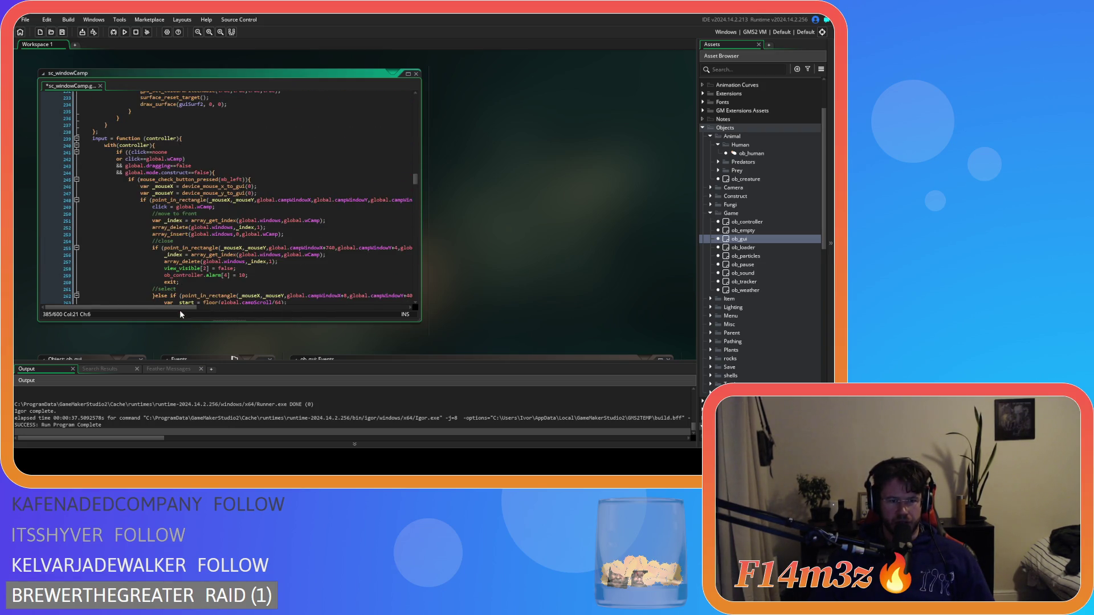
{"action": "key", "text": "ctrl+s"}
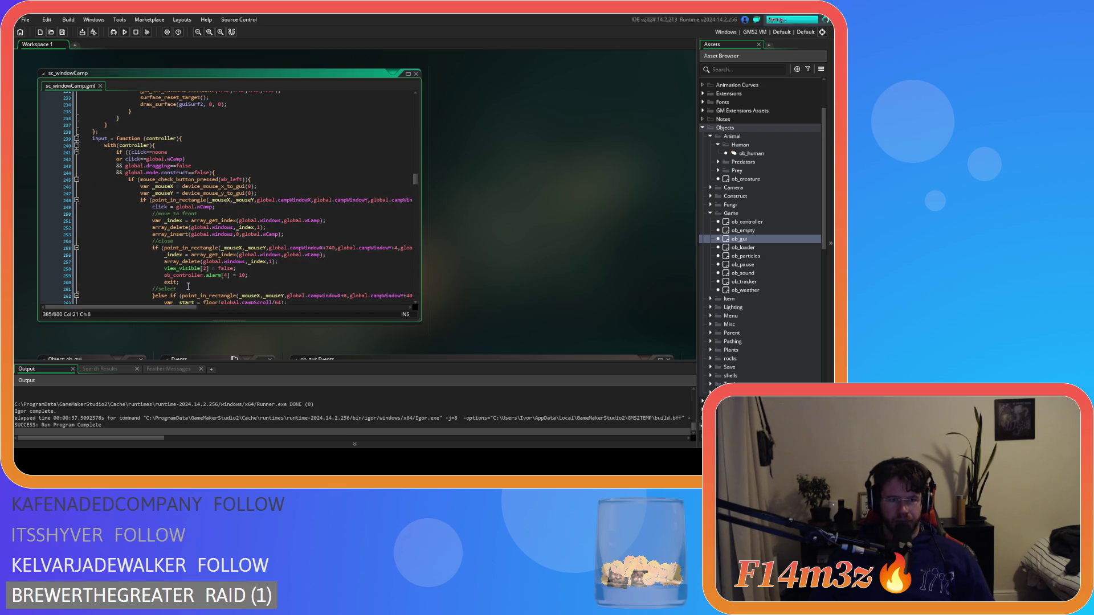
{"action": "scroll", "coordinate": [188, 286], "scroll_direction": "down", "scroll_amount": 13}
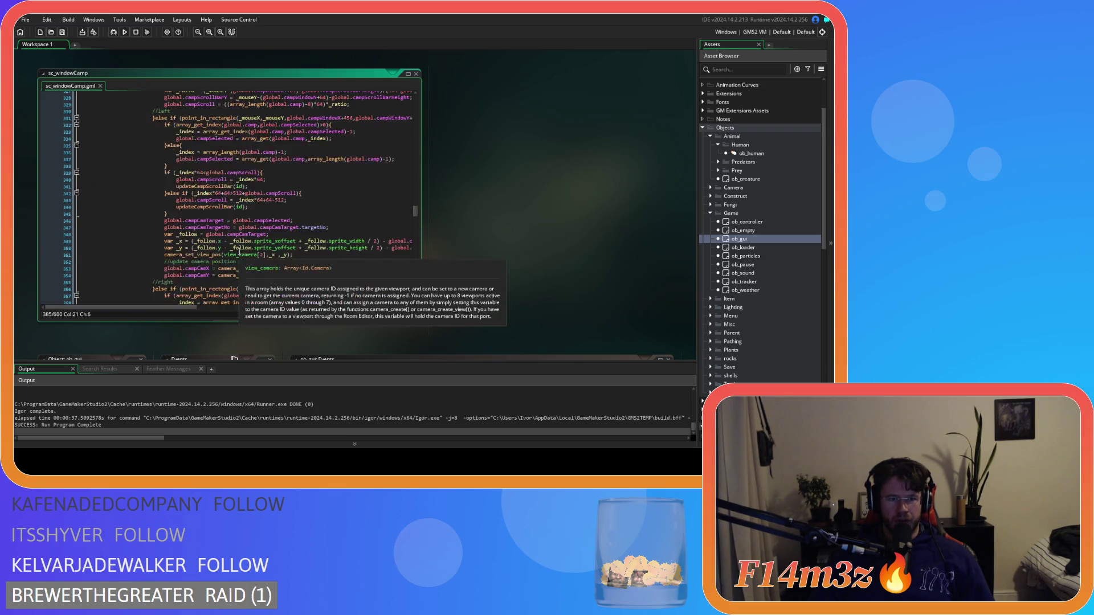
{"action": "scroll", "coordinate": [239, 252], "scroll_direction": "down", "scroll_amount": 6}
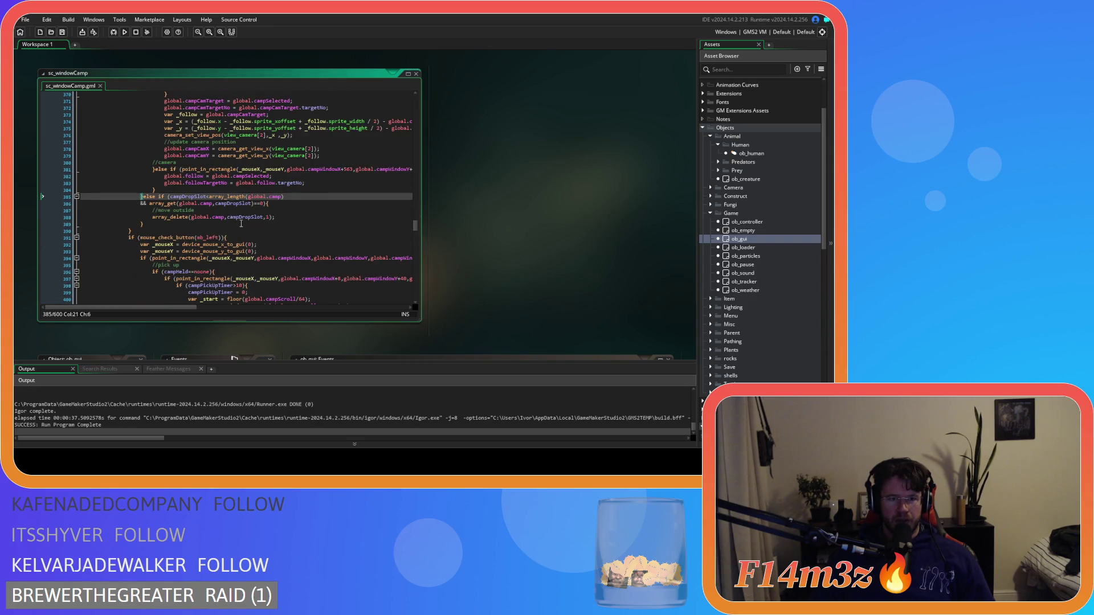
{"action": "key", "text": "F5"}
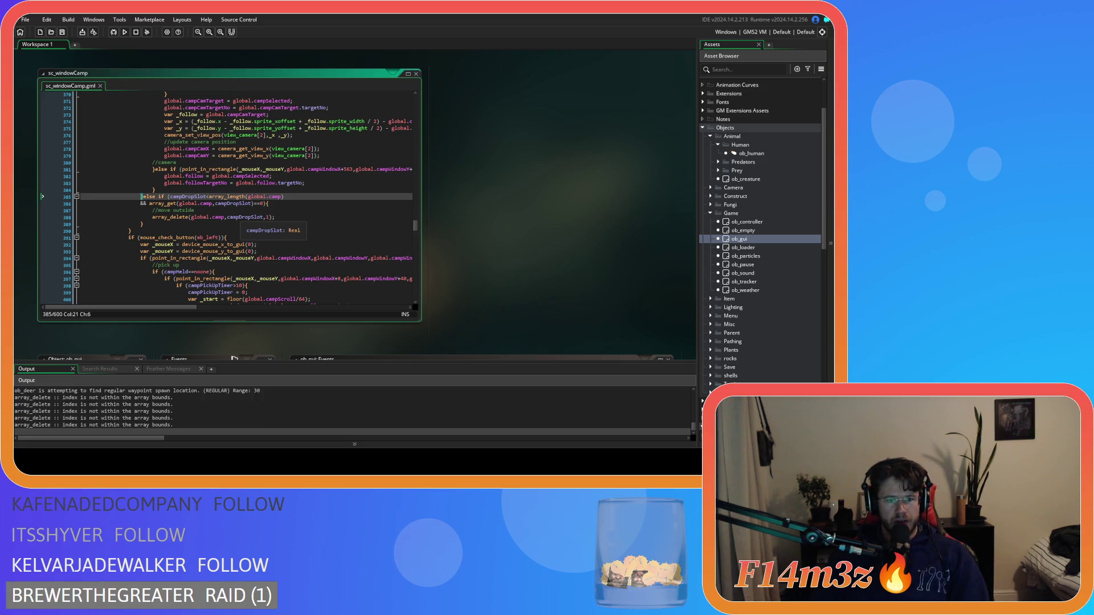
Pick up the Campfire and drop it back in the camp list, then close the Camp window and ask to quit
{"action": "key", "text": "alt+Tab"}
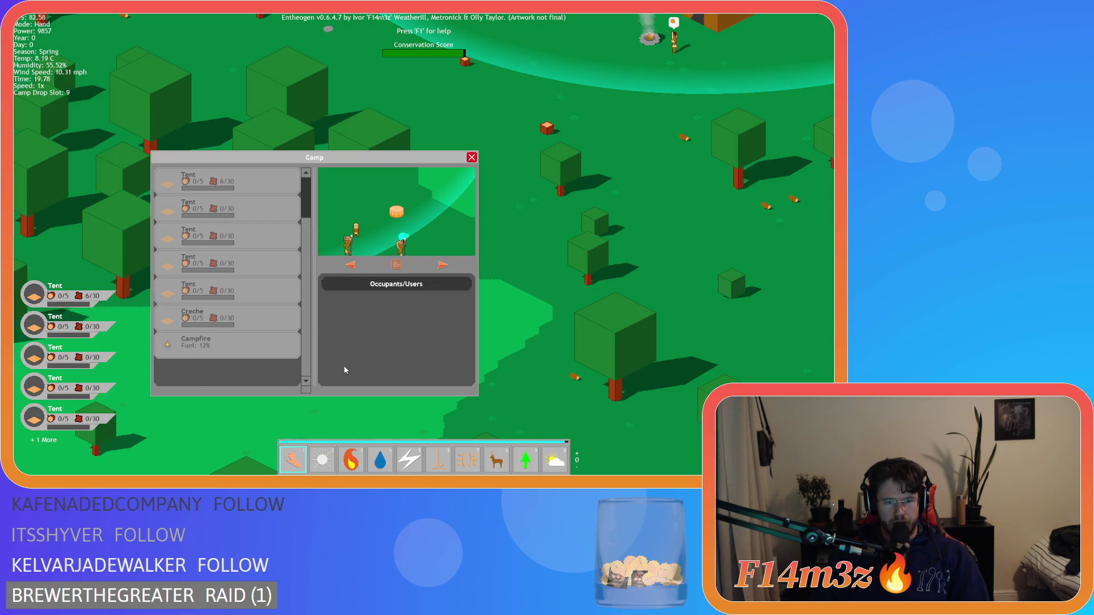
{"action": "left_click", "coordinate": [235, 343]}
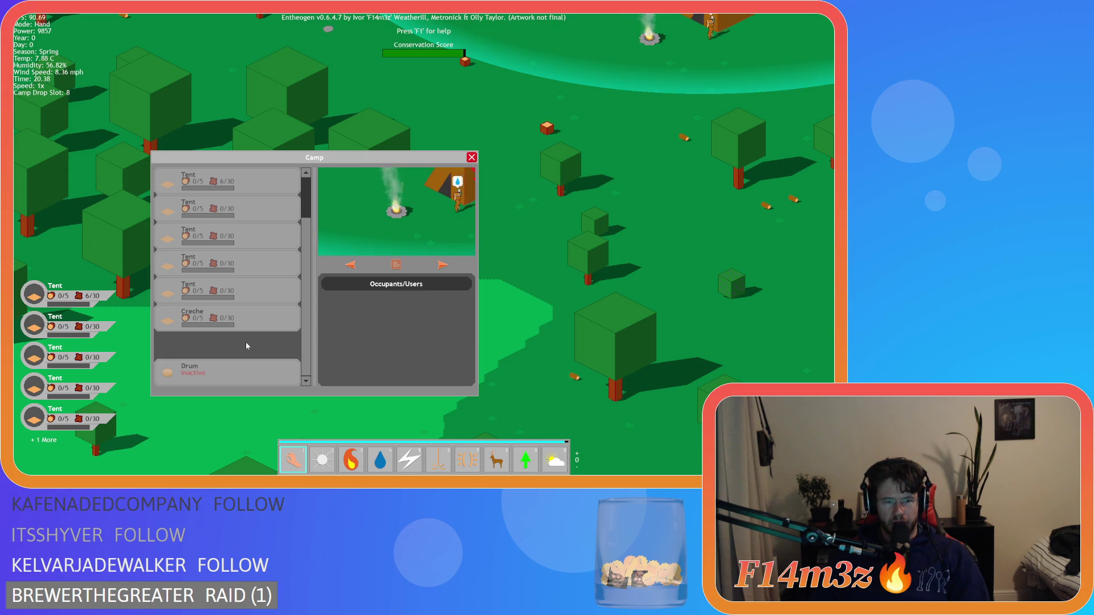
{"action": "left_click", "coordinate": [245, 342]}
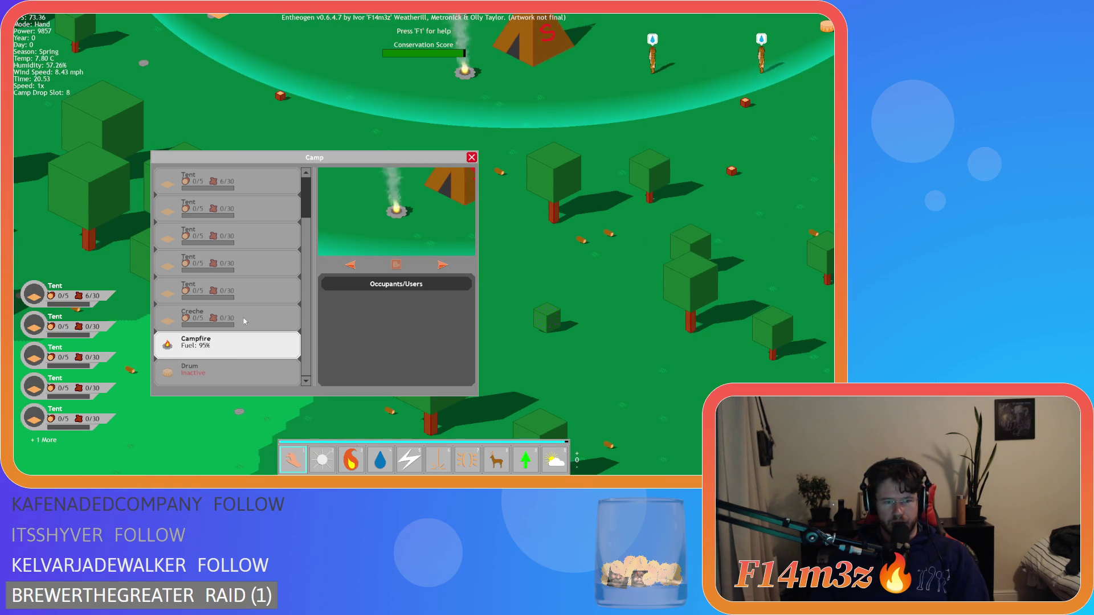
{"action": "left_click", "coordinate": [228, 236]}
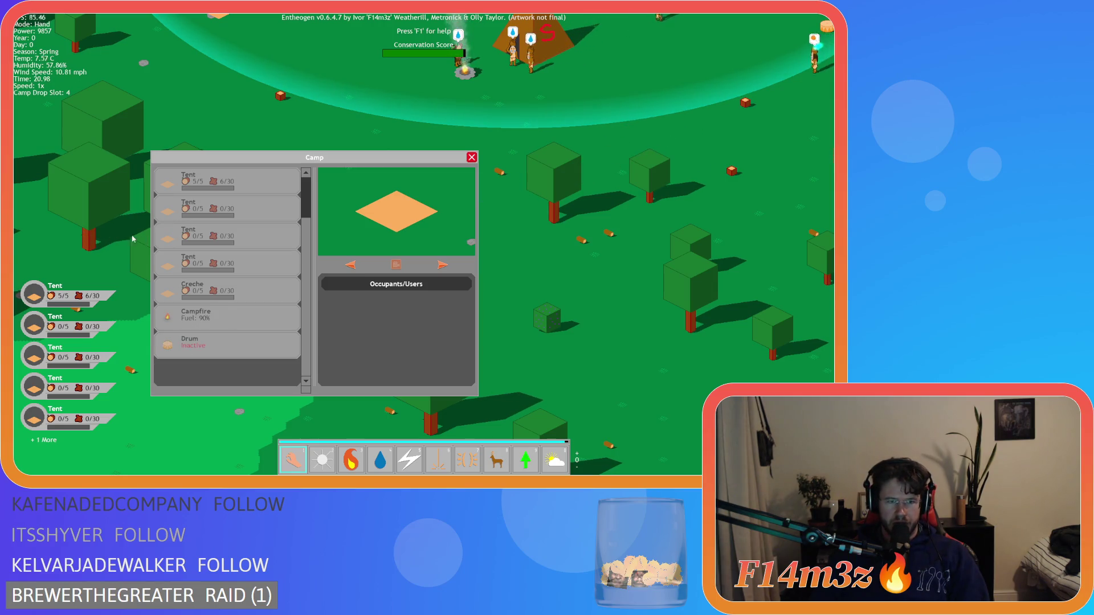
{"action": "key", "text": "Escape"}
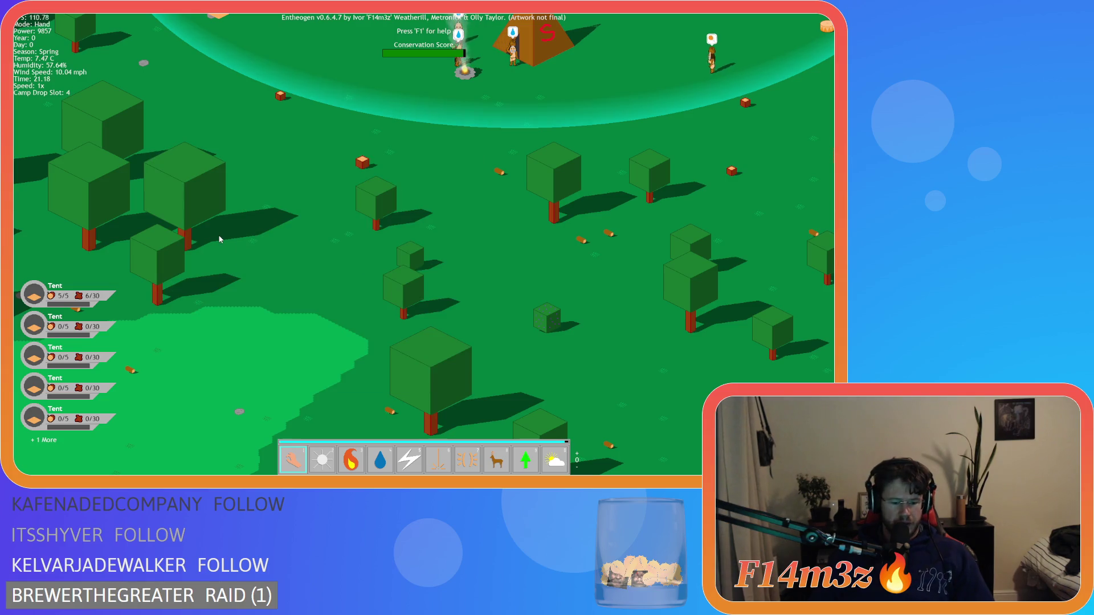
{"action": "key", "text": "Escape"}
Confirm quitting the game and review the code around line 248
{"action": "key", "text": "y"}
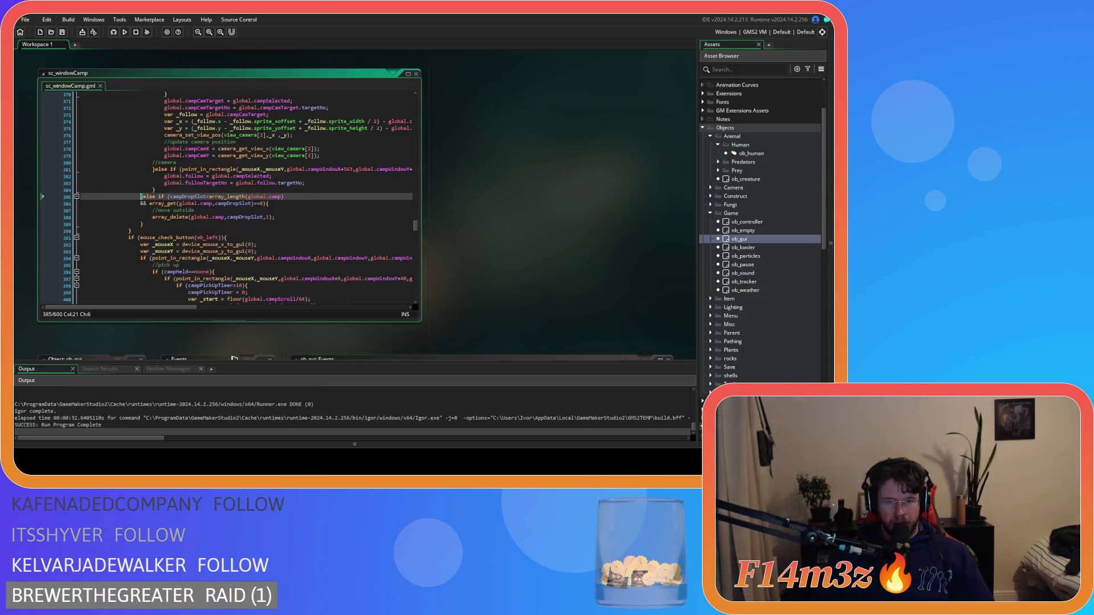
{"action": "scroll", "coordinate": [268, 249], "scroll_direction": "up", "scroll_amount": 10}
{"action": "scroll", "coordinate": [269, 249], "scroll_direction": "up", "scroll_amount": 20}
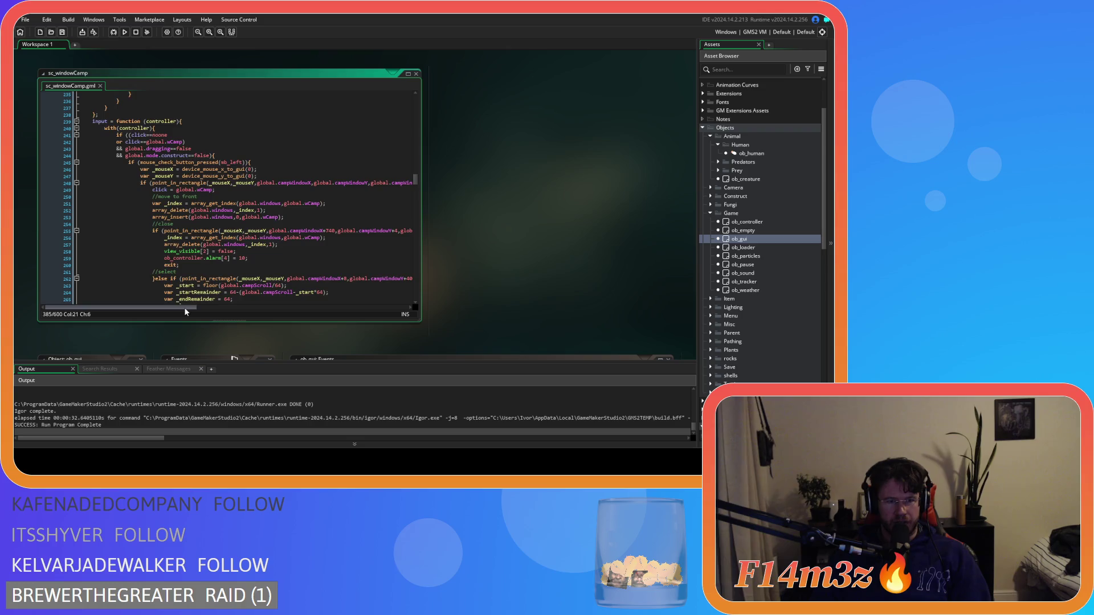
{"action": "mouse_move", "coordinate": [185, 308]}
{"action": "left_mouse_down"}
{"action": "mouse_move", "coordinate": [298, 308]}
{"action": "mouse_move", "coordinate": [131, 293]}
{"action": "left_mouse_up"}
{"action": "left_click", "coordinate": [338, 186]}
{"action": "scroll", "coordinate": [131, 294], "scroll_direction": "down", "scroll_amount": 20}
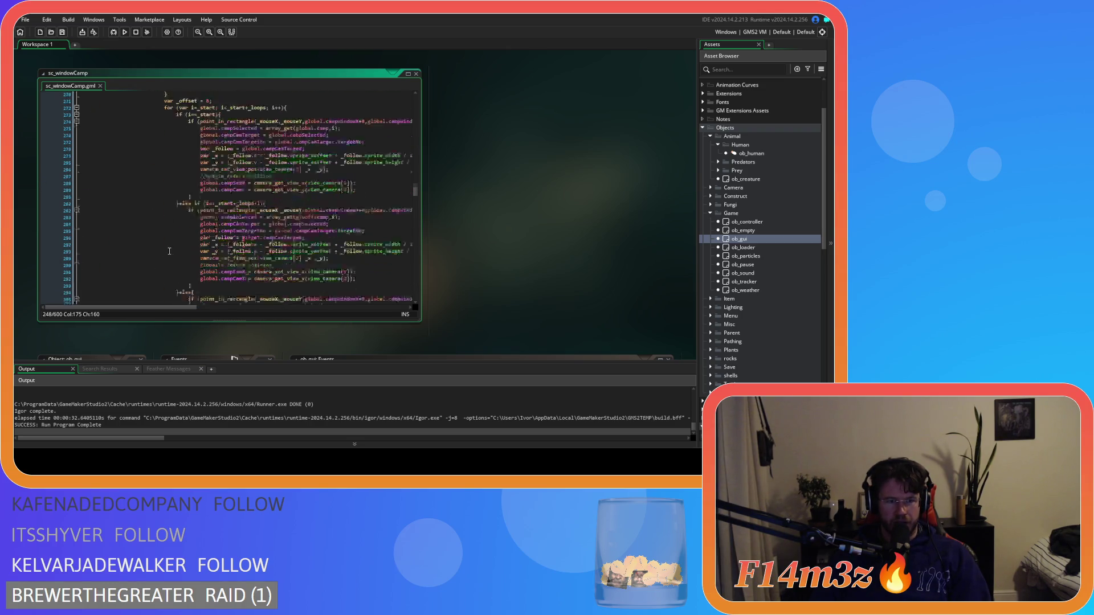
{"action": "scroll", "coordinate": [169, 250], "scroll_direction": "down", "scroll_amount": 18}
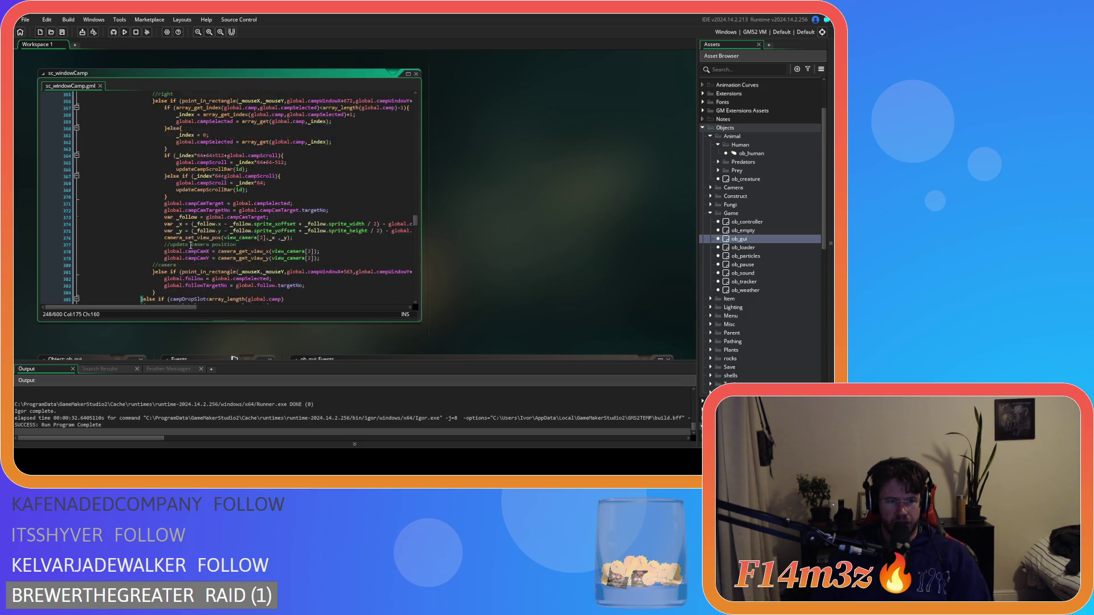
Remove the else-if campDropSlot block at lines 385–389 from the mouse-pressed code
{"action": "left_click_drag", "start_coordinate": [147, 242], "coordinate": [143, 214]}
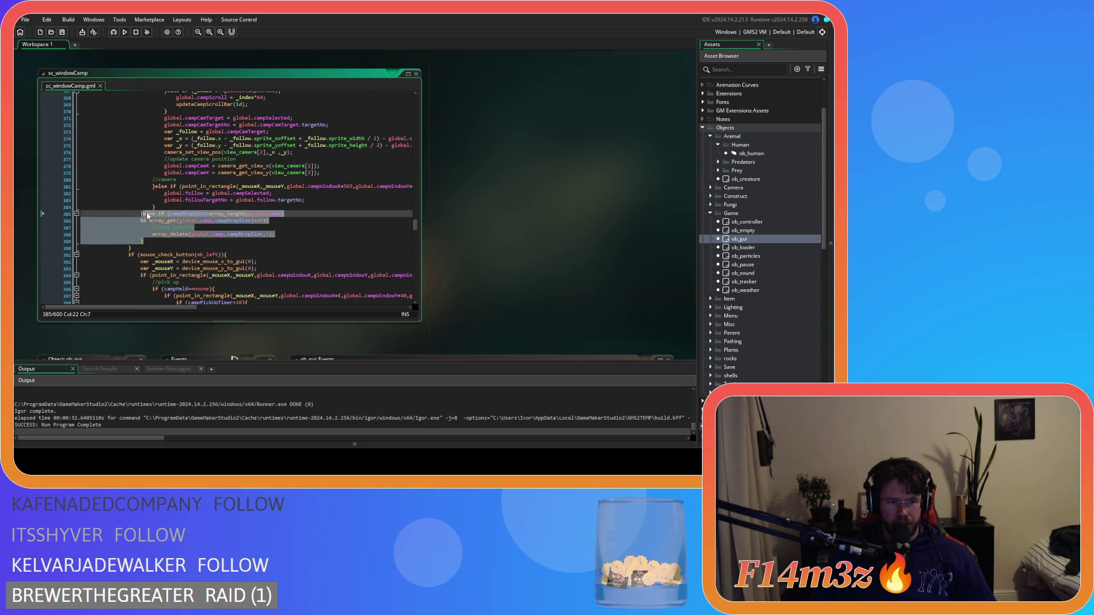
{"action": "key", "text": "BackSpace"}
{"action": "left_click", "coordinate": [247, 226]}
{"action": "scroll", "coordinate": [254, 252], "scroll_direction": "down", "scroll_amount": 4}
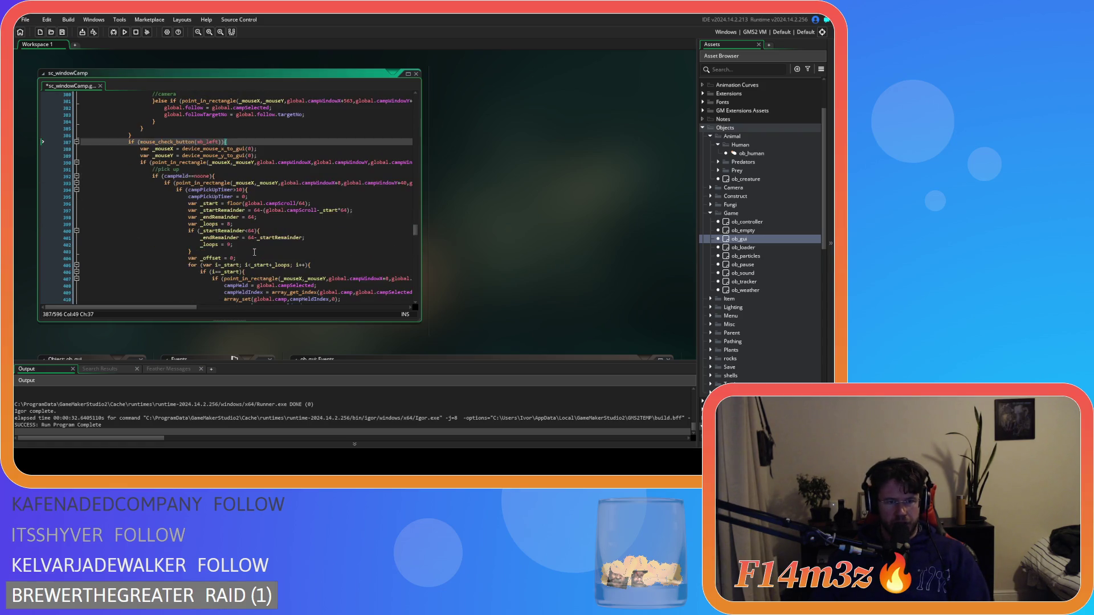
{"action": "scroll", "coordinate": [254, 252], "scroll_direction": "down", "scroll_amount": 2}
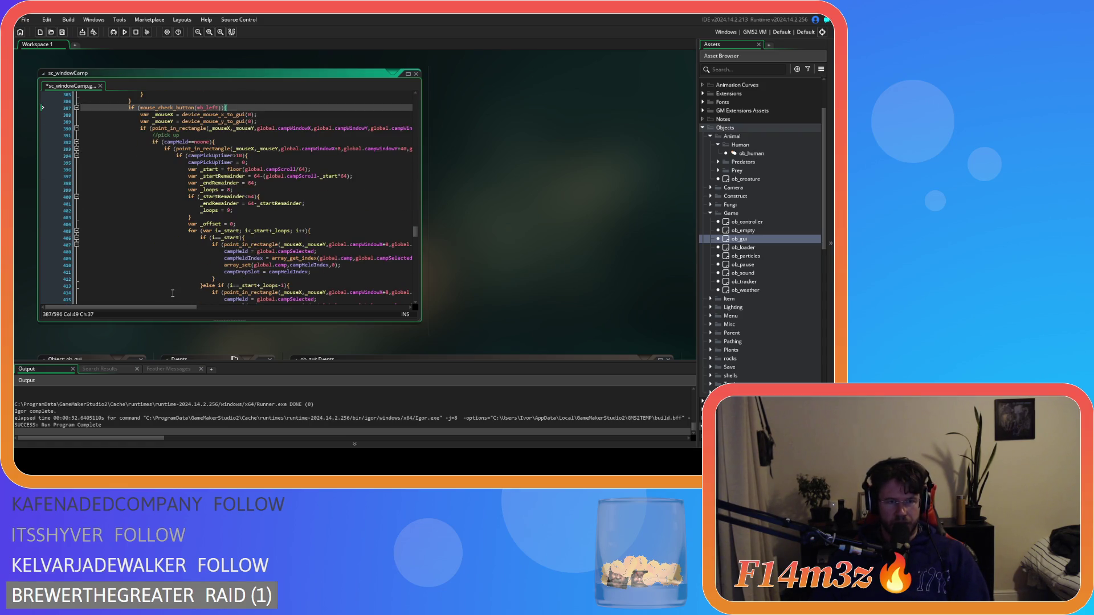
{"action": "scroll", "coordinate": [168, 302], "scroll_direction": "up", "scroll_amount": 3}
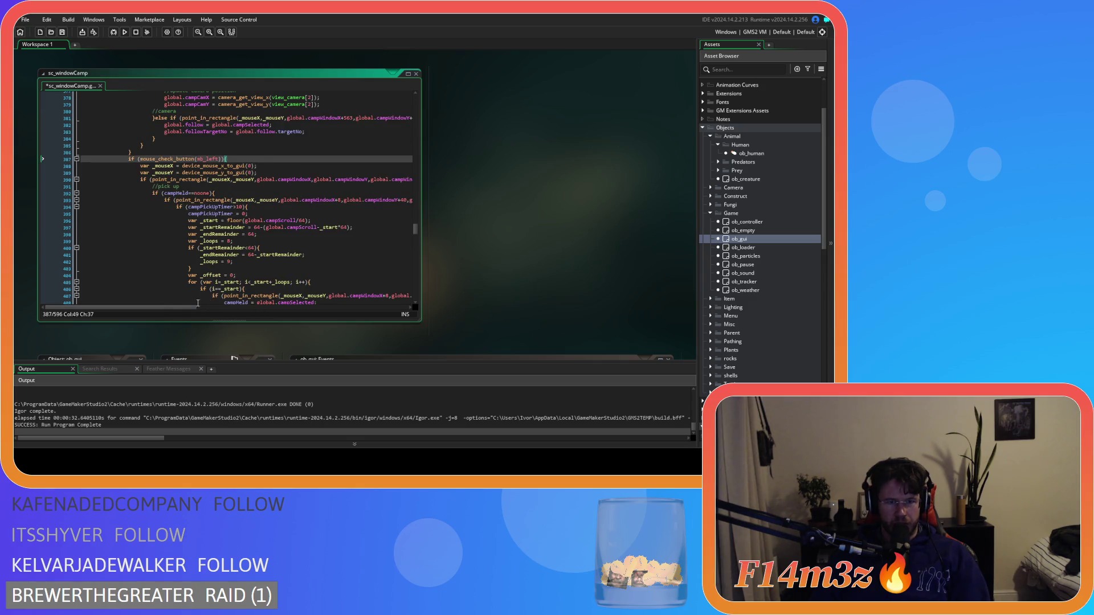
{"action": "mouse_move", "coordinate": [198, 307]}
{"action": "left_mouse_down"}
{"action": "mouse_move", "coordinate": [251, 309]}
{"action": "mouse_move", "coordinate": [117, 309]}
{"action": "left_mouse_up"}
{"action": "key", "text": "Down"}
{"action": "key", "text": "Down"}
{"action": "key", "text": "Down"}
{"action": "key", "text": "End"}
Paste the campDropSlot block after the scroll-down button code near line 519, save, and run the game
{"action": "scroll", "coordinate": [161, 255], "scroll_direction": "down", "scroll_amount": 15}
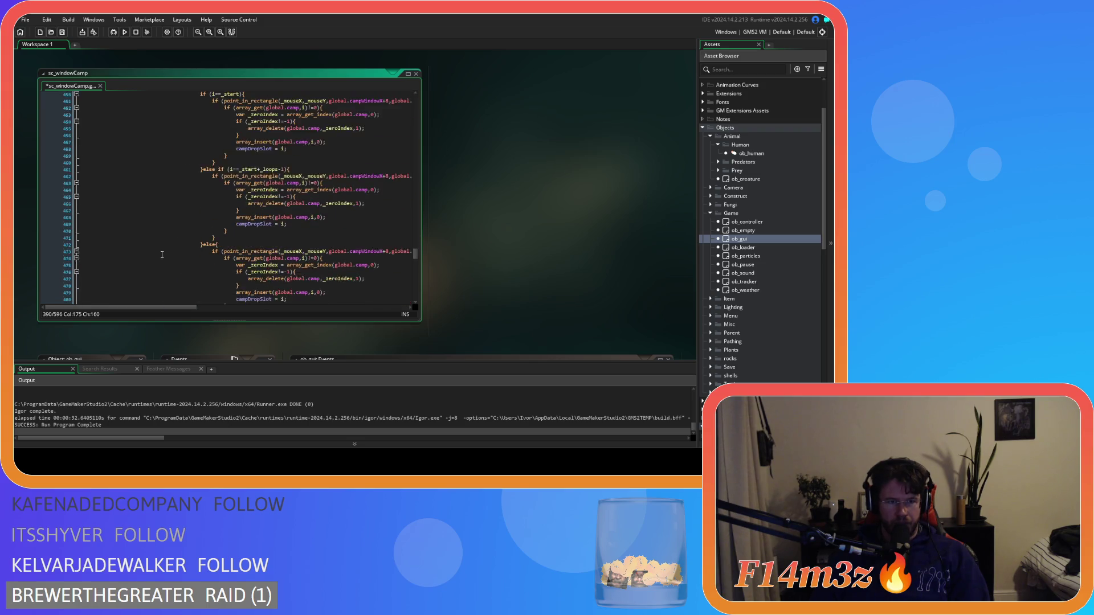
{"action": "scroll", "coordinate": [162, 255], "scroll_direction": "down", "scroll_amount": 10}
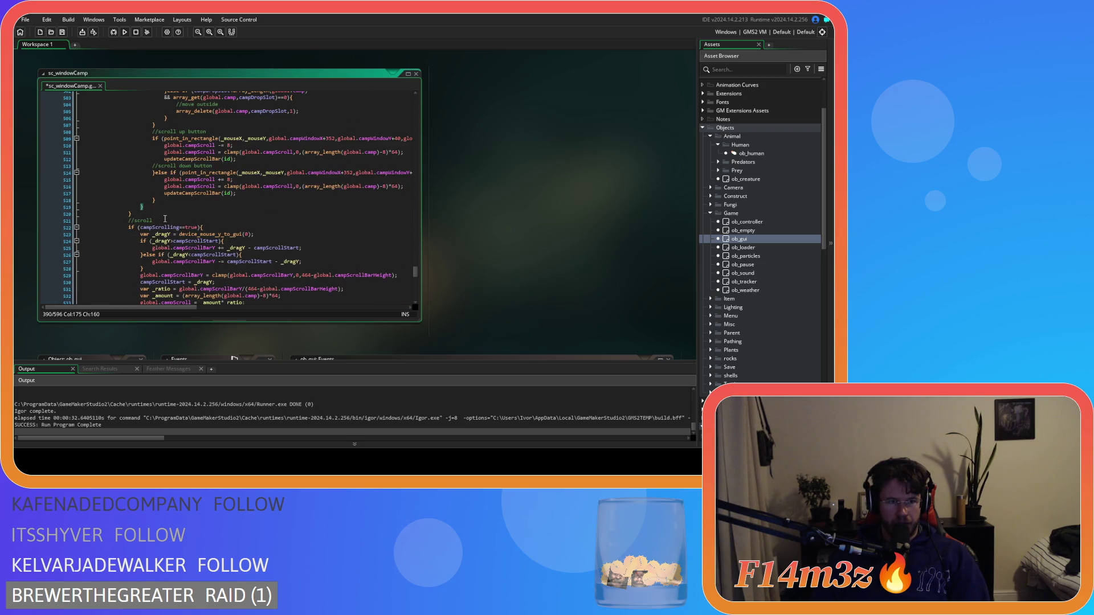
{"action": "scroll", "coordinate": [164, 218], "scroll_direction": "up", "scroll_amount": 1}
{"action": "left_click", "coordinate": [151, 241]}
{"action": "key", "text": "ctrl+v"}
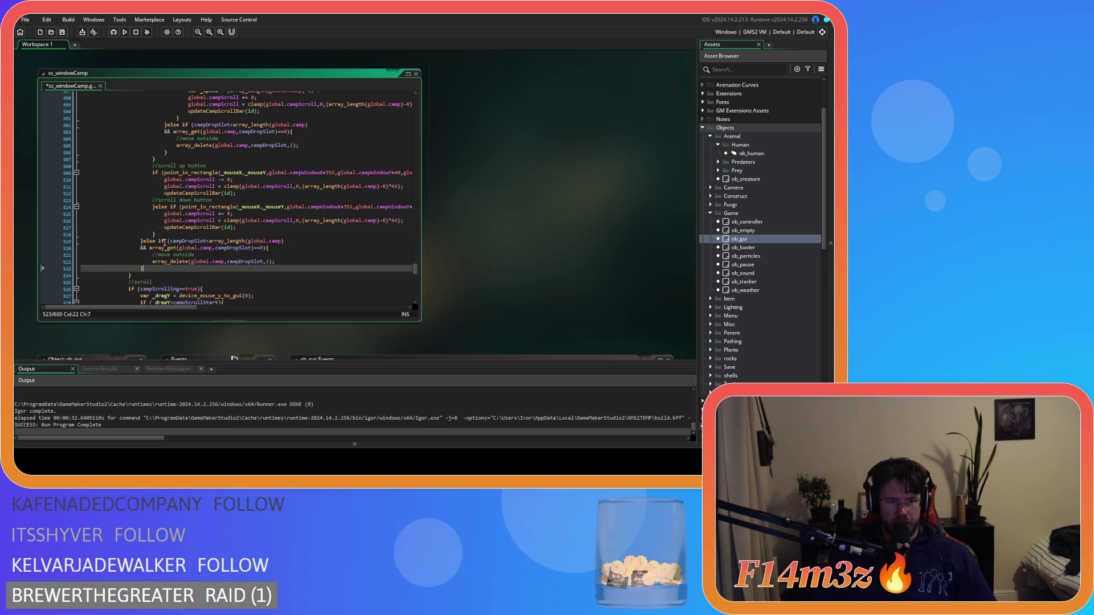
{"action": "key", "text": "ctrl+s"}
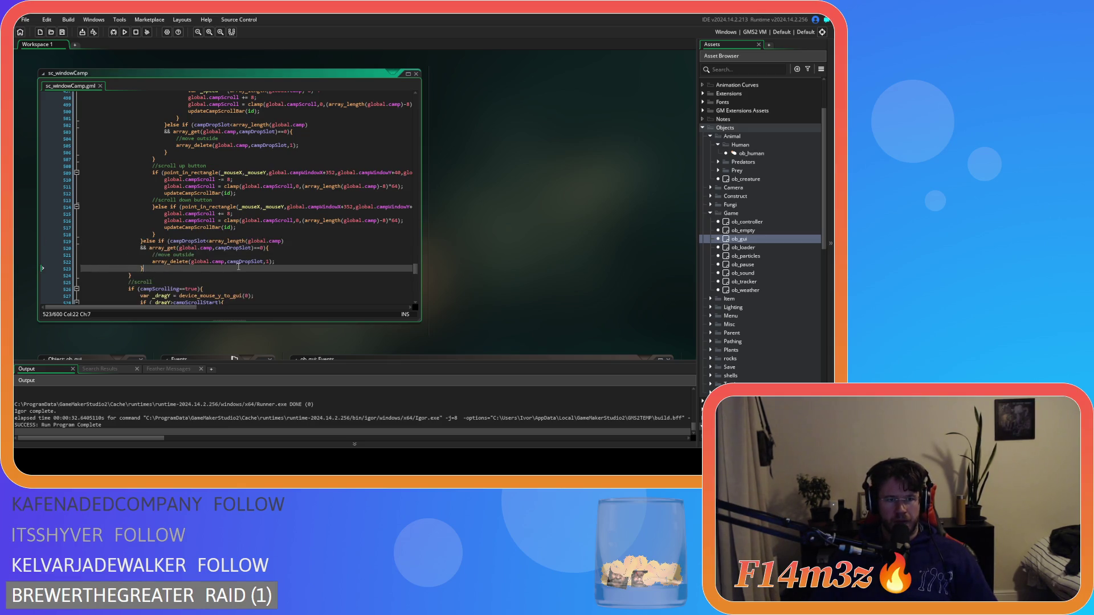
{"action": "key", "text": "F5"}
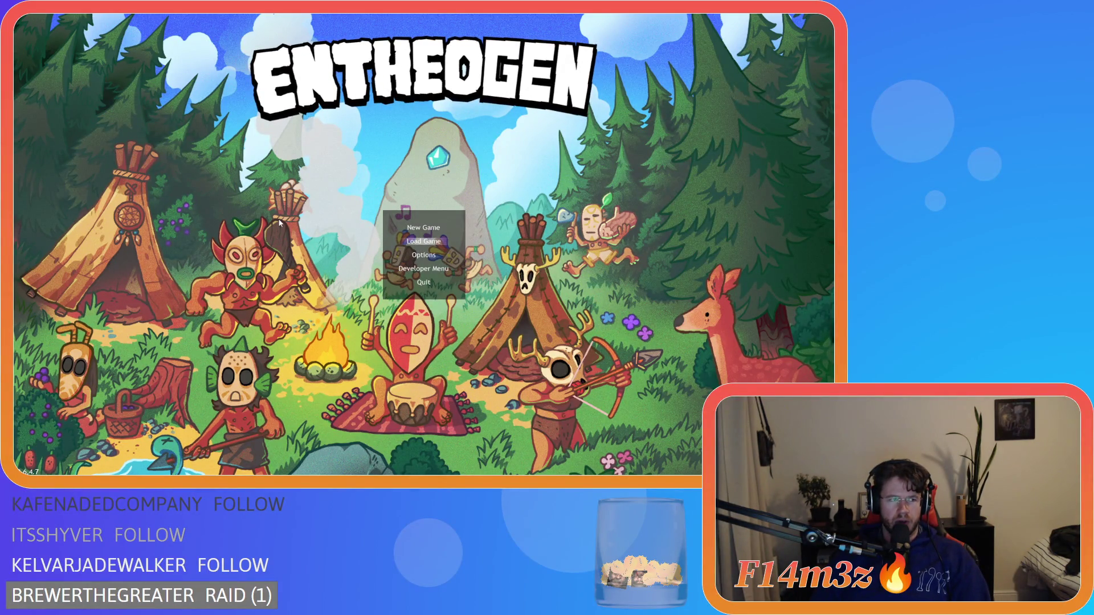
Load the saved game, open the Camp window with C, and reposition the Campfire and a Tent
{"action": "key", "text": "Return"}
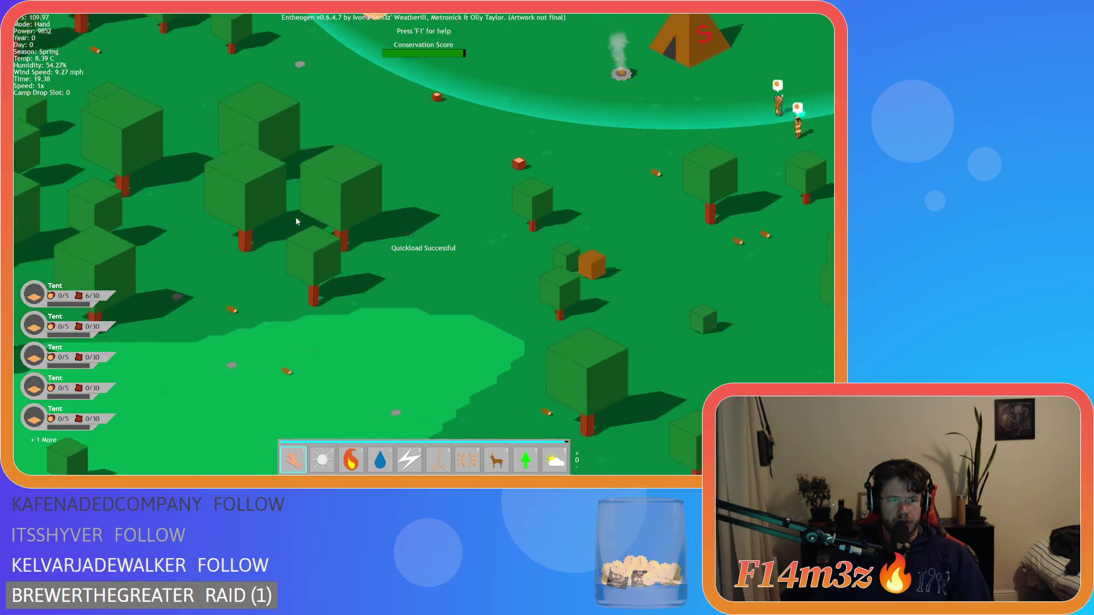
{"action": "key", "text": "c"}
{"action": "scroll", "coordinate": [237, 308], "scroll_direction": "down", "scroll_amount": 1}
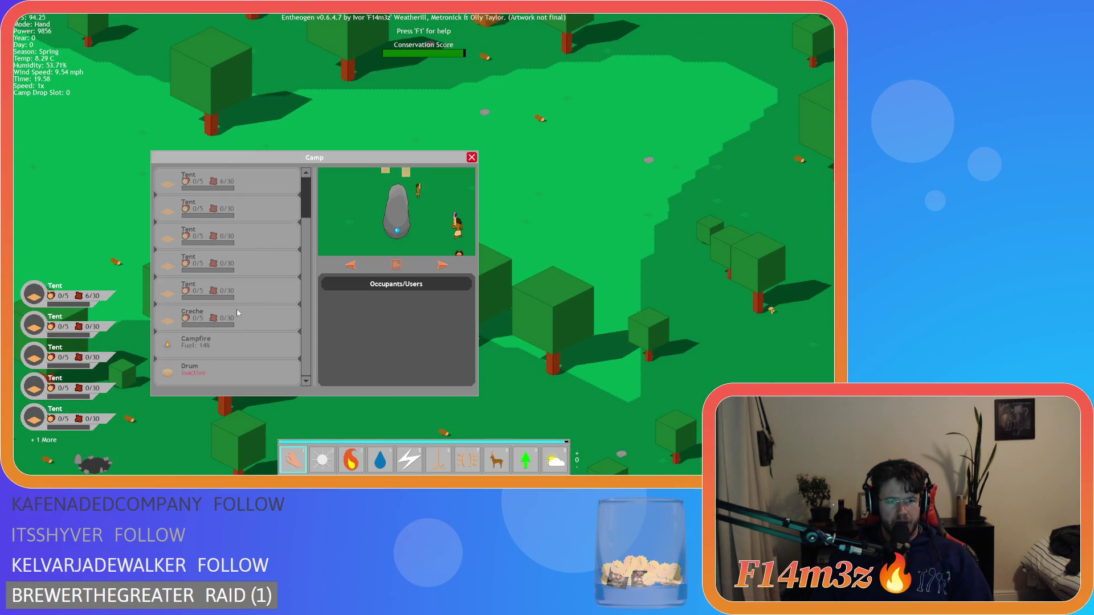
{"action": "left_click", "coordinate": [248, 344]}
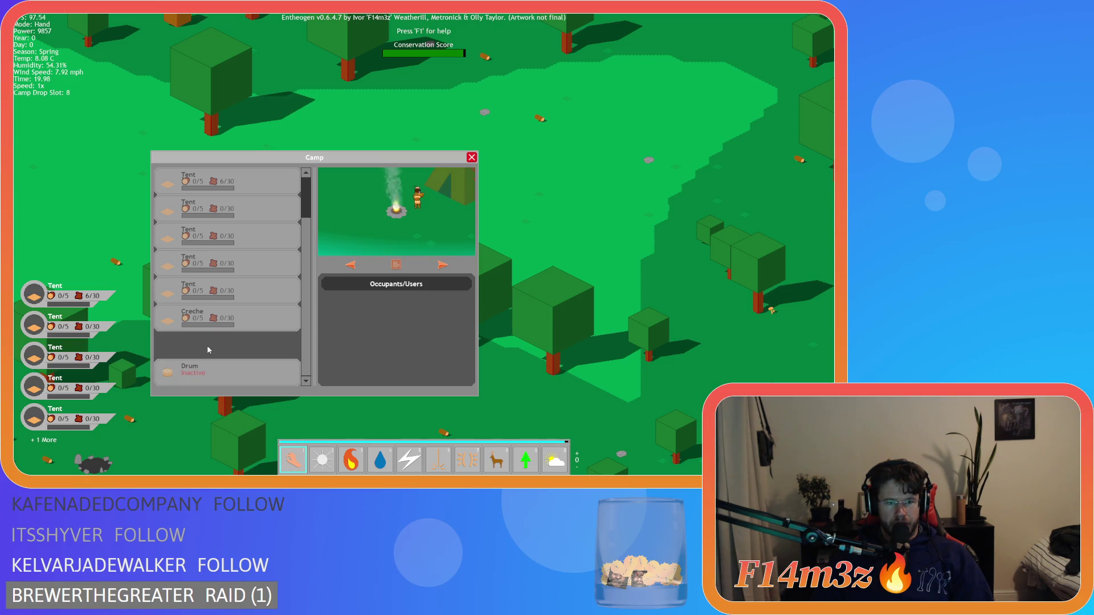
{"action": "left_click", "coordinate": [207, 344]}
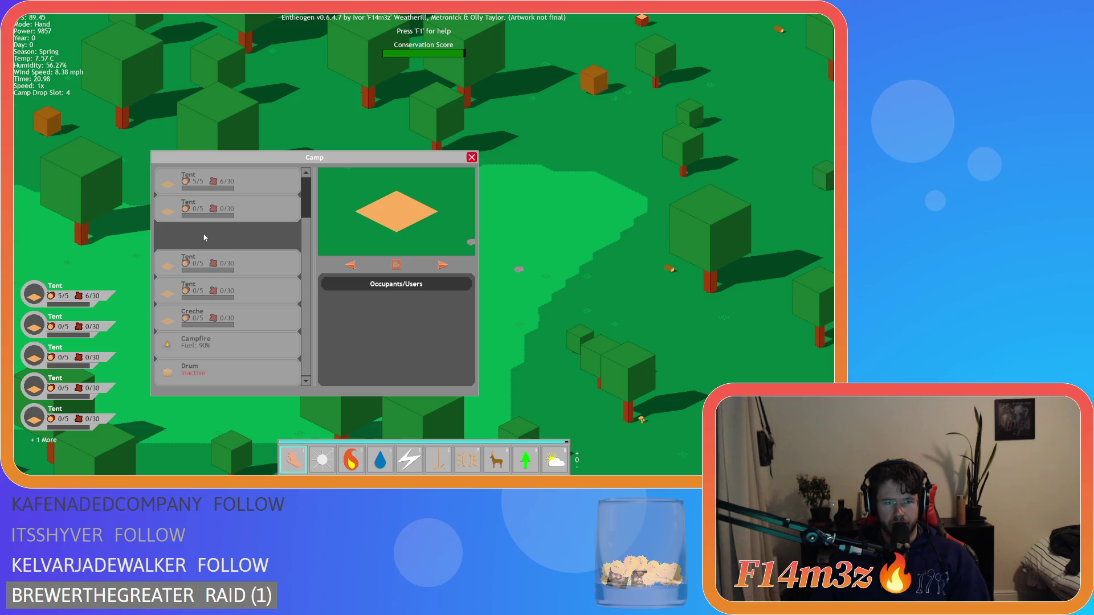
{"action": "left_click", "coordinate": [207, 242]}
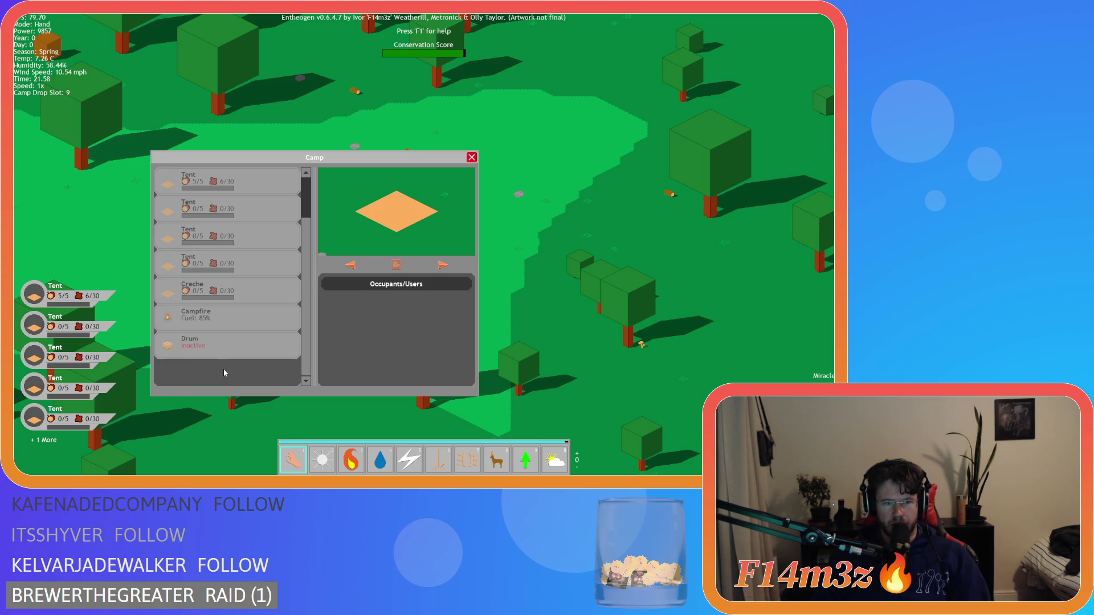
Move a Tent between Campfire and Drum, then lift the Drum and drop it at the list bottom
{"action": "left_click", "coordinate": [251, 342]}
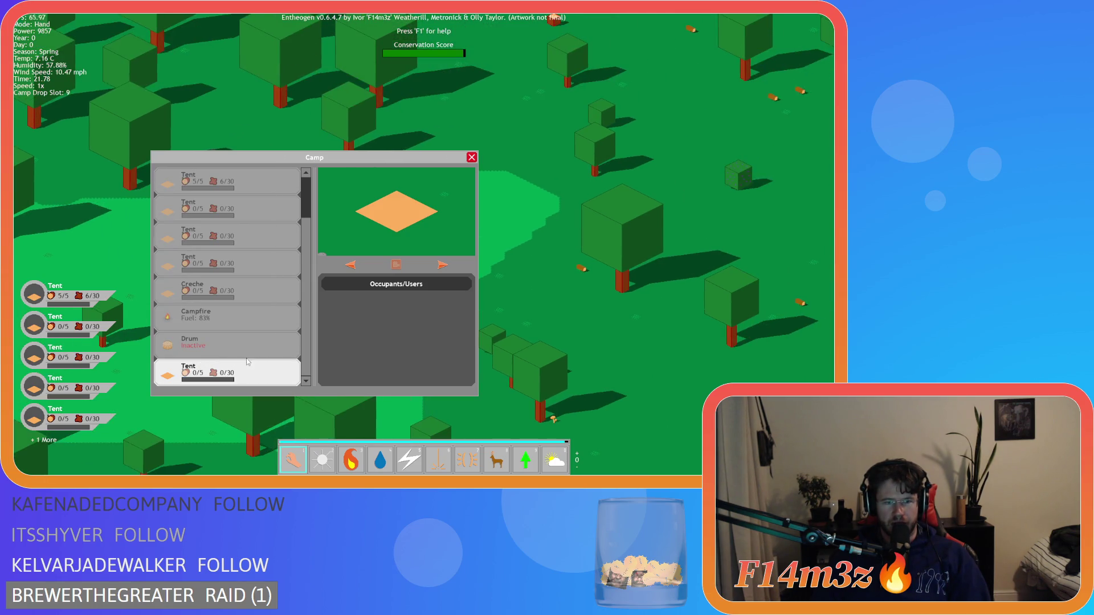
{"action": "mouse_move", "coordinate": [227, 367]}
{"action": "left_mouse_down"}
{"action": "mouse_move", "coordinate": [232, 342]}
{"action": "mouse_move", "coordinate": [219, 381]}
{"action": "mouse_move", "coordinate": [227, 292]}
{"action": "mouse_move", "coordinate": [241, 317]}
{"action": "left_mouse_up"}
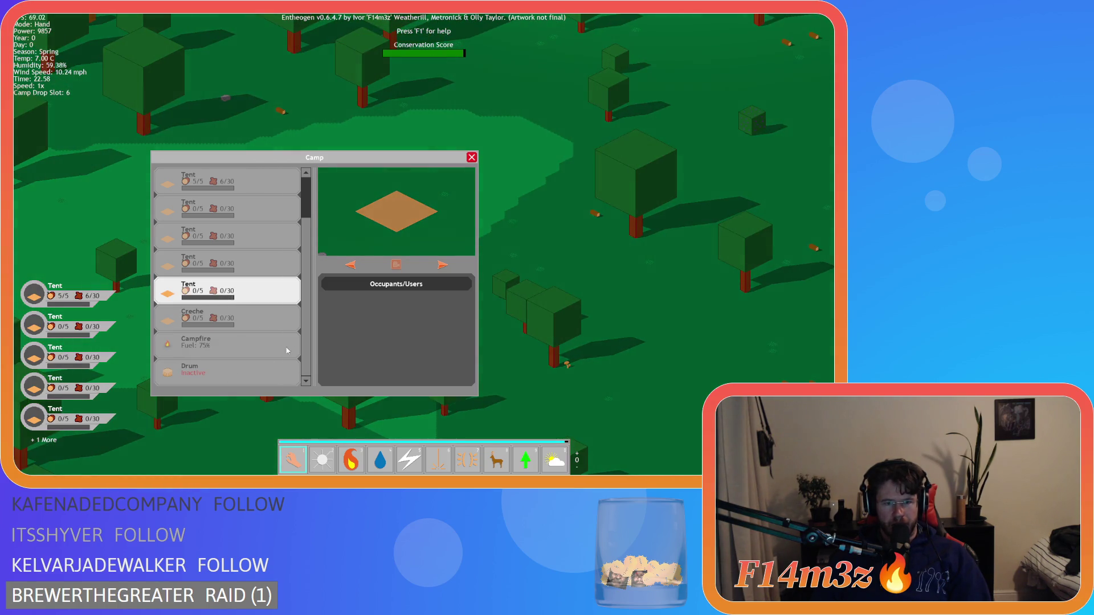
{"action": "left_click_drag", "start_coordinate": [223, 370], "coordinate": [229, 378]}
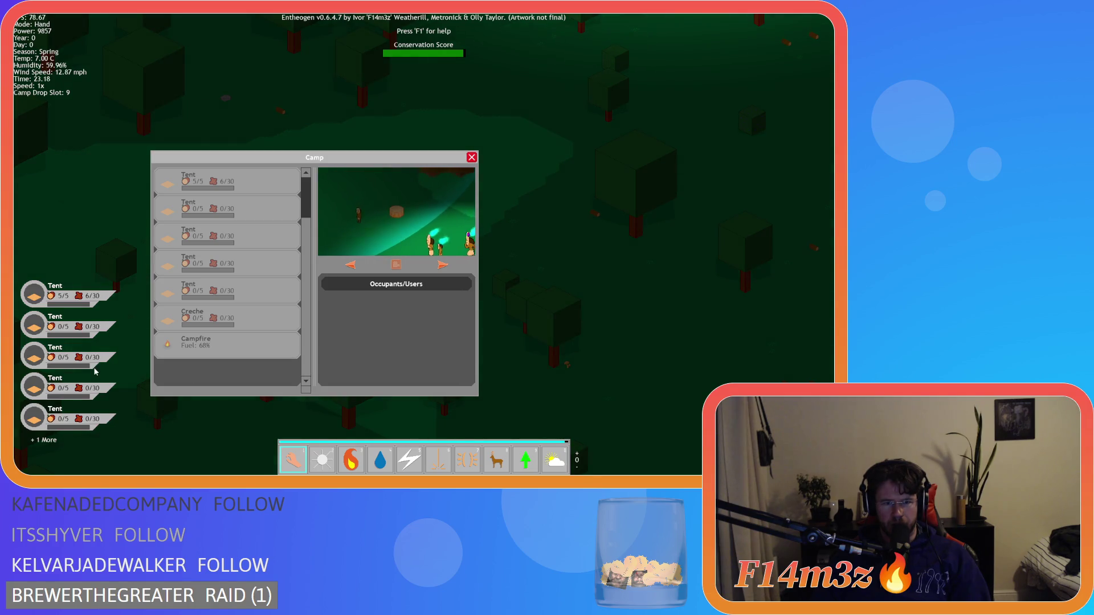
{"action": "left_click", "coordinate": [225, 320]}
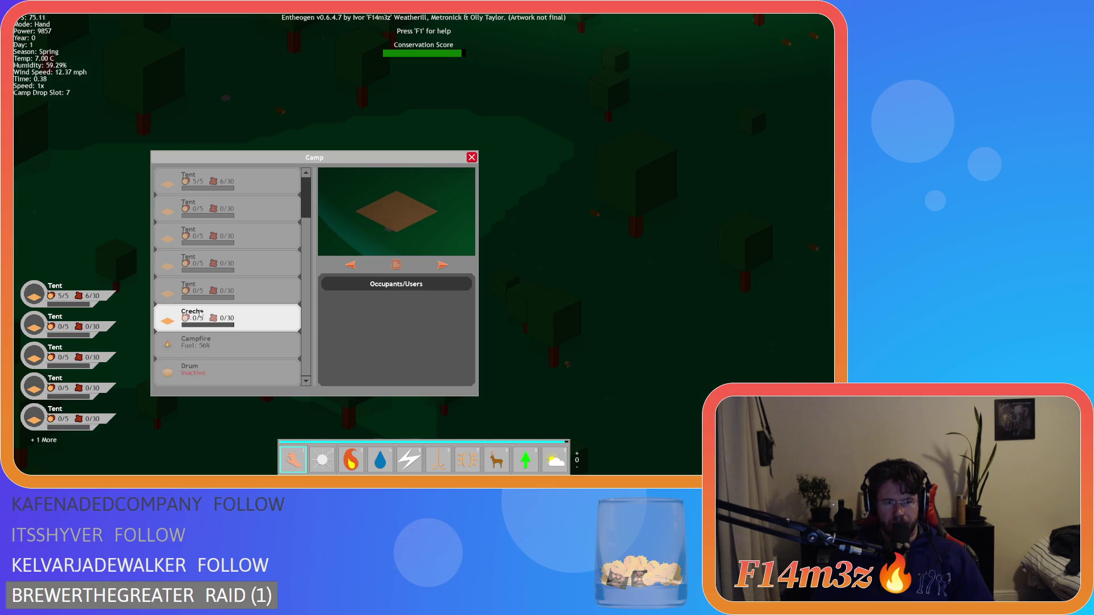
Quit to the title menu with Escape and Y, reload the save, then quit the game the same way
{"action": "key", "text": "Escape"}
{"action": "key", "text": "y"}
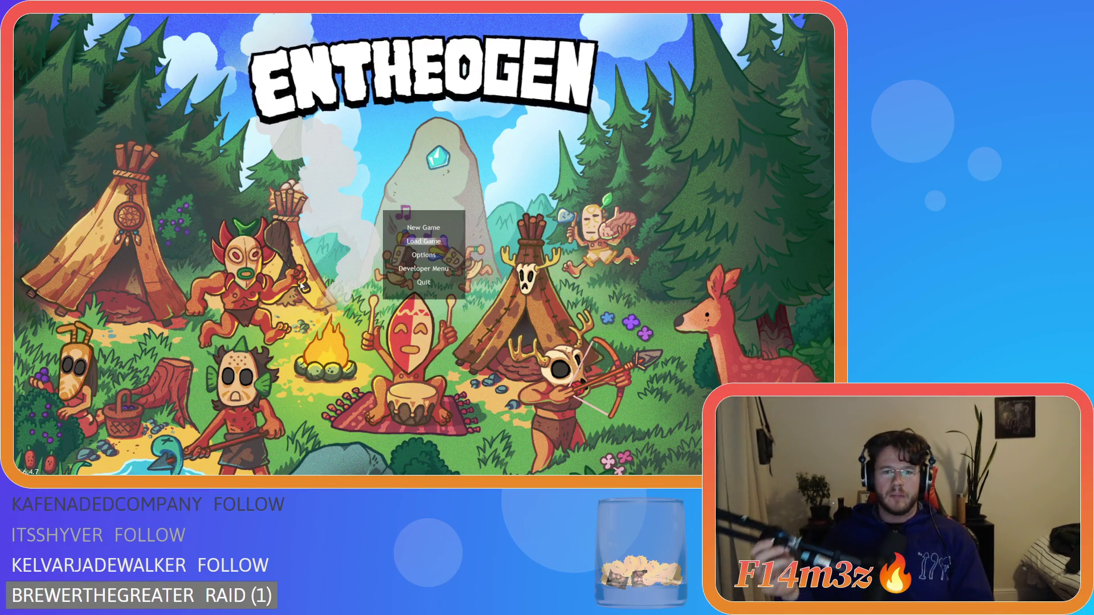
{"action": "key", "text": "Return"}
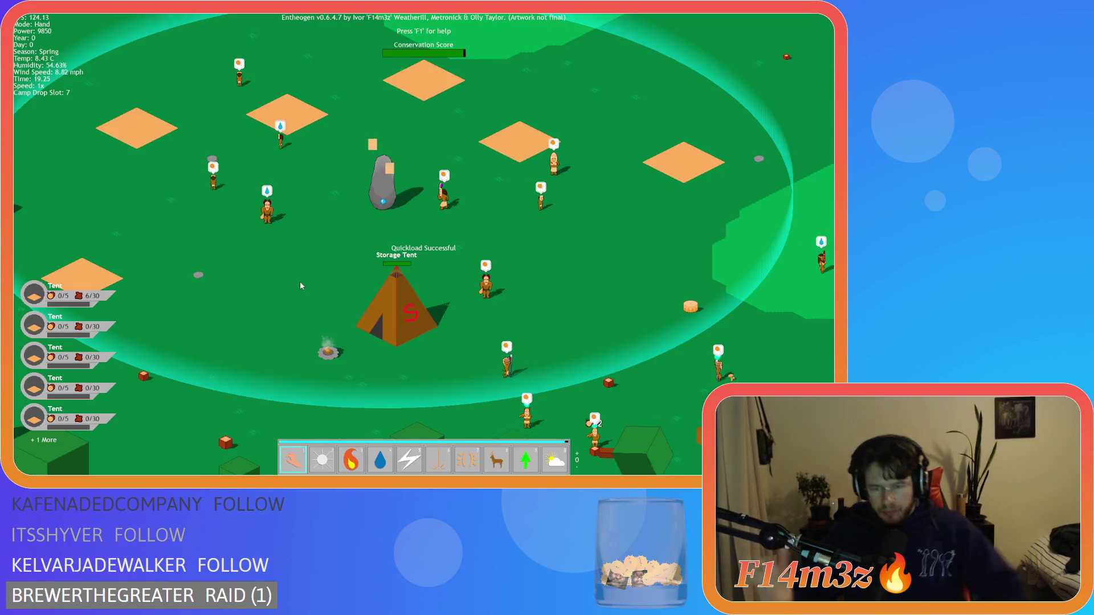
{"action": "key", "text": "Escape"}
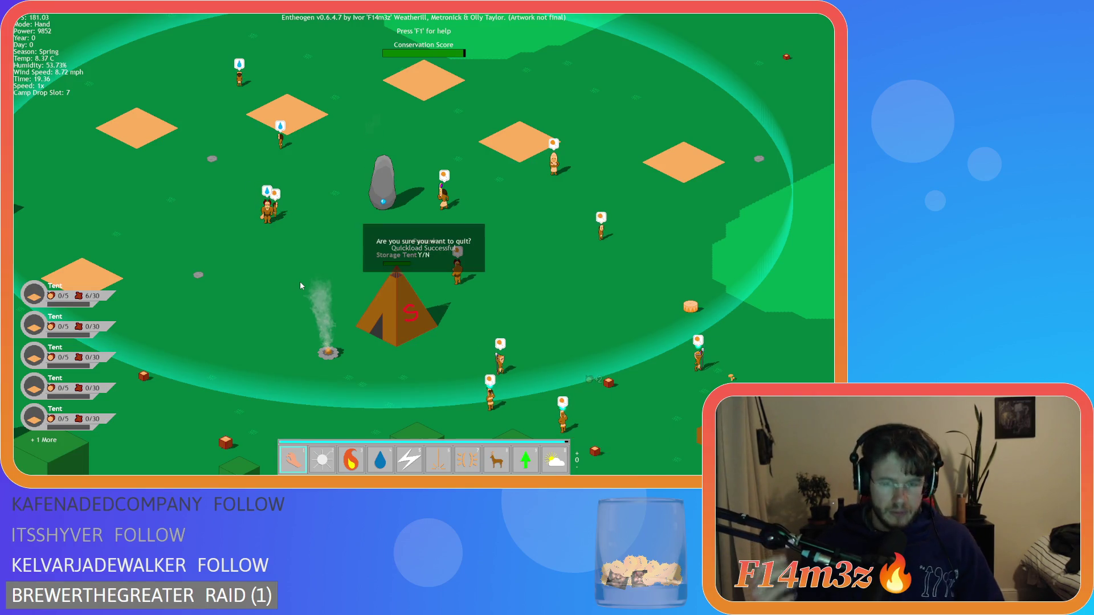
{"action": "key", "text": "y"}
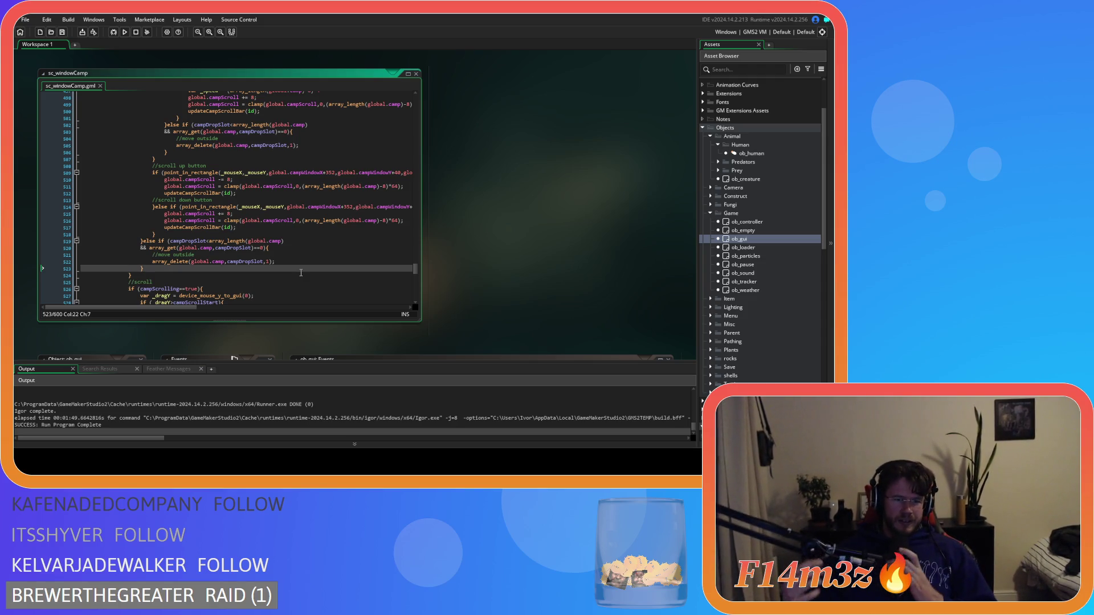
Paste updateCampScrollBar(id); on a new line after the drop-slot array_delete near line 523
{"action": "left_click", "coordinate": [165, 248]}
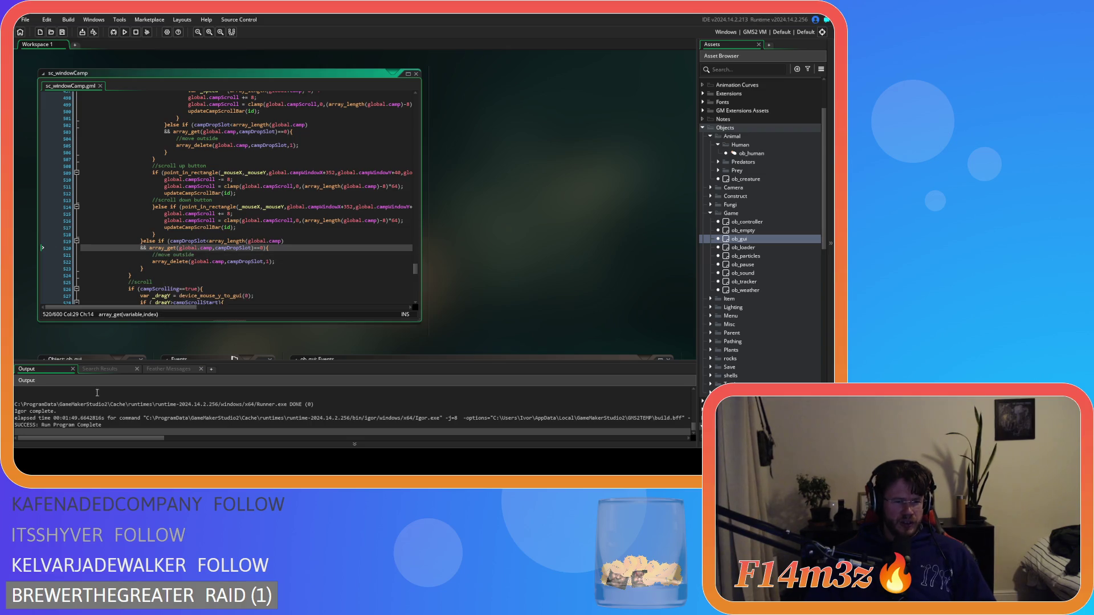
{"action": "scroll", "coordinate": [301, 210], "scroll_direction": "down", "scroll_amount": 2}
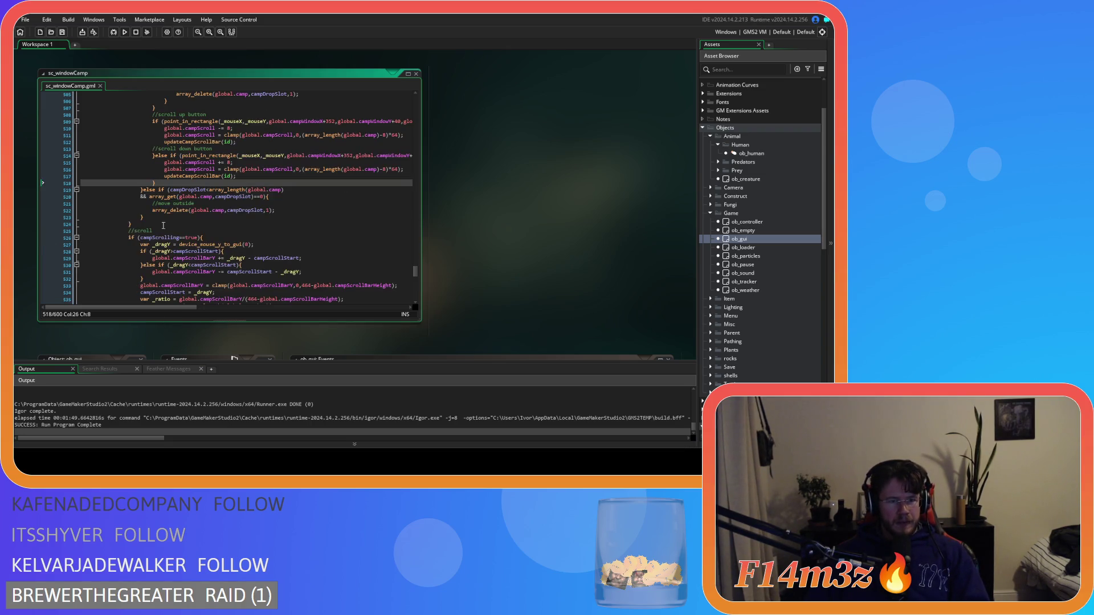
{"action": "left_click", "coordinate": [302, 210]}
{"action": "key", "text": "Return"}
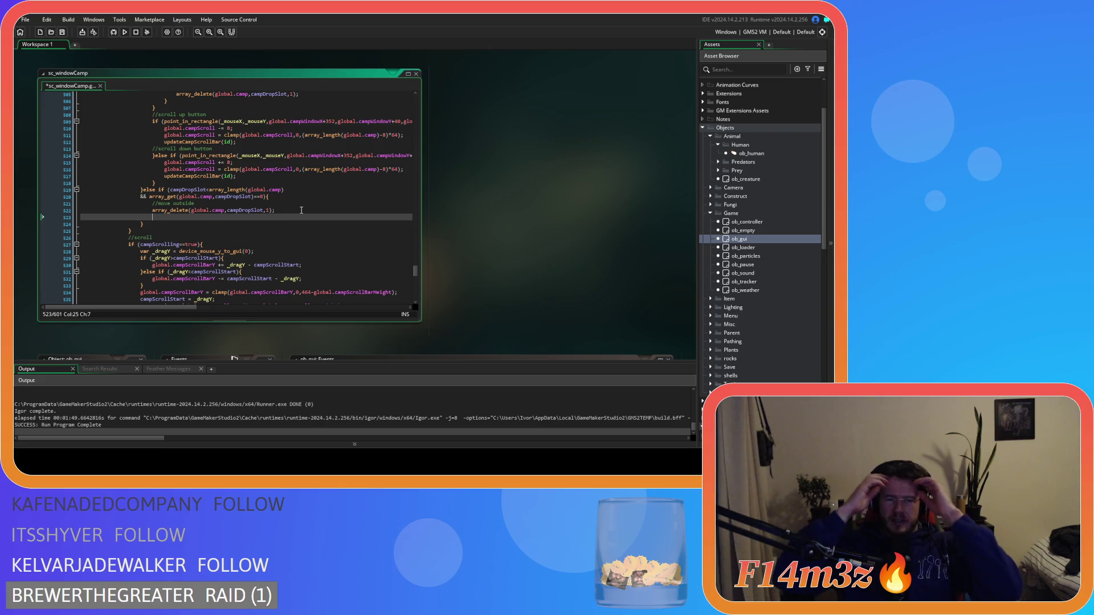
{"action": "left_click", "coordinate": [227, 176]}
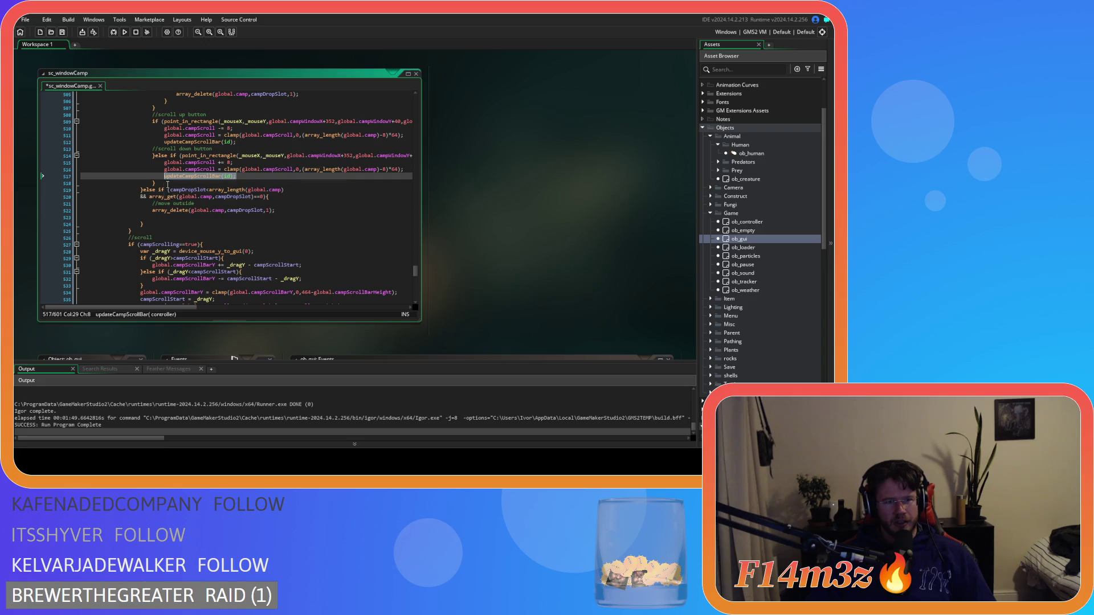
{"action": "left_click", "coordinate": [178, 218]}
{"action": "type", "text": "updateCampScrollBar(id);"}
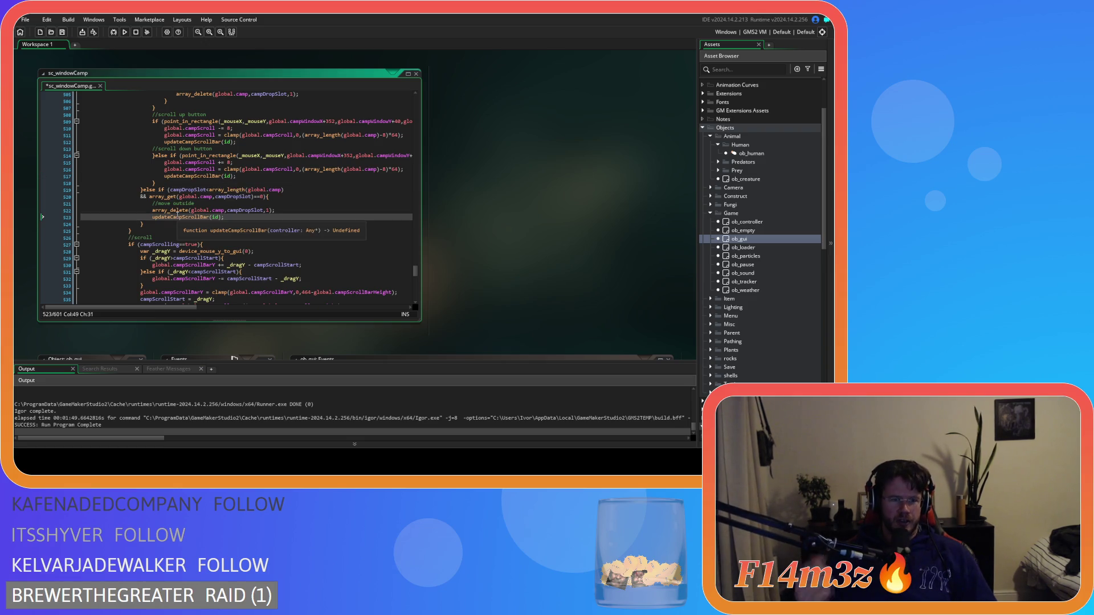
Paste updateCampScrollBar(id); after the line 505 deletion, save the script and run the game
{"action": "scroll", "coordinate": [194, 185], "scroll_direction": "up", "scroll_amount": 4}
{"action": "left_click", "coordinate": [326, 179]}
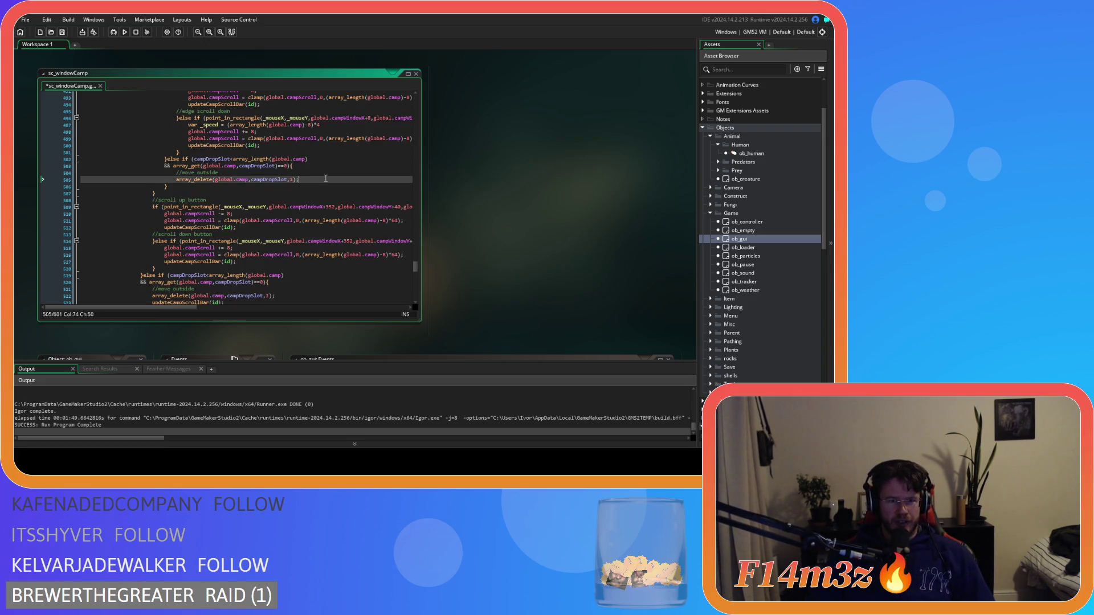
{"action": "key", "text": "Return"}
{"action": "type", "text": "updateCampScrollBar(id);"}
{"action": "key", "text": "ctrl+s"}
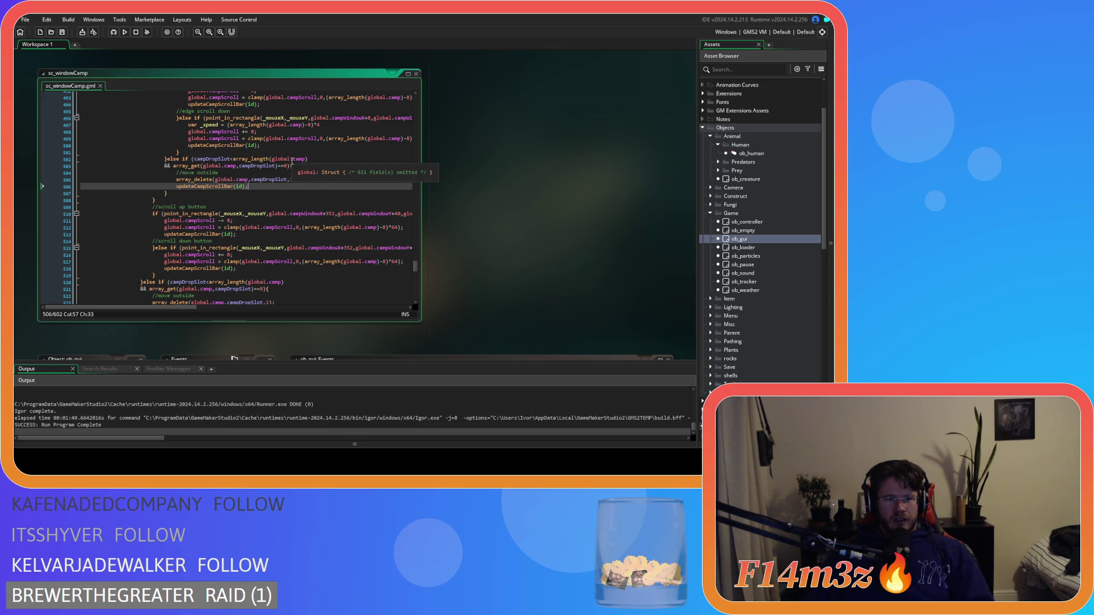
{"action": "key", "text": "F5"}
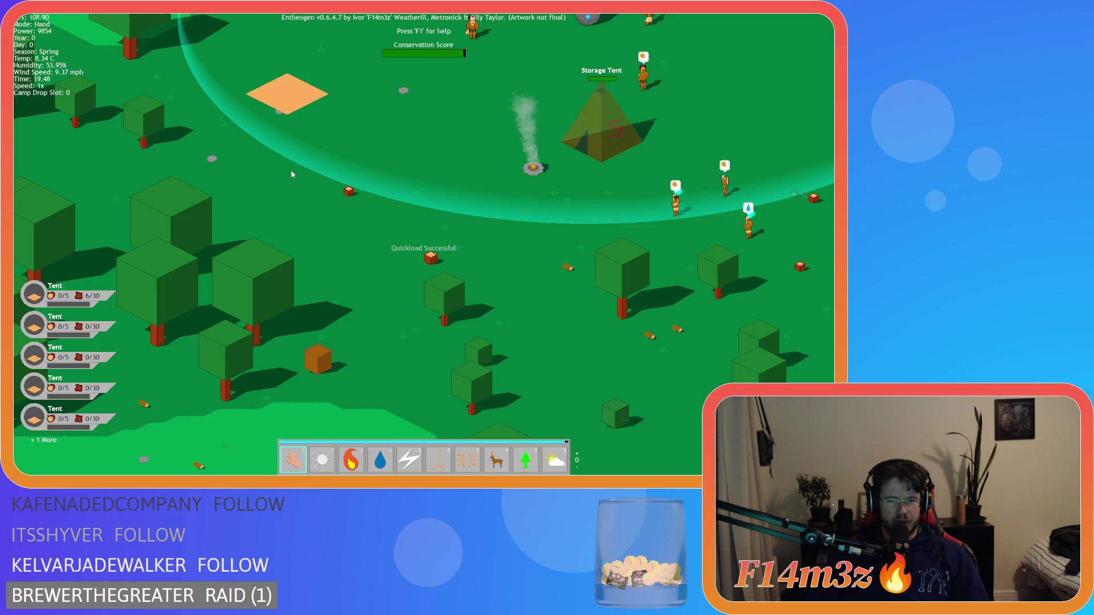
Open the in-game Camp window, grab the Drum entry, and ask to quit the game
{"action": "left_click", "coordinate": [290, 169]}
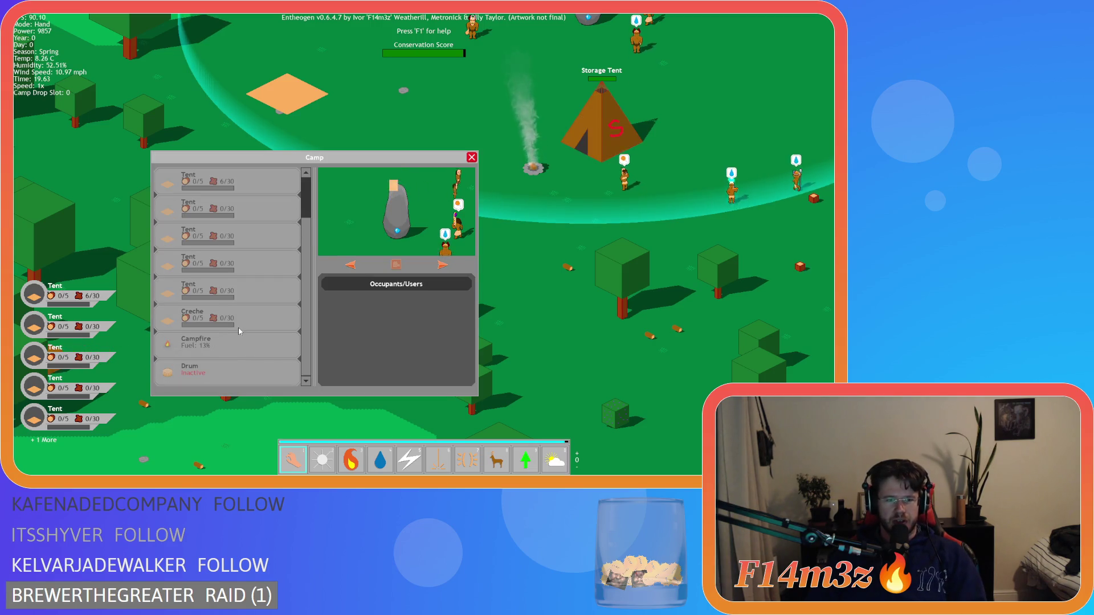
{"action": "left_click", "coordinate": [224, 375]}
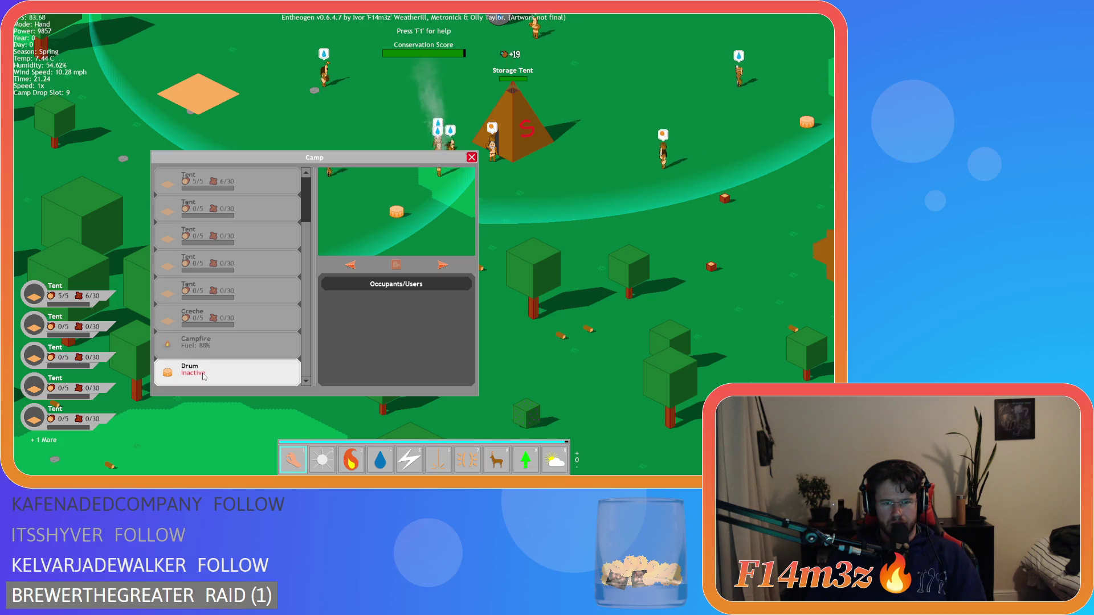
{"action": "key", "text": "Escape"}
{"action": "key", "text": "Escape"}
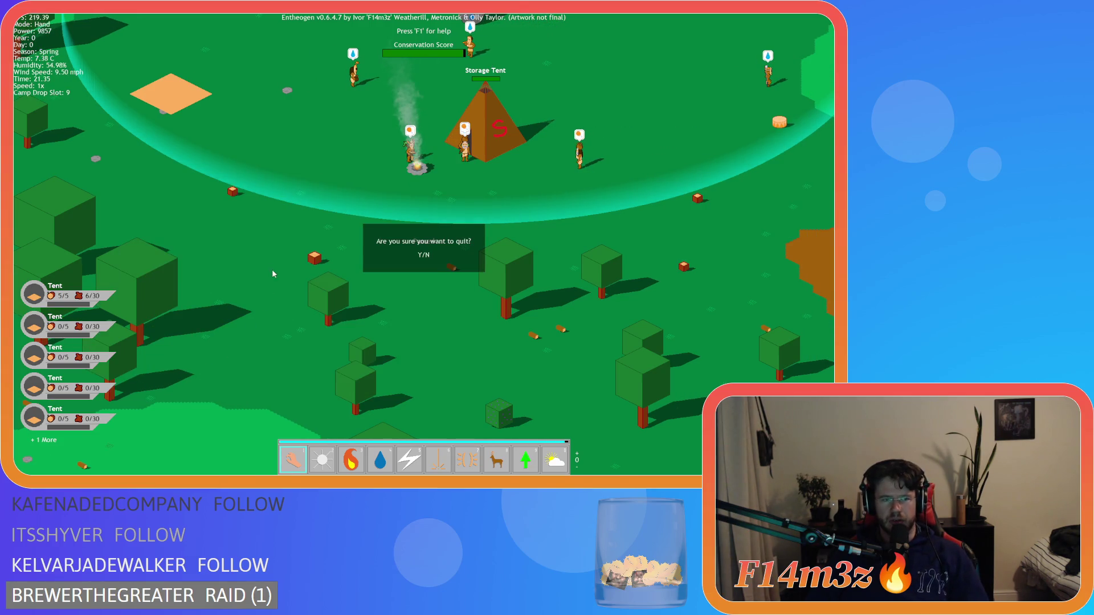
Confirm quitting, delete the updateCampScrollBar(id) lines at 506 and 523, and rebuild with F5
{"action": "key", "text": "y"}
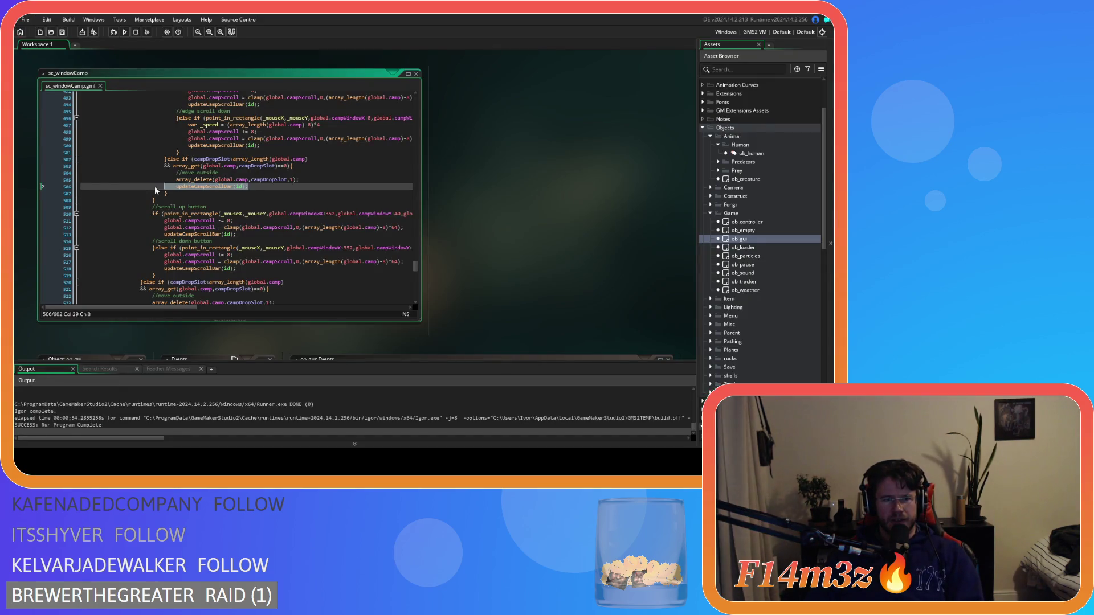
{"action": "left_click_drag", "start_coordinate": [157, 191], "coordinate": [44, 186]}
{"action": "key", "text": "Delete"}
{"action": "scroll", "coordinate": [234, 182], "scroll_direction": "down", "scroll_amount": 6}
{"action": "left_click", "coordinate": [234, 182]}
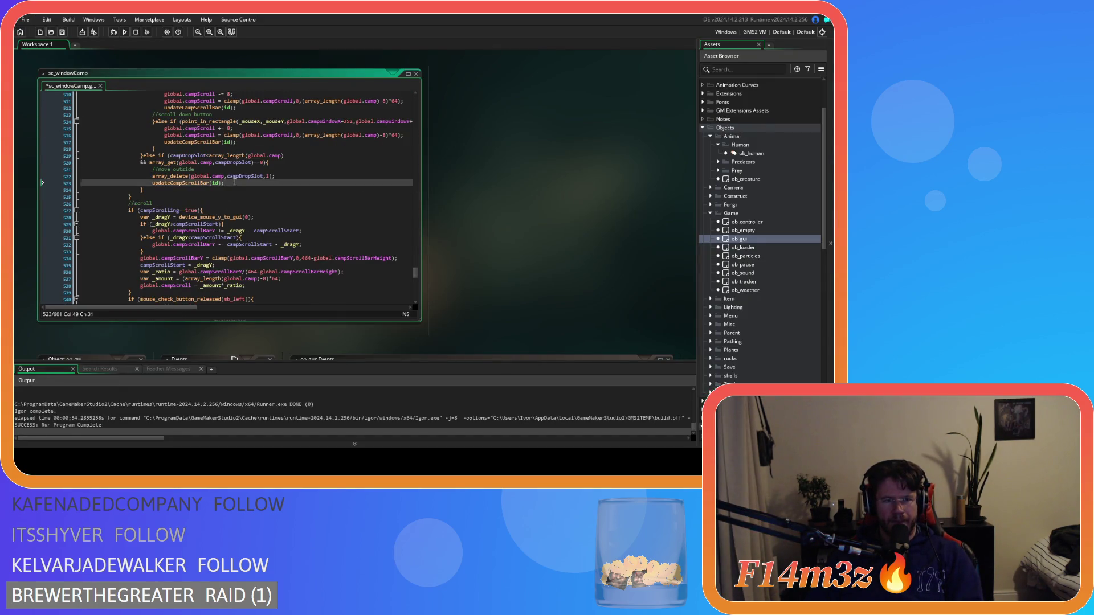
{"action": "key", "text": "Delete"}
{"action": "left_click", "coordinate": [286, 183]}
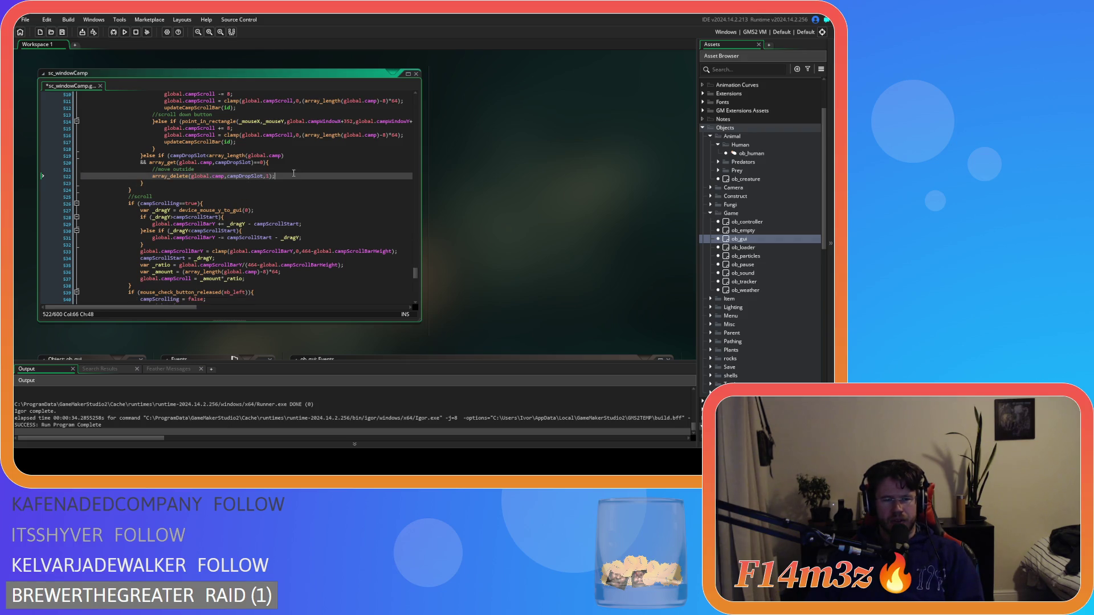
{"action": "key", "text": "Up"}
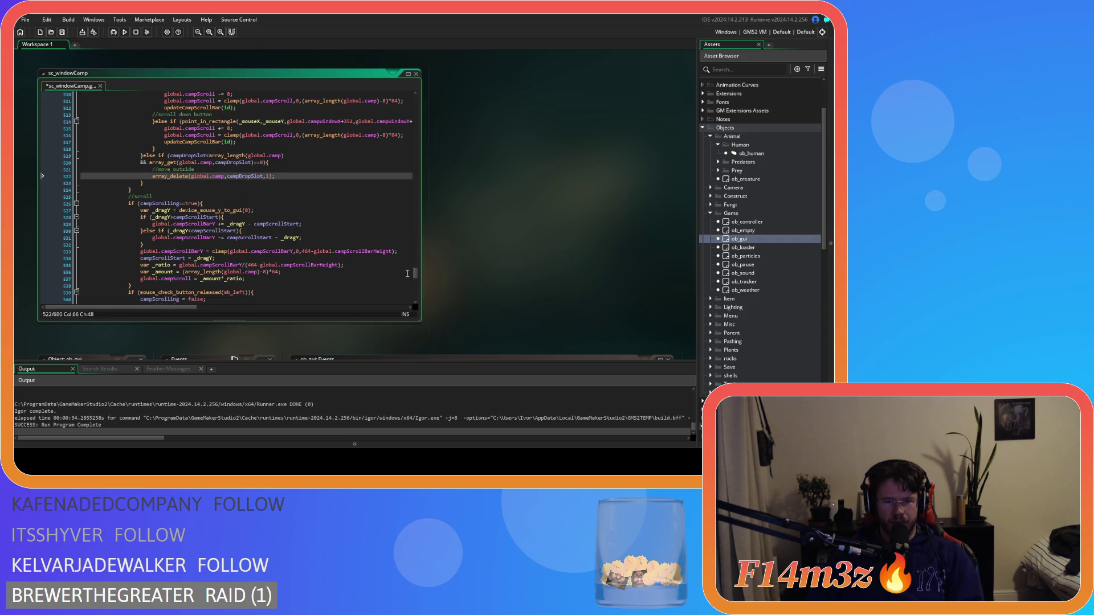
{"action": "left_click_drag", "start_coordinate": [417, 274], "coordinate": [417, 210]}
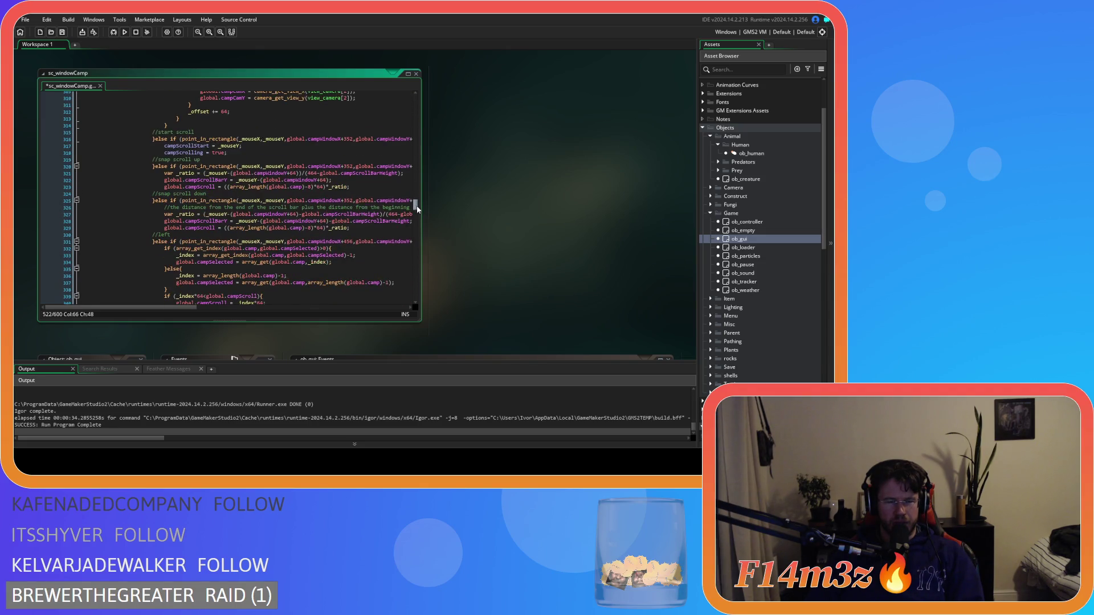
{"action": "key", "text": "F5"}
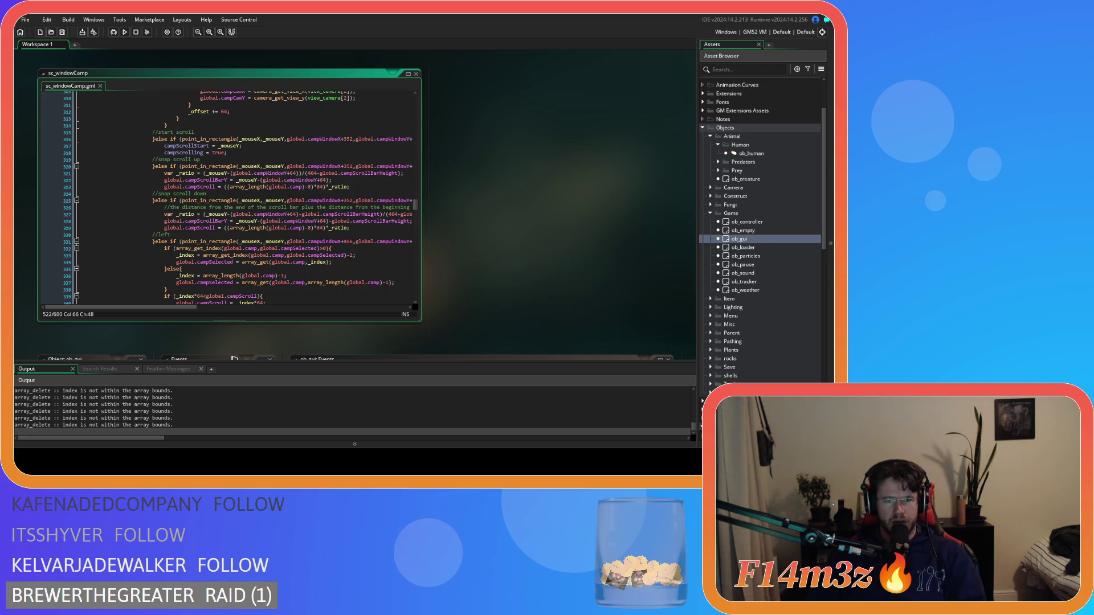
Move the Drum entry to the bottom of the Camp list, then quit the game
{"action": "key", "text": "alt+Tab"}
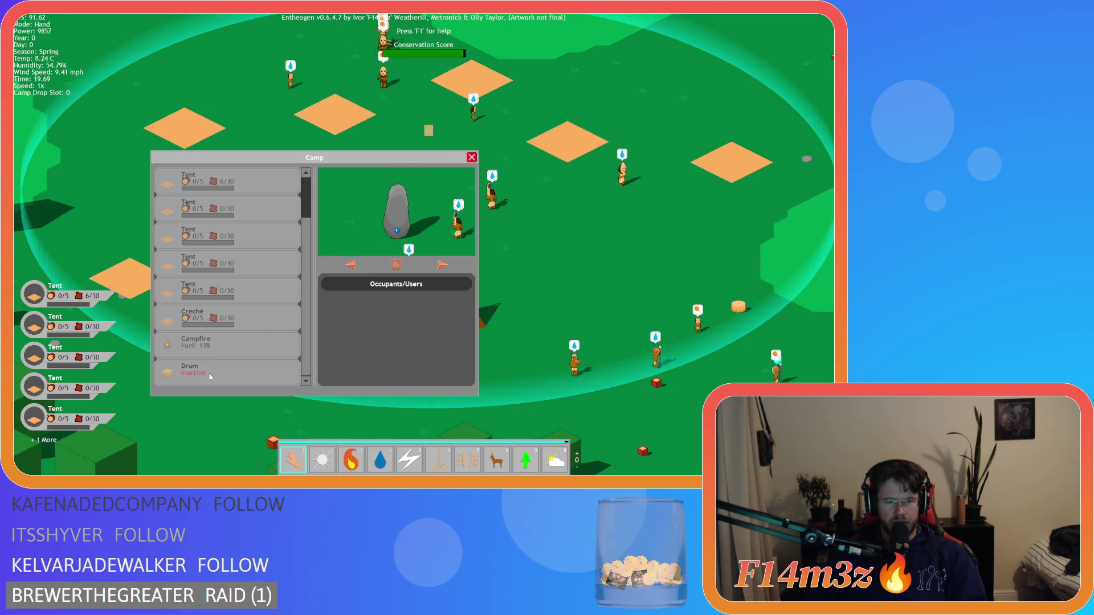
{"action": "left_click", "coordinate": [210, 374]}
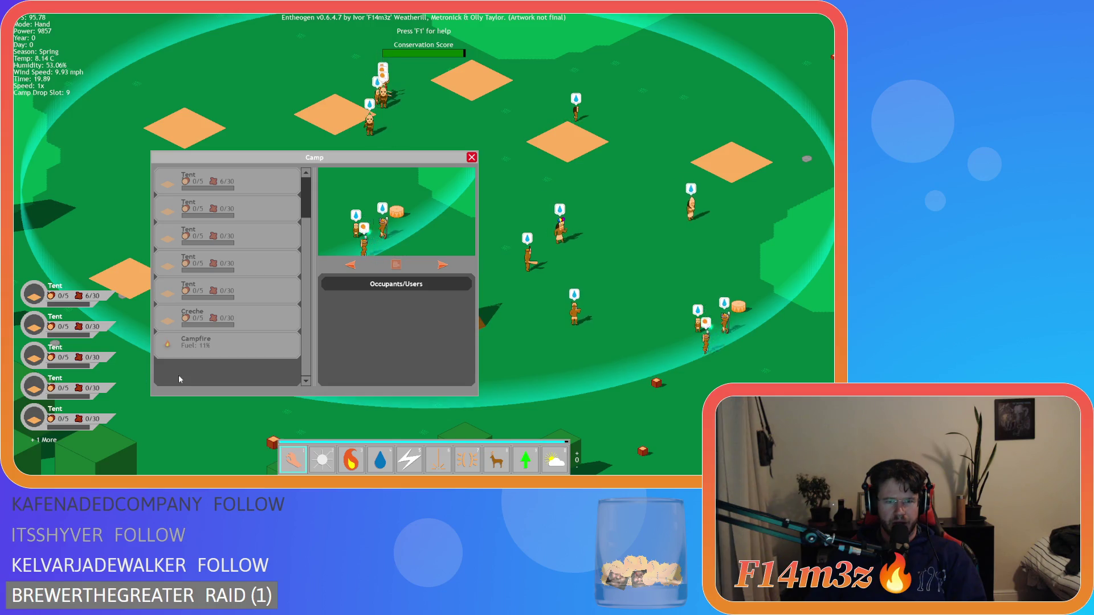
{"action": "left_click", "coordinate": [183, 375]}
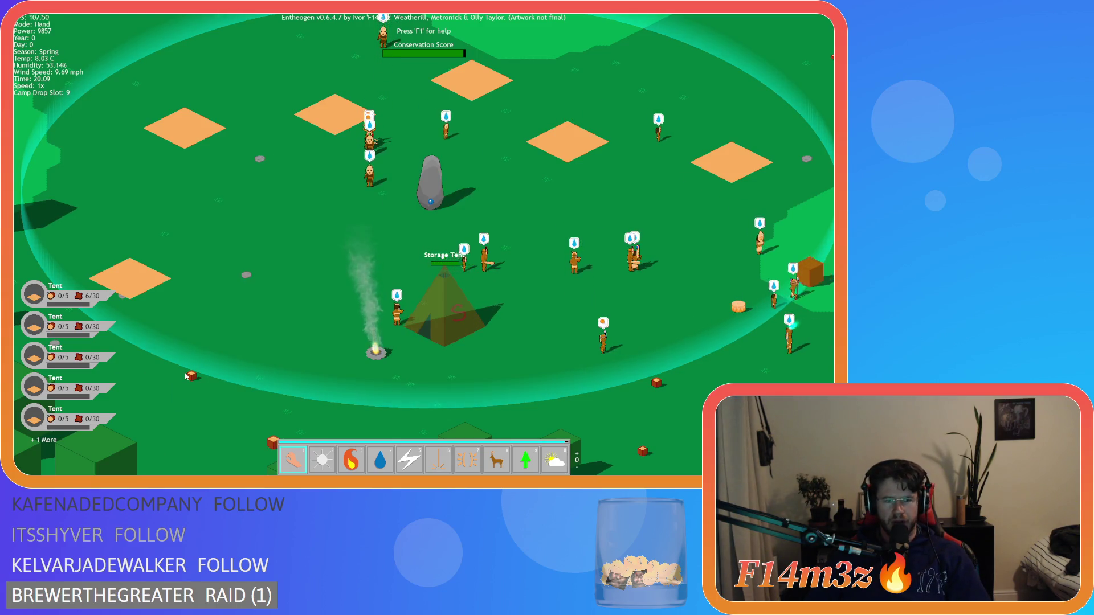
{"action": "key", "text": "Escape"}
{"action": "key", "text": "y"}
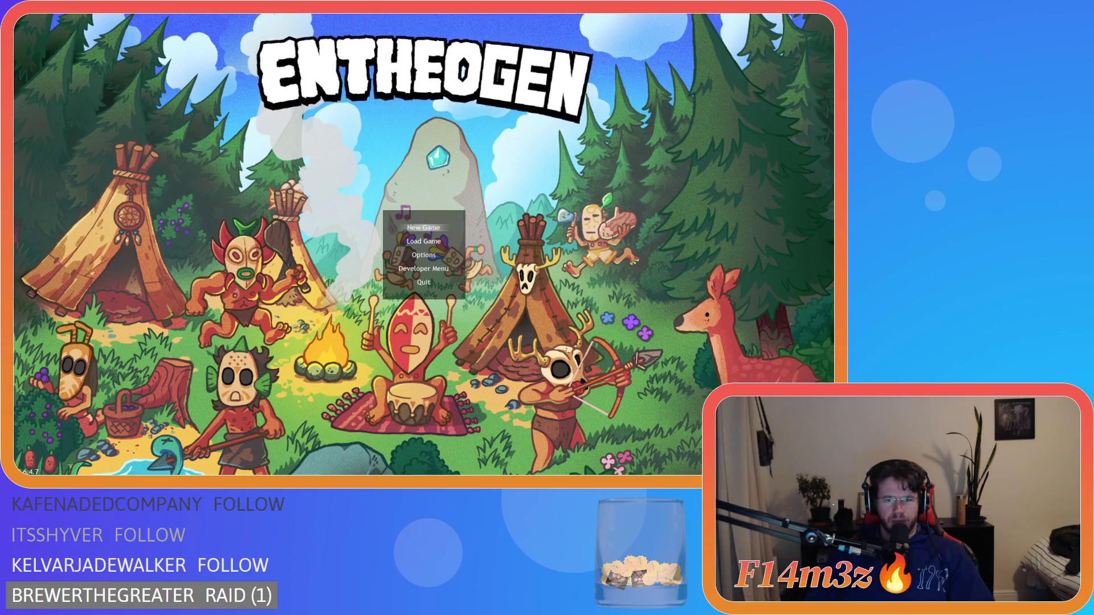
{"action": "scroll", "coordinate": [358, 250], "scroll_direction": "up", "scroll_amount": 10}
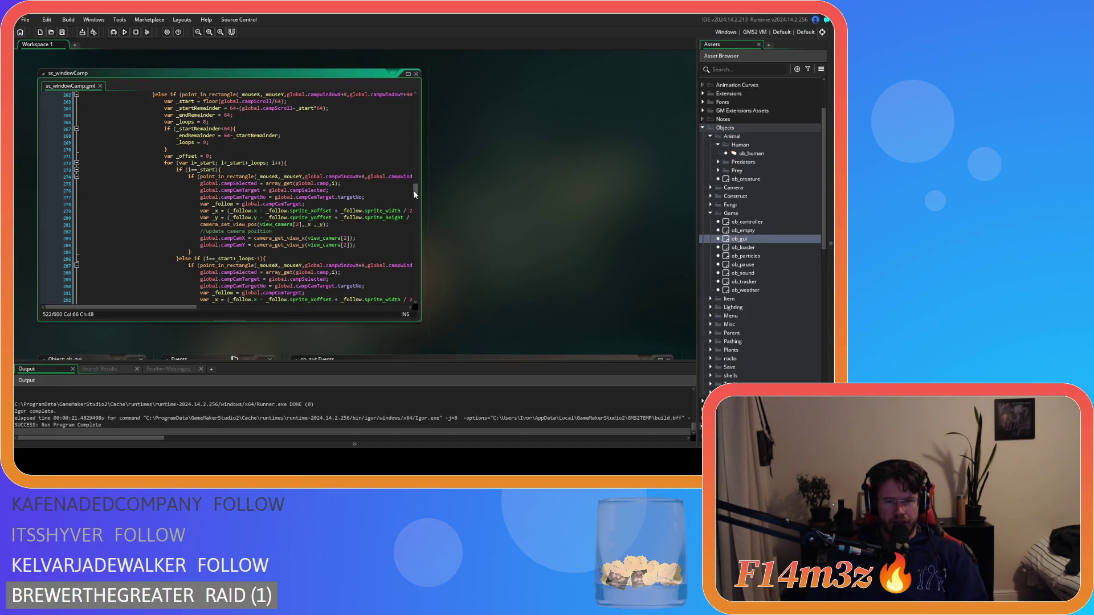
{"action": "scroll", "coordinate": [418, 180], "scroll_direction": "up", "scroll_amount": 9}
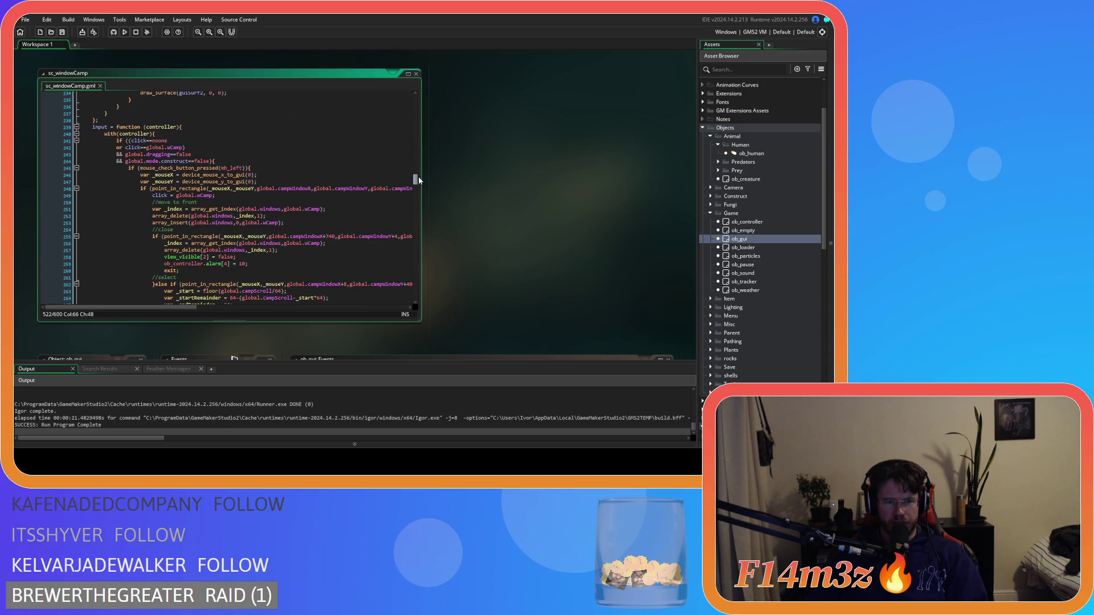
{"action": "scroll", "coordinate": [418, 177], "scroll_direction": "down", "scroll_amount": 3}
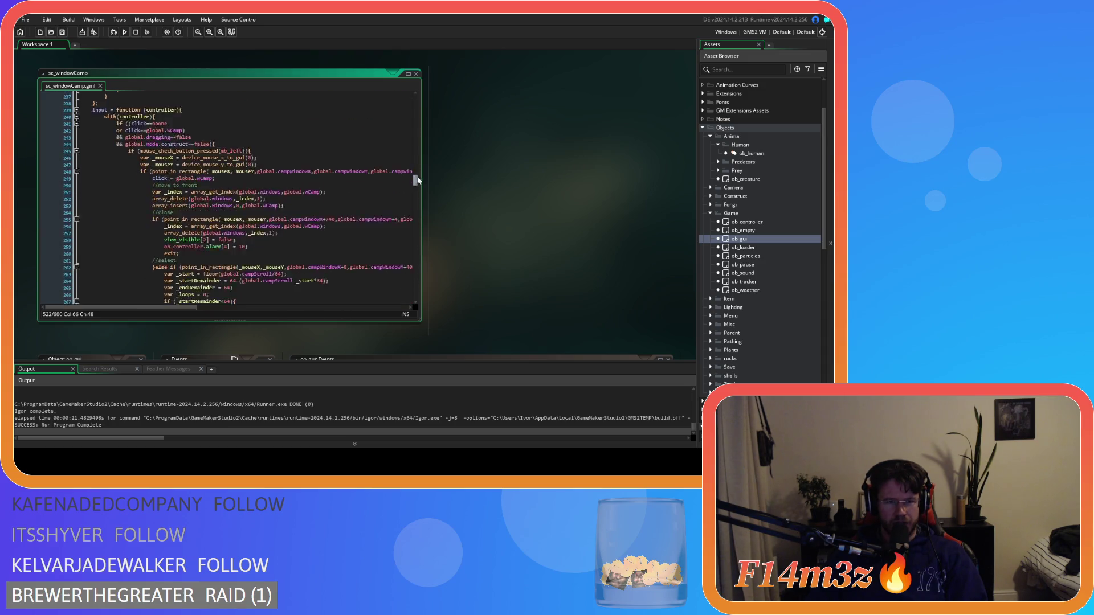
{"action": "mouse_move", "coordinate": [418, 183]}
{"action": "left_mouse_down"}
{"action": "mouse_move", "coordinate": [431, 111]}
{"action": "mouse_move", "coordinate": [425, 186]}
{"action": "left_mouse_up"}
{"action": "left_click_drag", "start_coordinate": [424, 182], "coordinate": [417, 193]}
Search sc_windowCamp for campScrollBarHeight and step through three of its matches
{"action": "left_click", "coordinate": [318, 179]}
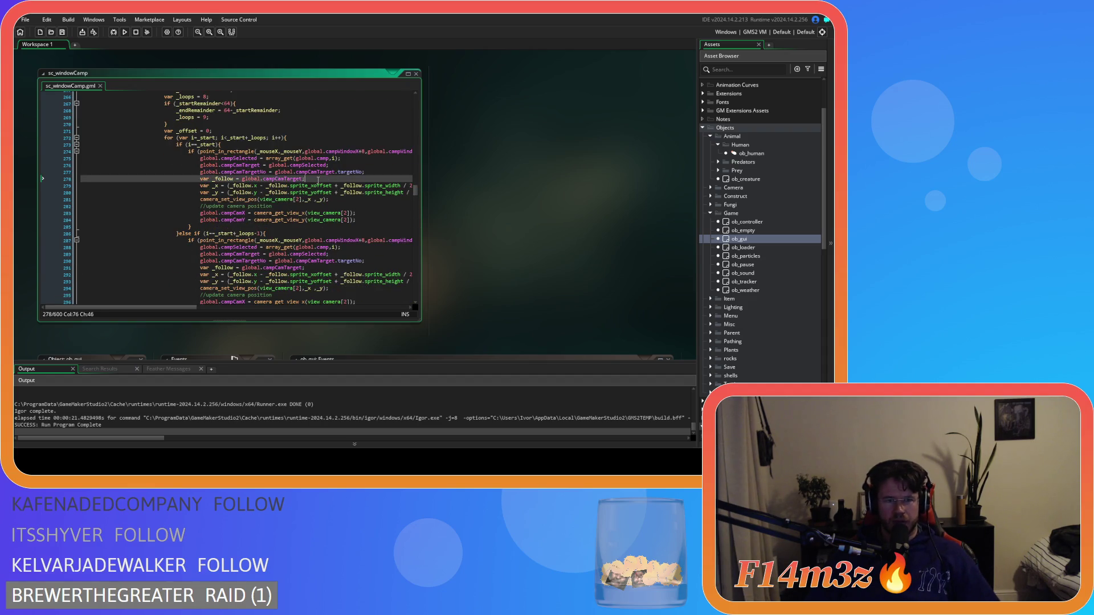
{"action": "key", "text": "ctrl+f"}
{"action": "type", "text": "camp"}
{"action": "key", "text": "Return"}
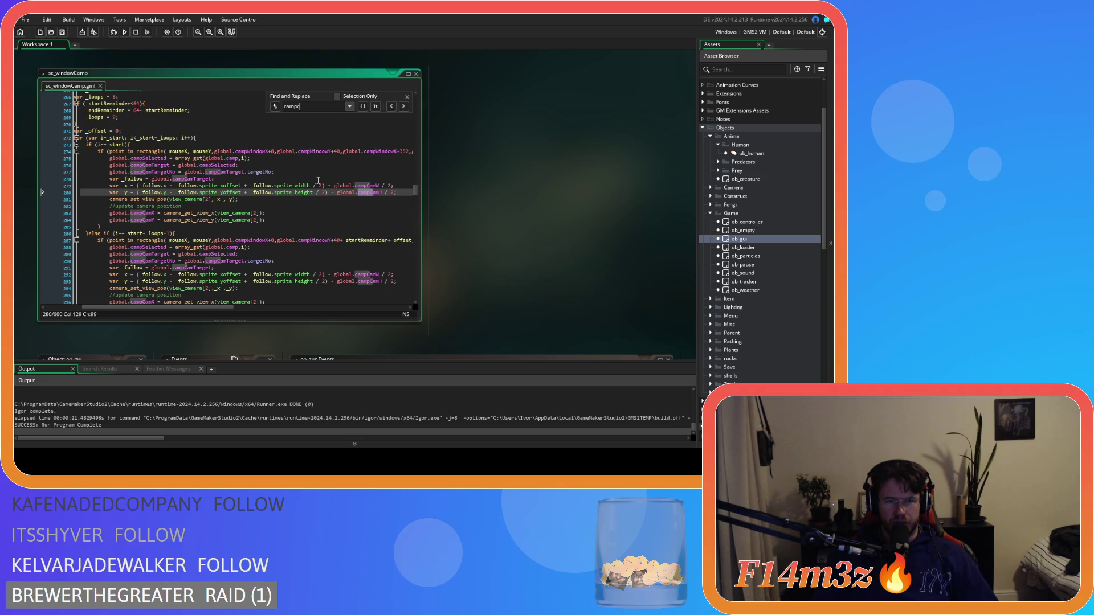
{"action": "type", "text": "Scroll"}
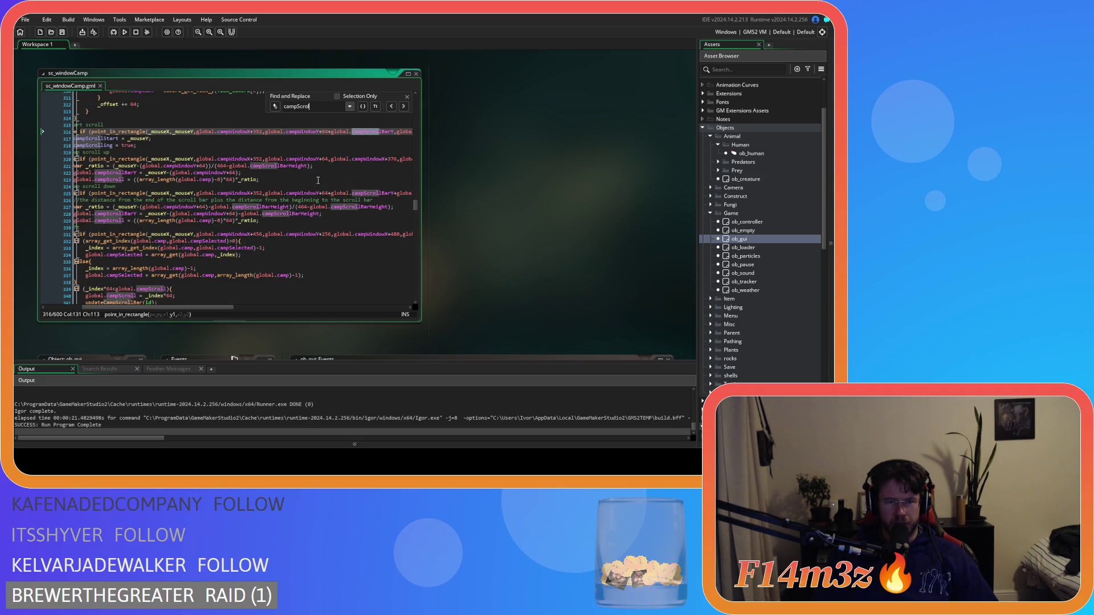
{"action": "type", "text": "B"}
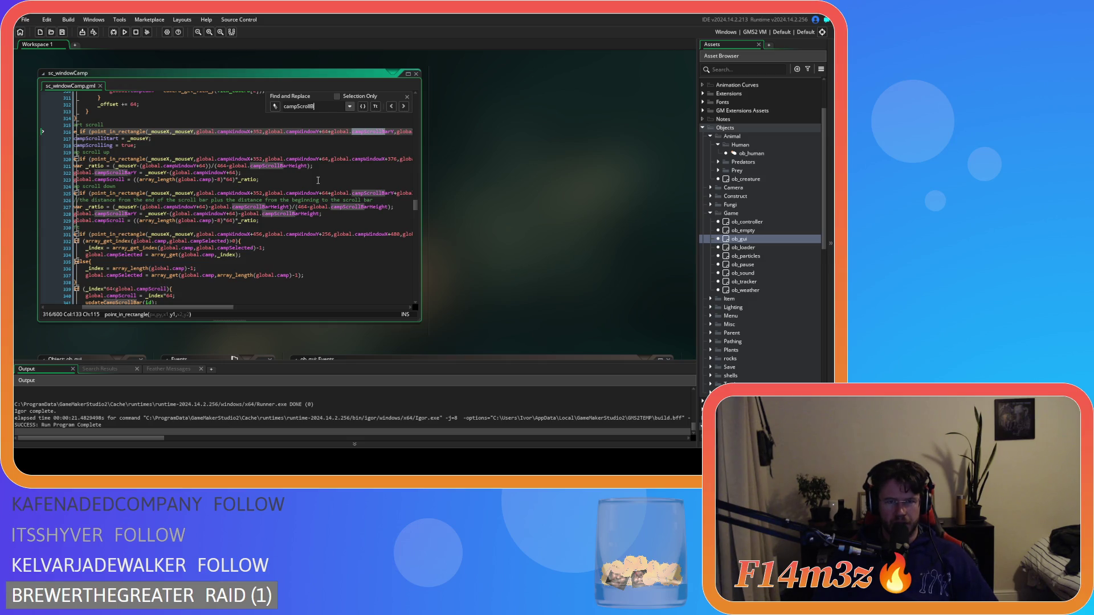
{"action": "type", "text": "arHeight"}
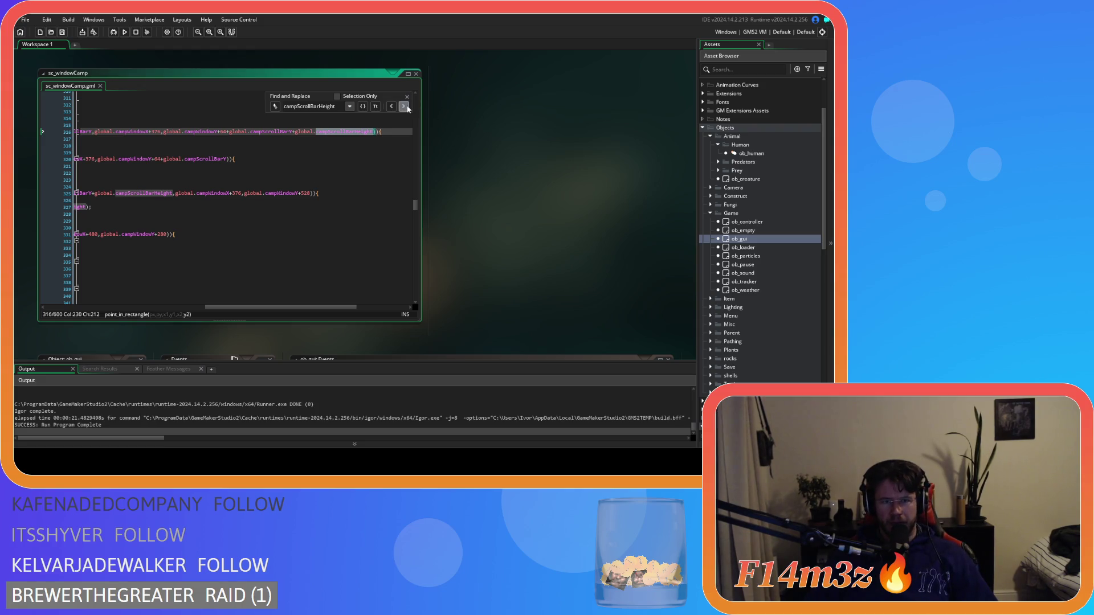
{"action": "left_click", "coordinate": [407, 108]}
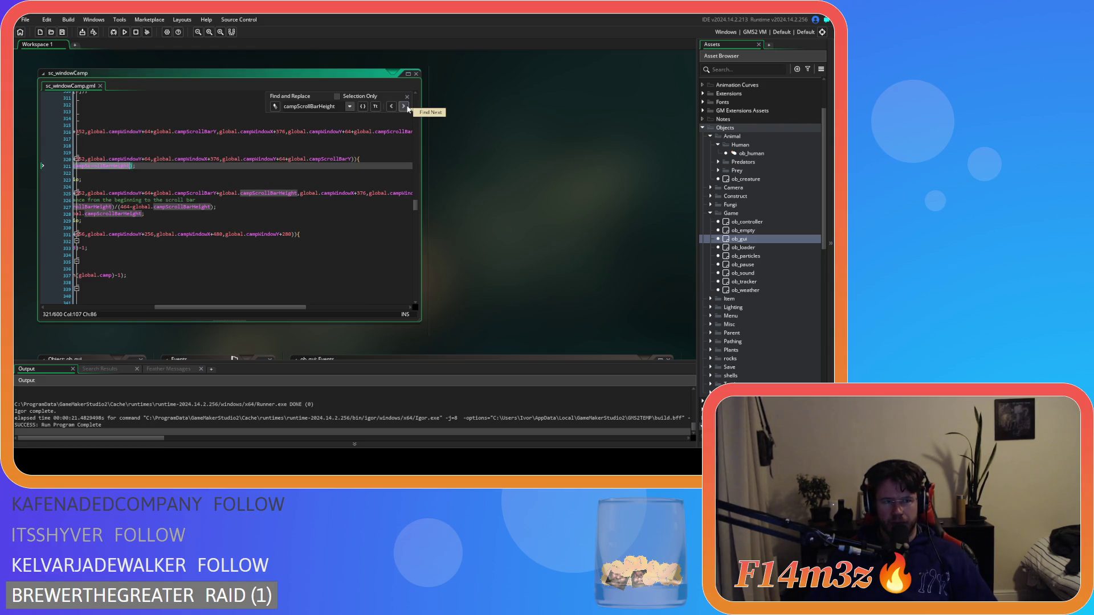
{"action": "left_click", "coordinate": [408, 108]}
{"action": "left_click", "coordinate": [408, 108]}
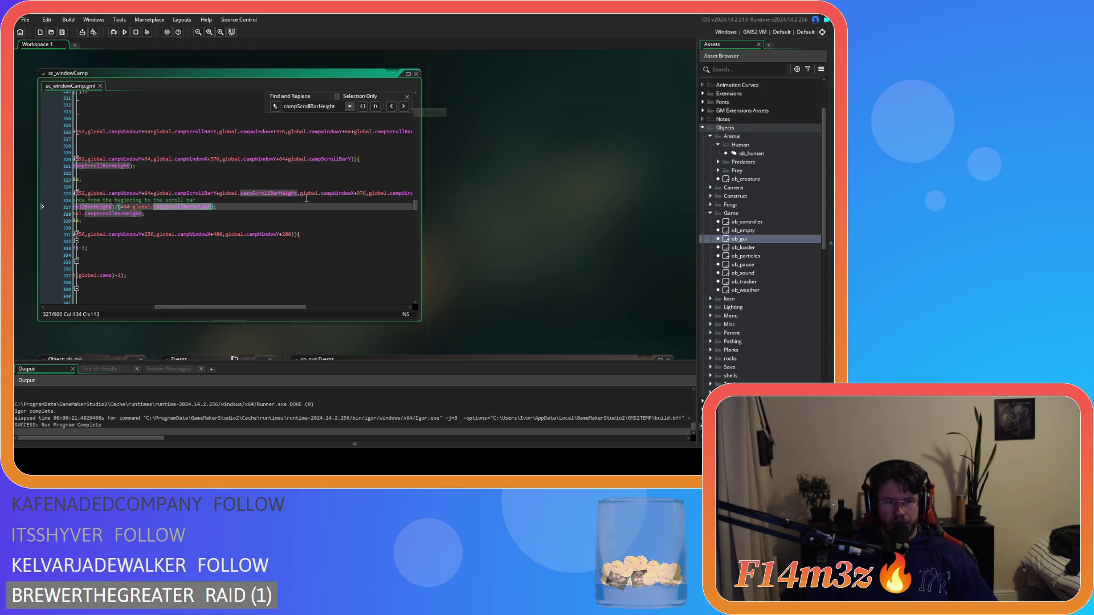
{"action": "mouse_move", "coordinate": [203, 309]}
{"action": "left_mouse_down"}
{"action": "mouse_move", "coordinate": [112, 302]}
{"action": "mouse_move", "coordinate": [123, 302]}
{"action": "left_mouse_up"}
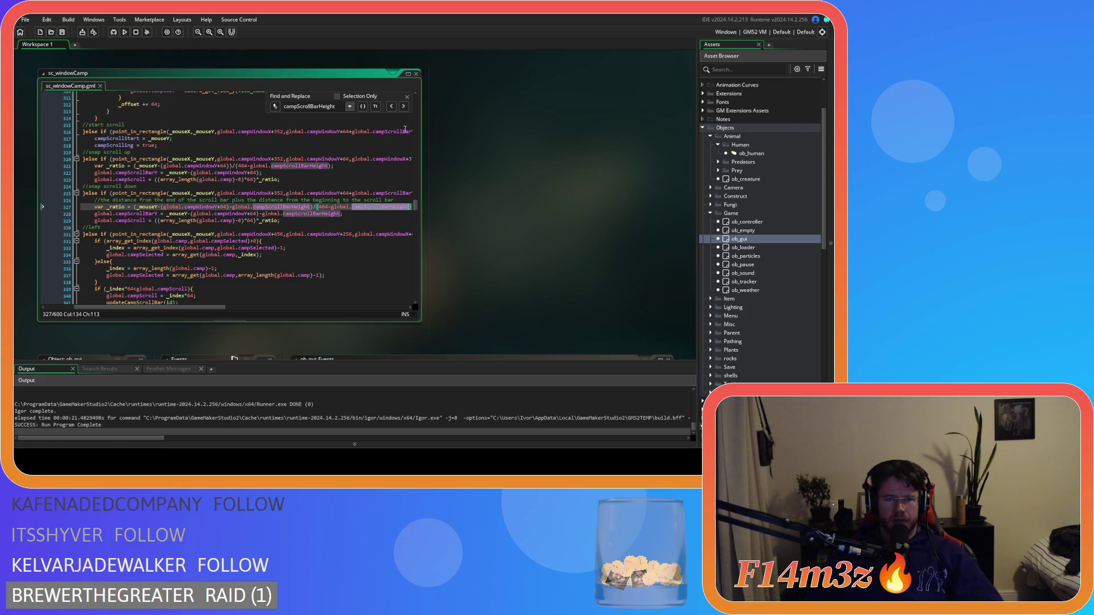
Cycle campScrollBarHeight matches until line 23, then select the _ratio and height lines 22–23
{"action": "left_click", "coordinate": [404, 107]}
{"action": "left_click", "coordinate": [404, 106]}
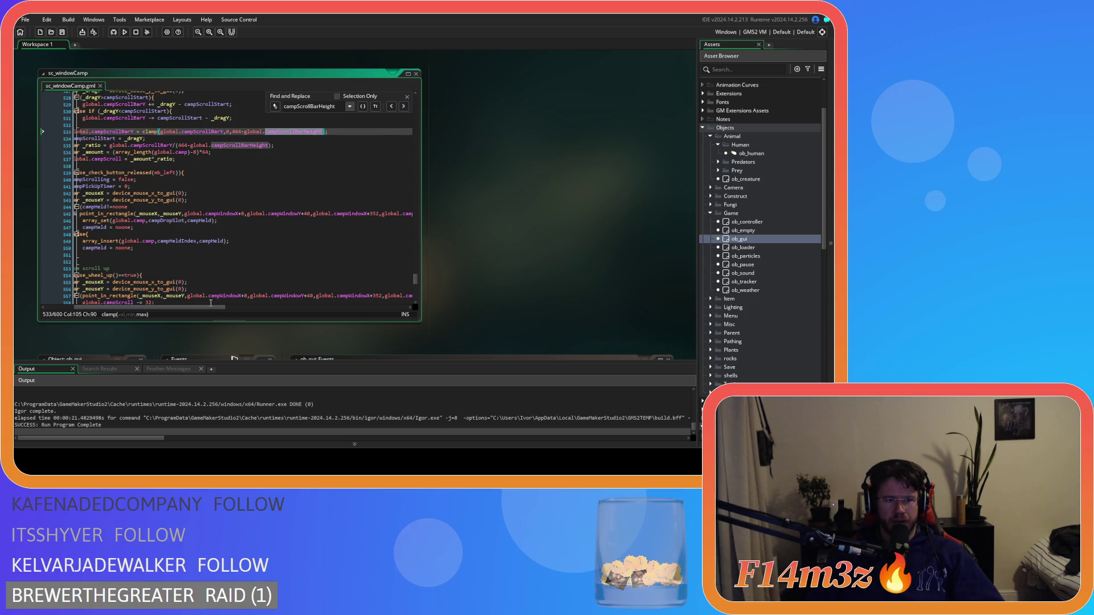
{"action": "left_click", "coordinate": [404, 108]}
{"action": "left_click", "coordinate": [404, 107]}
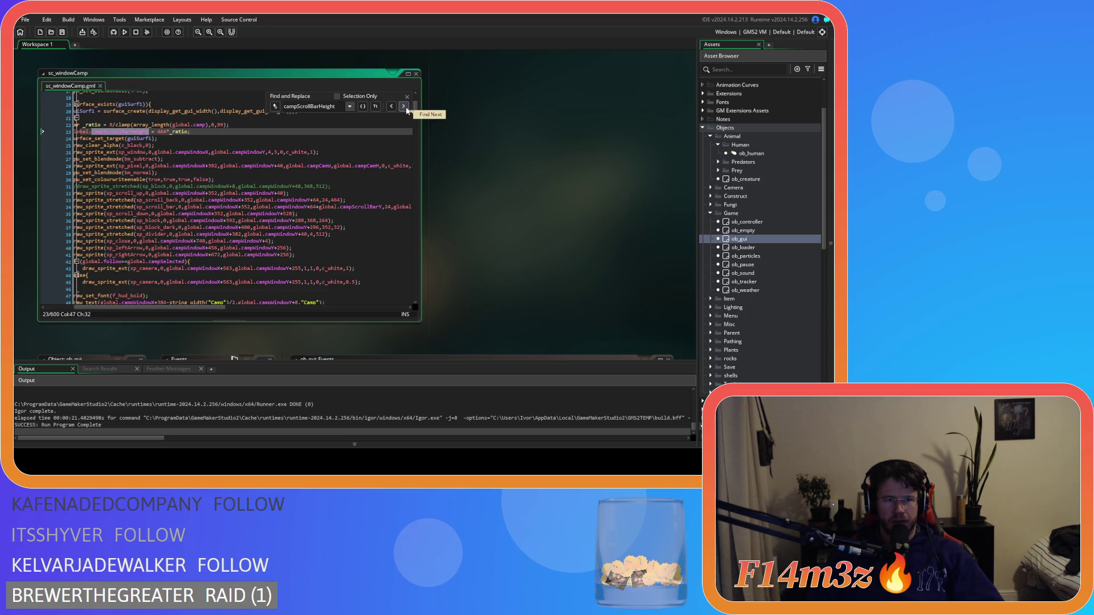
{"action": "left_click_drag", "start_coordinate": [161, 308], "coordinate": [138, 308]}
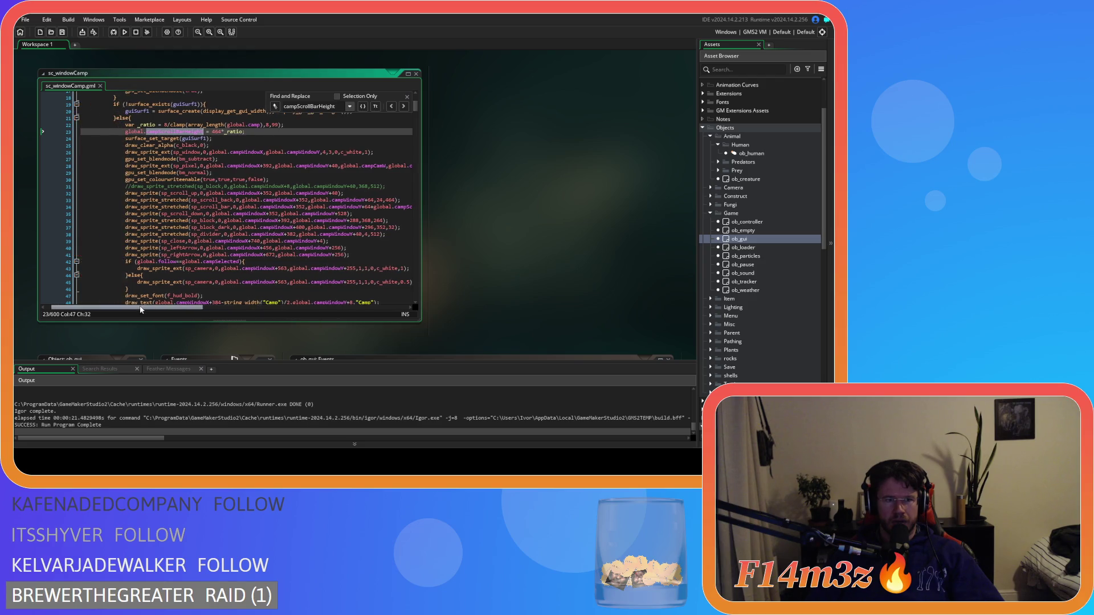
{"action": "scroll", "coordinate": [195, 250], "scroll_direction": "up", "scroll_amount": 3}
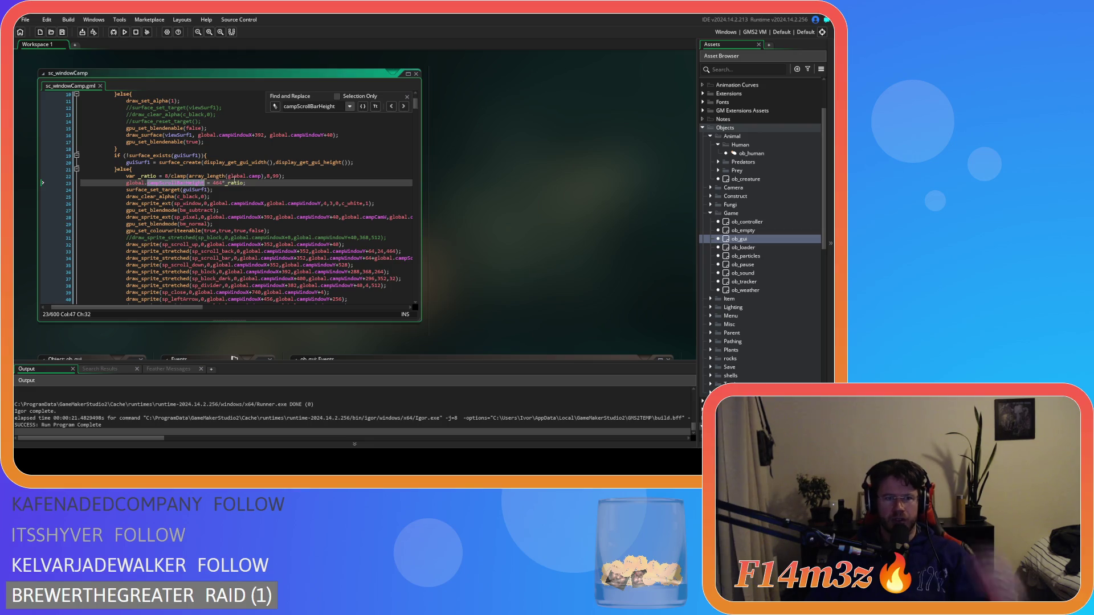
{"action": "mouse_move", "coordinate": [235, 181]}
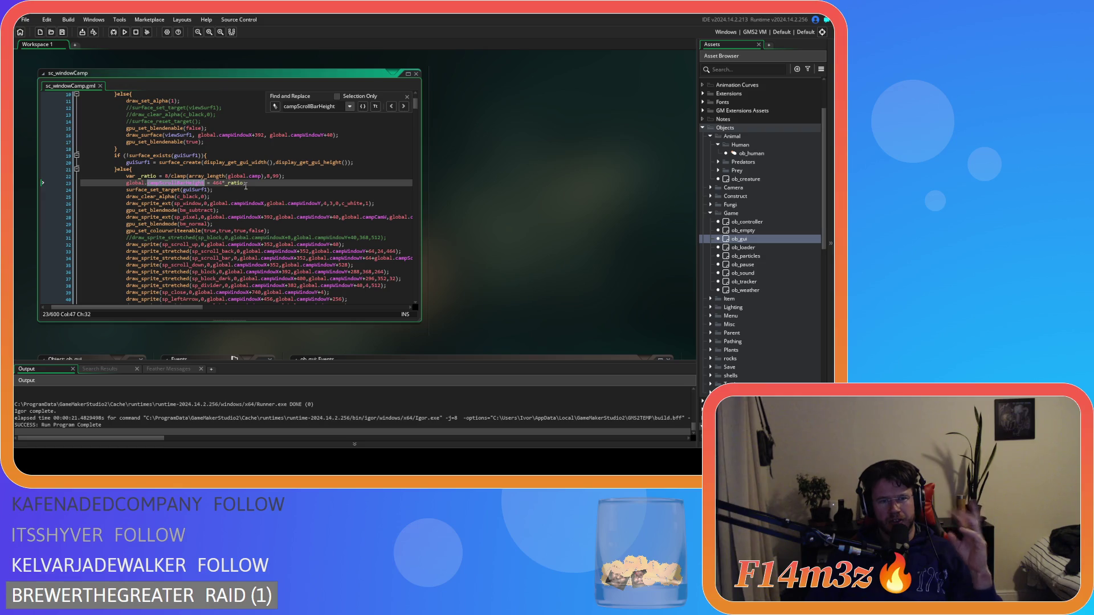
{"action": "left_click_drag", "start_coordinate": [246, 186], "coordinate": [125, 178]}
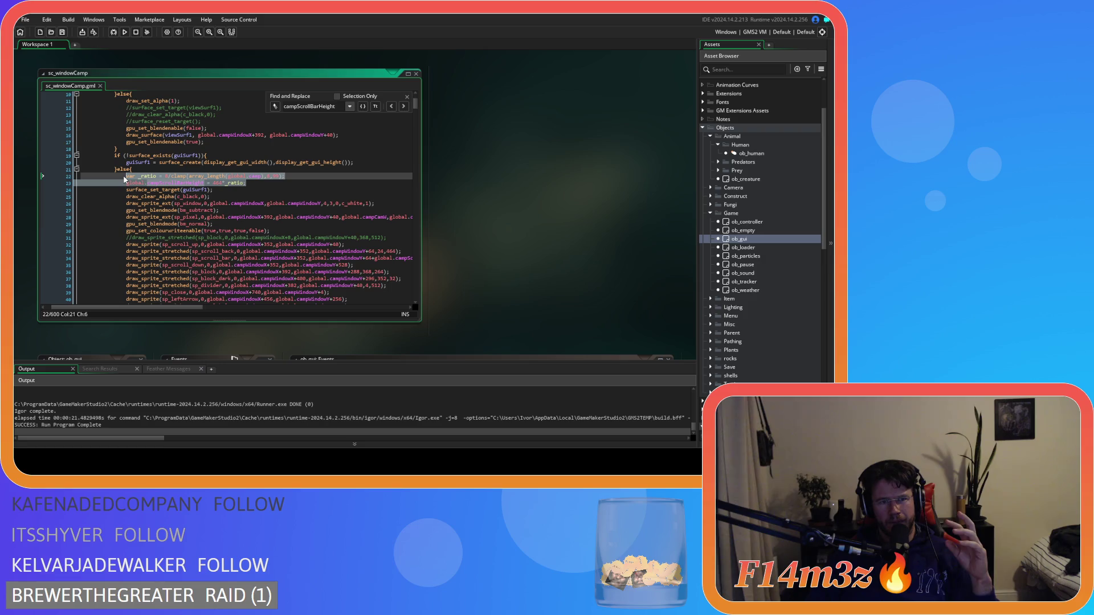
Copy the _ratio and campScrollBarHeight lines and close the search bar
{"action": "mouse_move", "coordinate": [177, 210]}
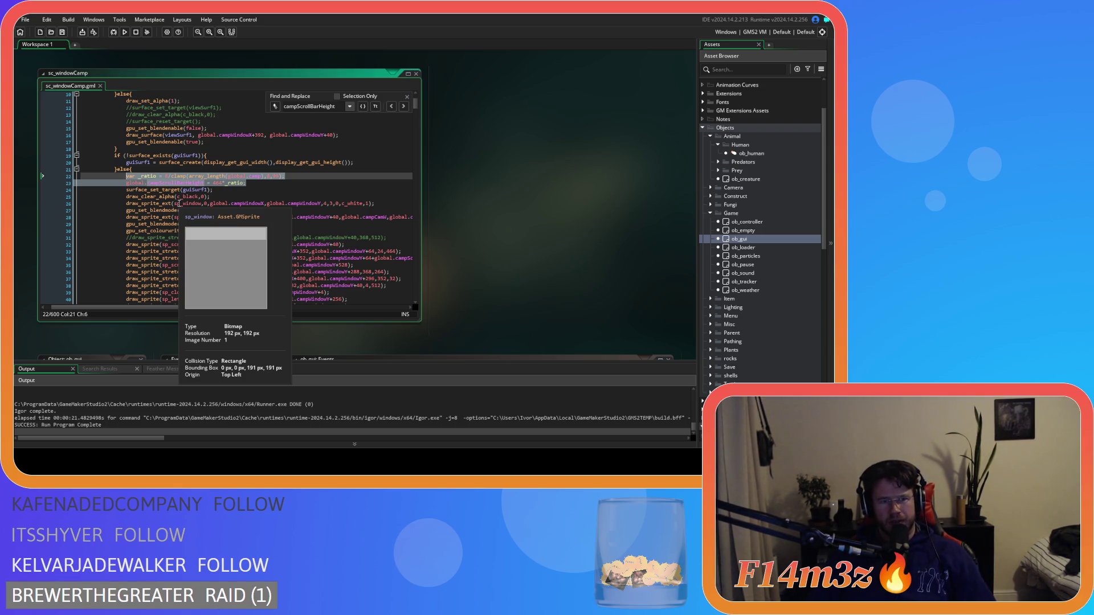
{"action": "right_click", "coordinate": [219, 183]}
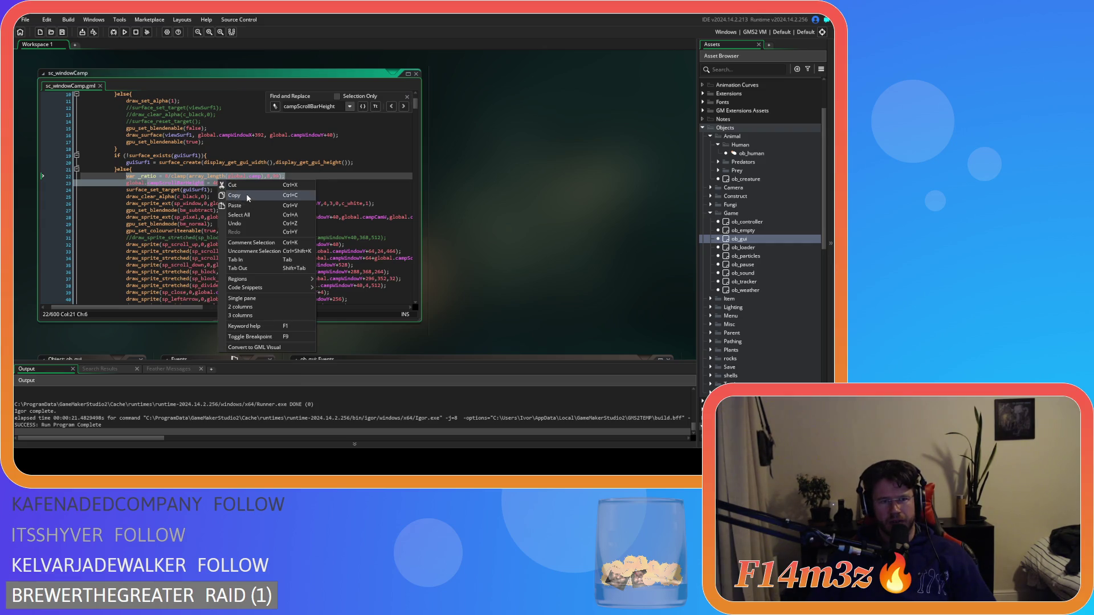
{"action": "left_click", "coordinate": [246, 194]}
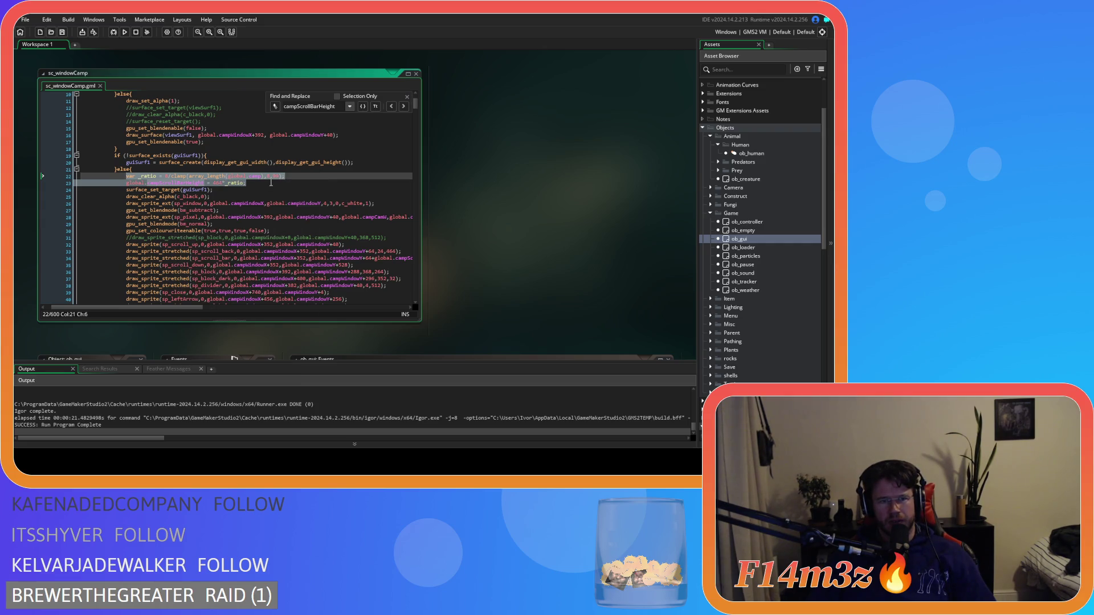
{"action": "left_click", "coordinate": [271, 183]}
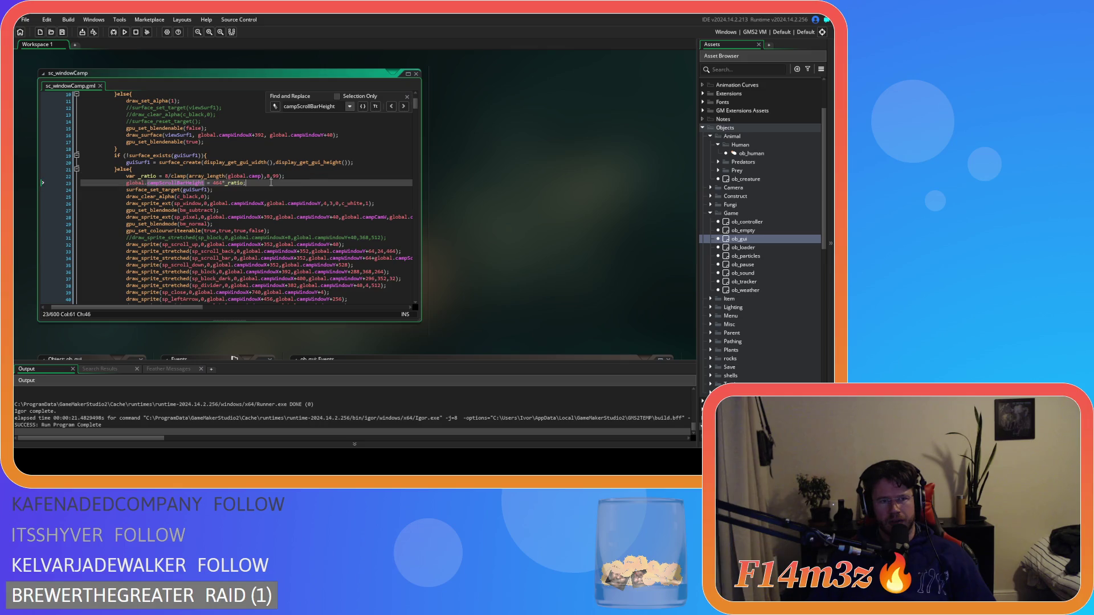
{"action": "left_click", "coordinate": [406, 97]}
{"action": "left_click_drag", "start_coordinate": [415, 103], "coordinate": [410, 267]}
Paste the two scroll-bar height lines after the array_delete on line 505, fixing indentation
{"action": "left_click", "coordinate": [291, 210]}
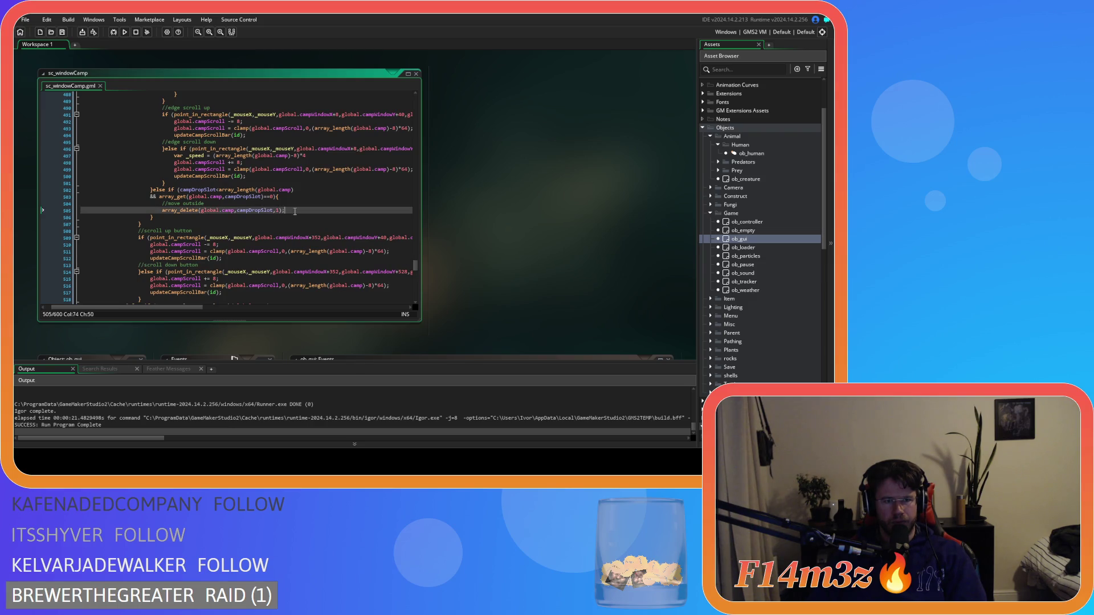
{"action": "key", "text": "ctrl+v"}
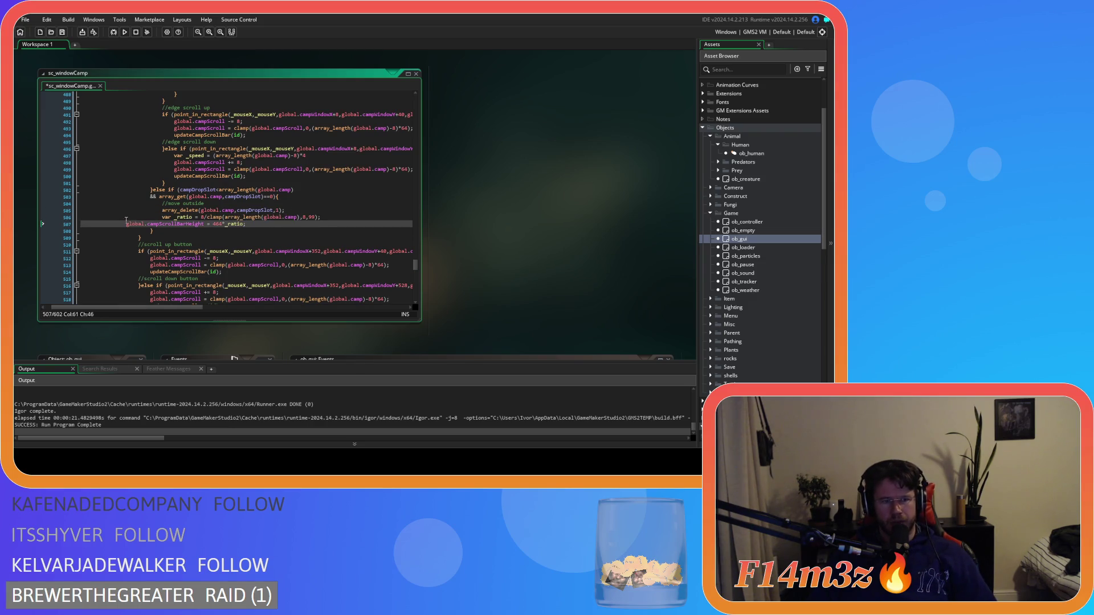
{"action": "left_click", "coordinate": [126, 224]}
{"action": "key", "text": "Tab"}
{"action": "key", "text": "Tab"}
{"action": "key", "text": "Tab"}
{"action": "left_click_drag", "start_coordinate": [281, 224], "coordinate": [163, 217]}
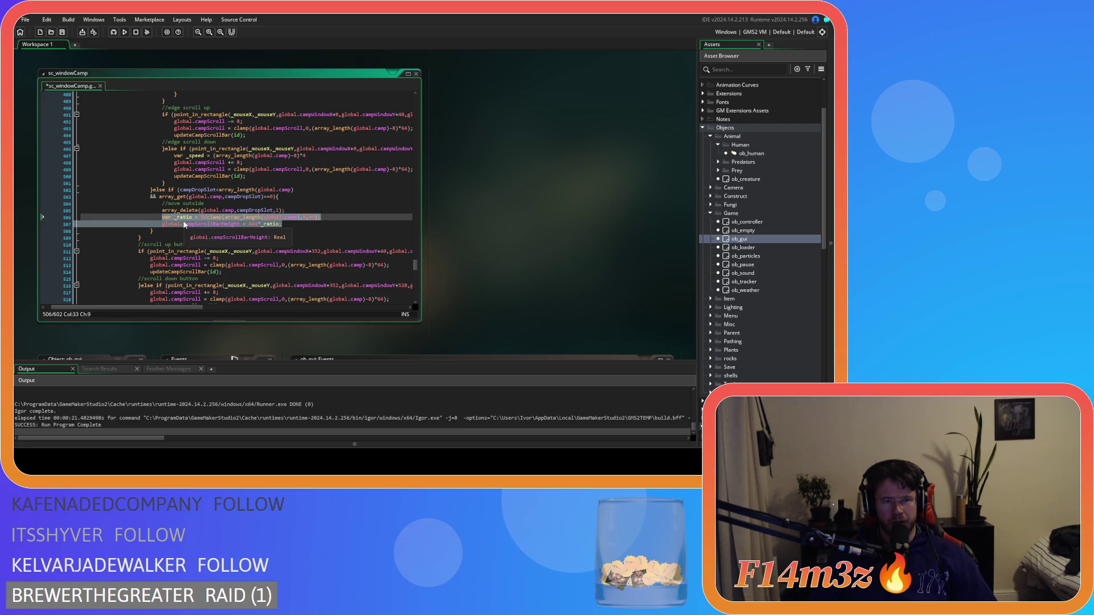
Paste the same lines after the array_delete on line 524 and run the game
{"action": "scroll", "coordinate": [237, 238], "scroll_direction": "down", "scroll_amount": 2}
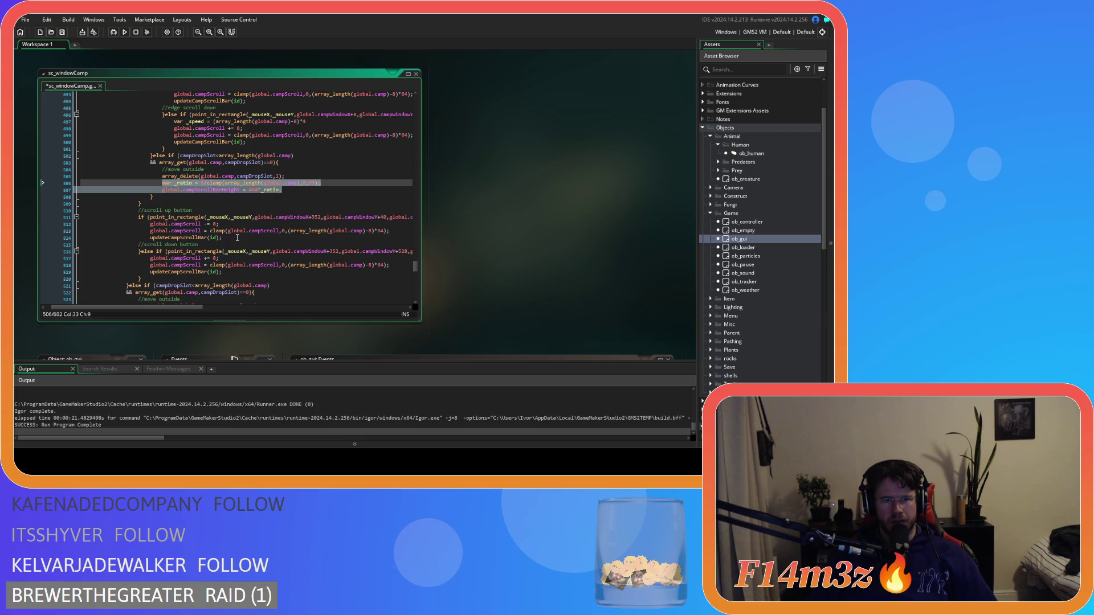
{"action": "scroll", "coordinate": [237, 238], "scroll_direction": "down", "scroll_amount": 5}
{"action": "left_click", "coordinate": [273, 203]}
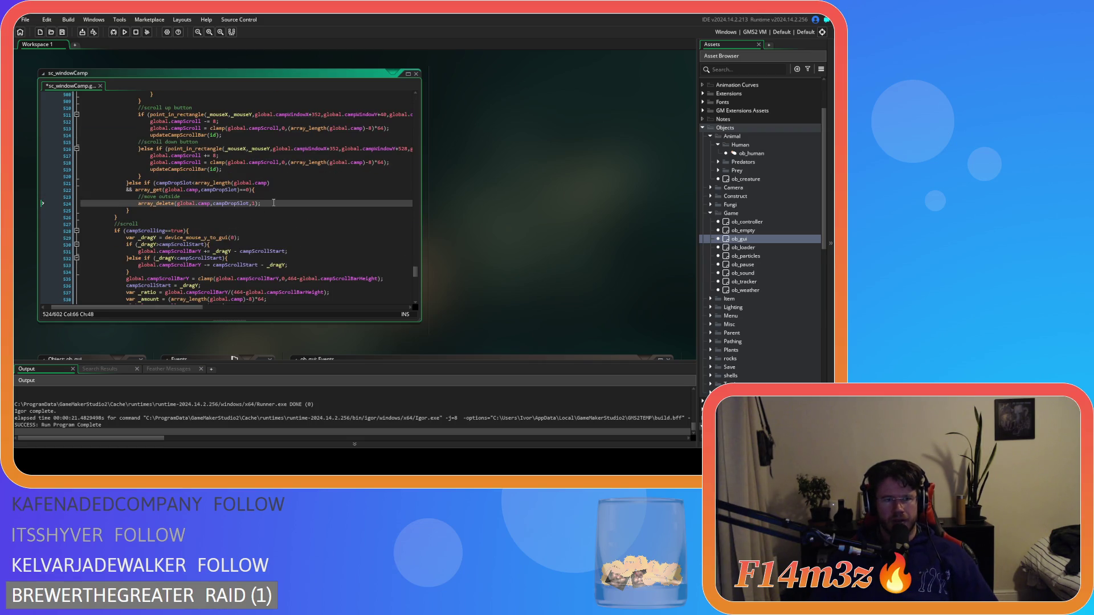
{"action": "key", "text": "Return"}
{"action": "type", "text": "var _ratio = 8/clamp(array_length(global.camp),8,99); \t\t\t\t\t\t\t\tglobal.campScrollBarHeight = 464*_ratio;"}
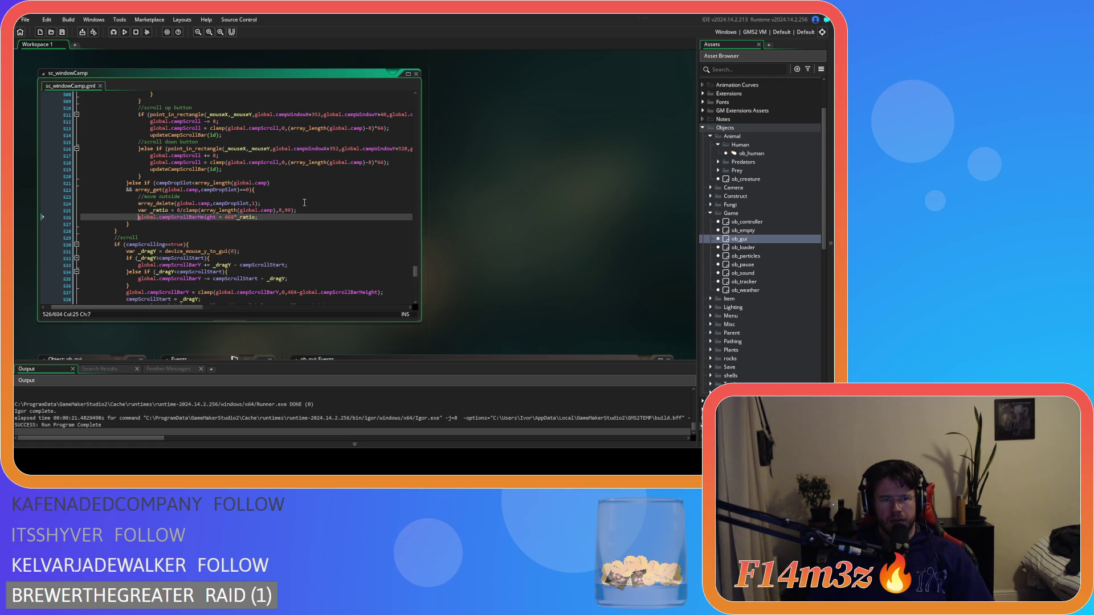
{"action": "key", "text": "F5"}
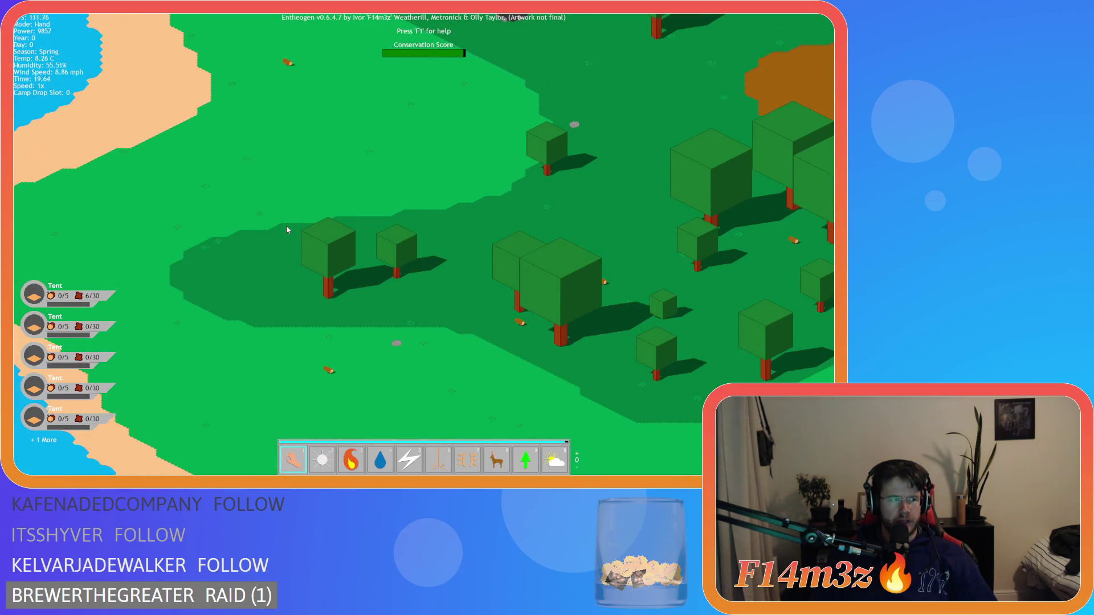
Open the Camp window, move it up-right, scroll its list, drag the scrollbar, then ask to quit
{"action": "left_click", "coordinate": [286, 225]}
{"action": "scroll", "coordinate": [245, 237], "scroll_direction": "down", "scroll_amount": 2}
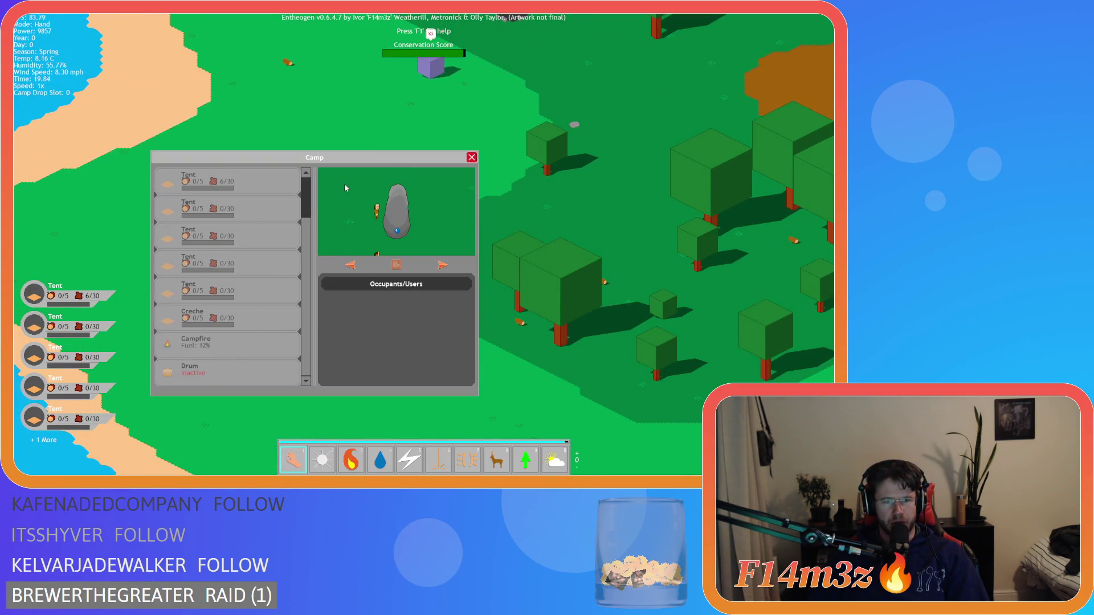
{"action": "mouse_move", "coordinate": [295, 161]}
{"action": "left_mouse_down"}
{"action": "mouse_move", "coordinate": [376, 124]}
{"action": "mouse_move", "coordinate": [352, 98]}
{"action": "mouse_move", "coordinate": [383, 114]}
{"action": "mouse_move", "coordinate": [354, 107]}
{"action": "mouse_move", "coordinate": [360, 144]}
{"action": "left_mouse_up"}
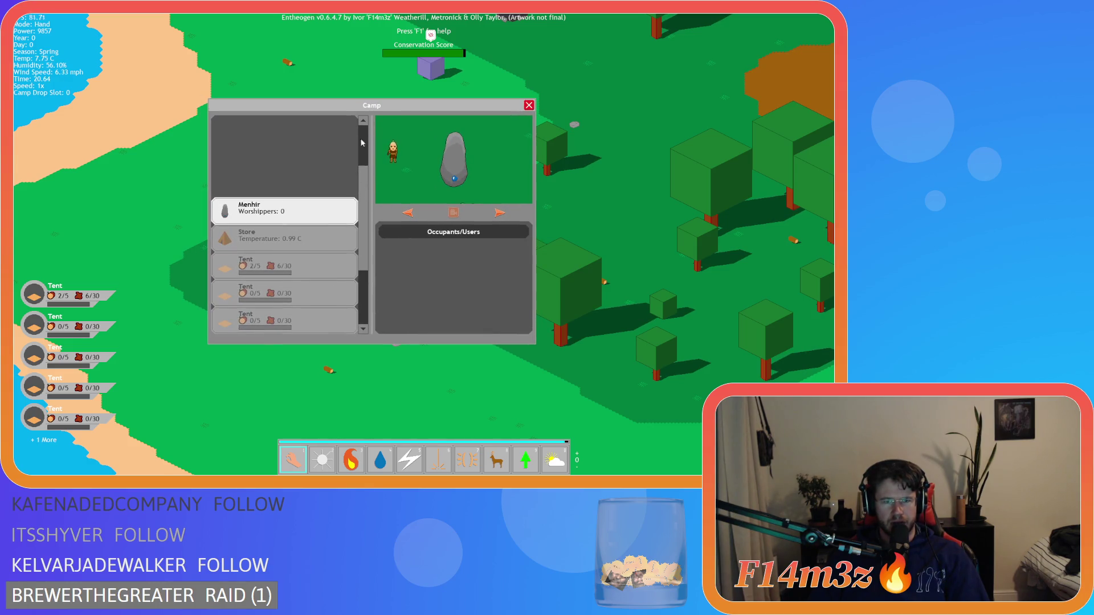
{"action": "scroll", "coordinate": [362, 142], "scroll_direction": "up", "scroll_amount": 3}
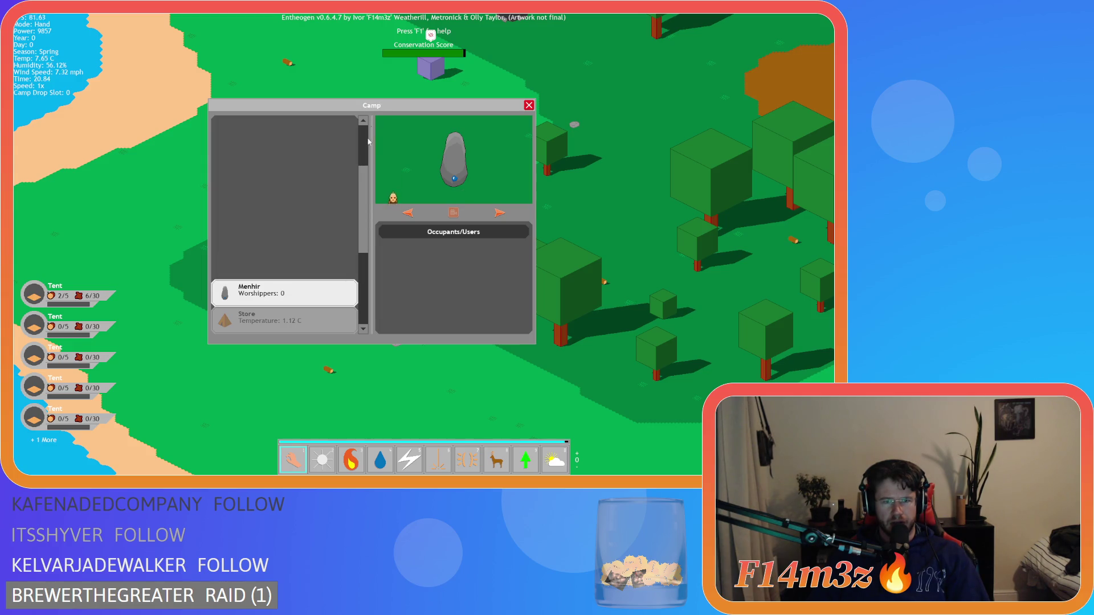
{"action": "scroll", "coordinate": [366, 194], "scroll_direction": "down", "scroll_amount": 3}
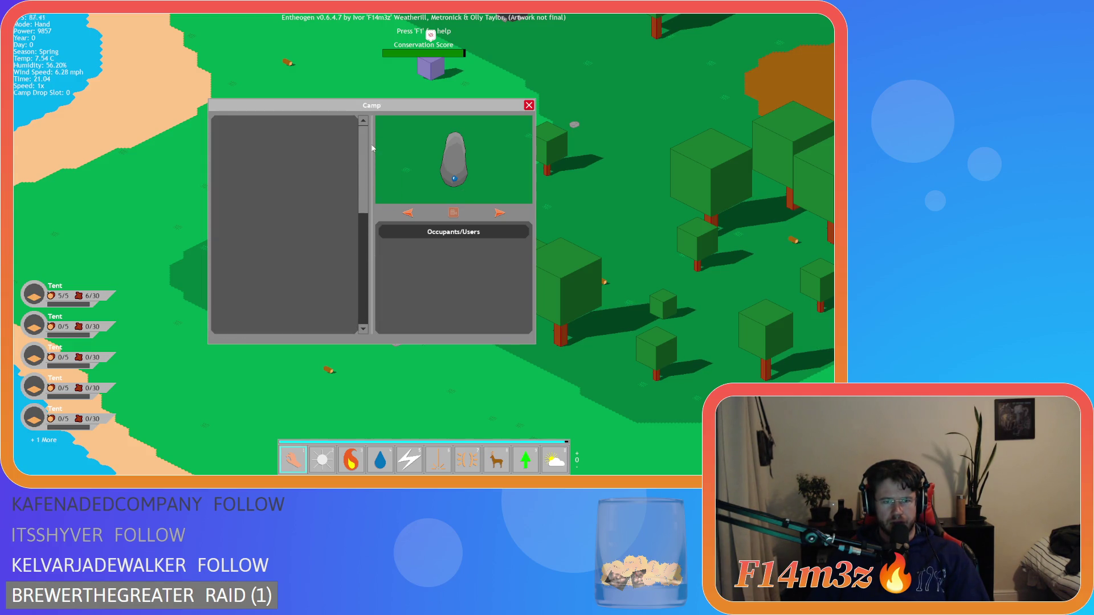
{"action": "left_click_drag", "start_coordinate": [369, 197], "coordinate": [374, 129]}
{"action": "key", "text": "Escape"}
{"action": "key", "text": "Escape"}
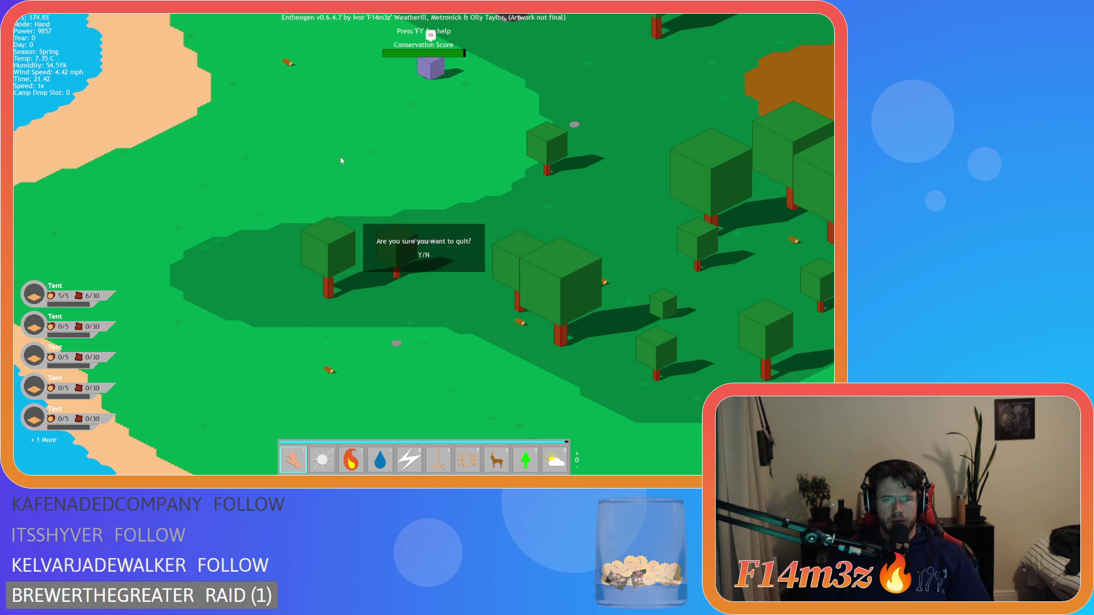
Confirm quitting and review the campHeld!=noone drop-handling code on lines 542–554
{"action": "key", "text": "y"}
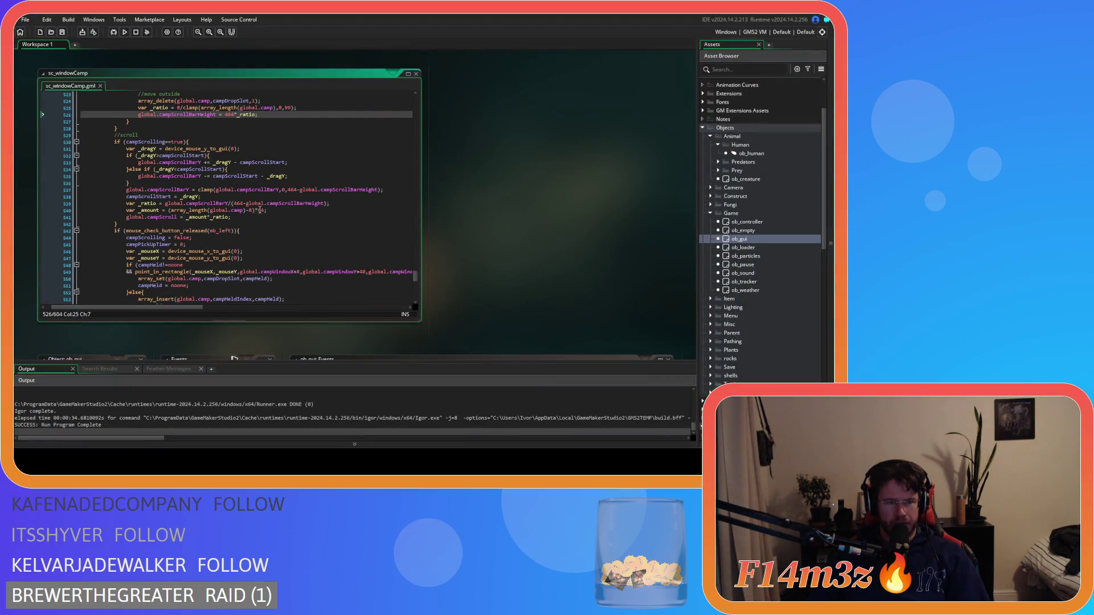
{"action": "scroll", "coordinate": [281, 220], "scroll_direction": "down", "scroll_amount": 3}
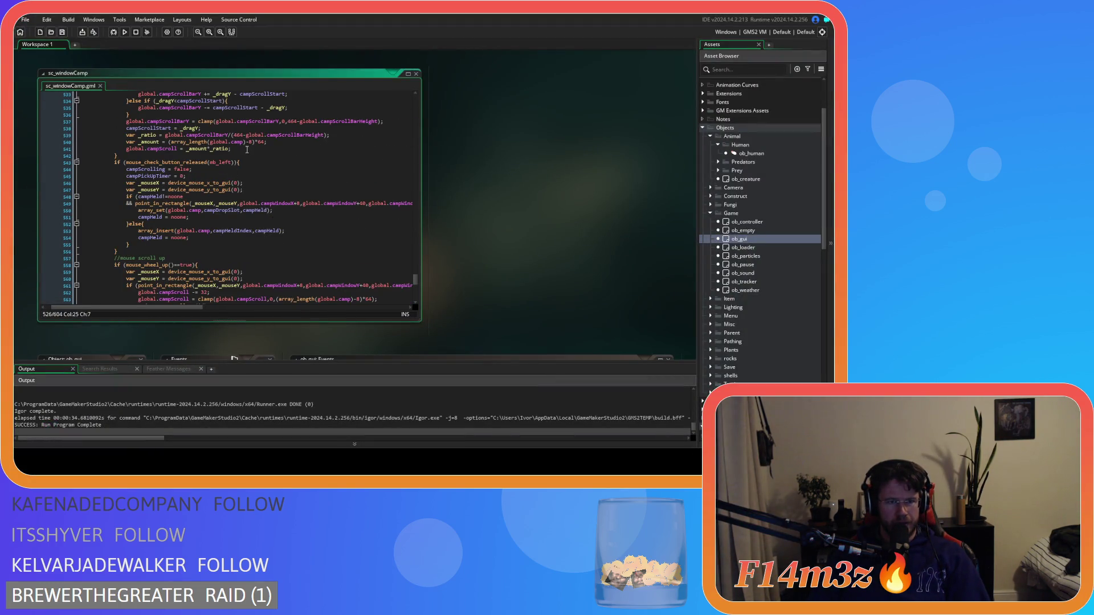
{"action": "left_click", "coordinate": [253, 154]}
{"action": "left_click", "coordinate": [253, 162]}
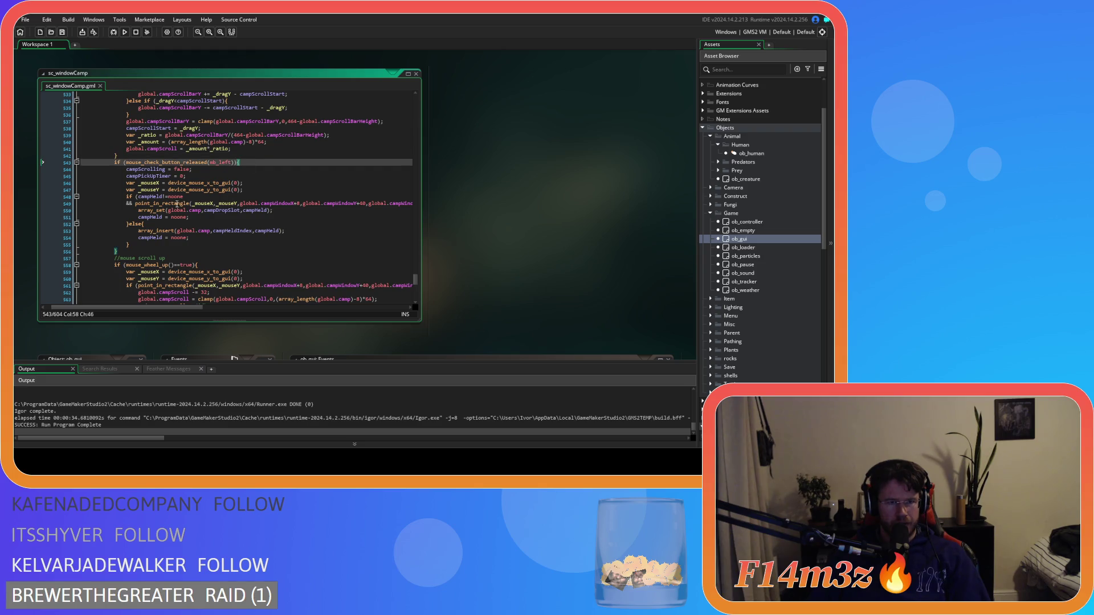
{"action": "left_click_drag", "start_coordinate": [184, 197], "coordinate": [149, 196]}
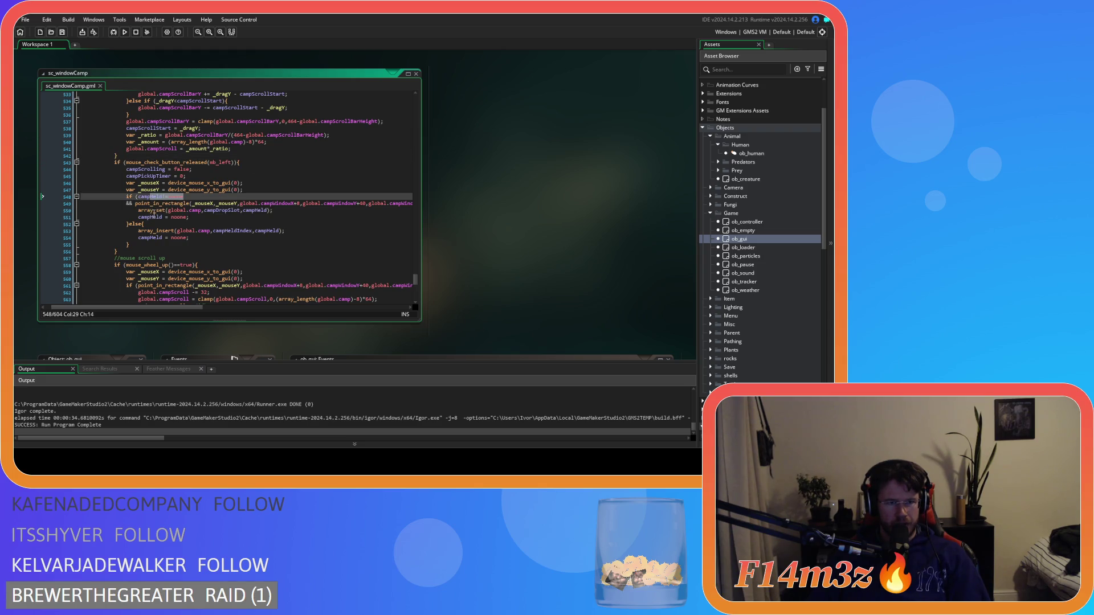
{"action": "left_click", "coordinate": [127, 224]}
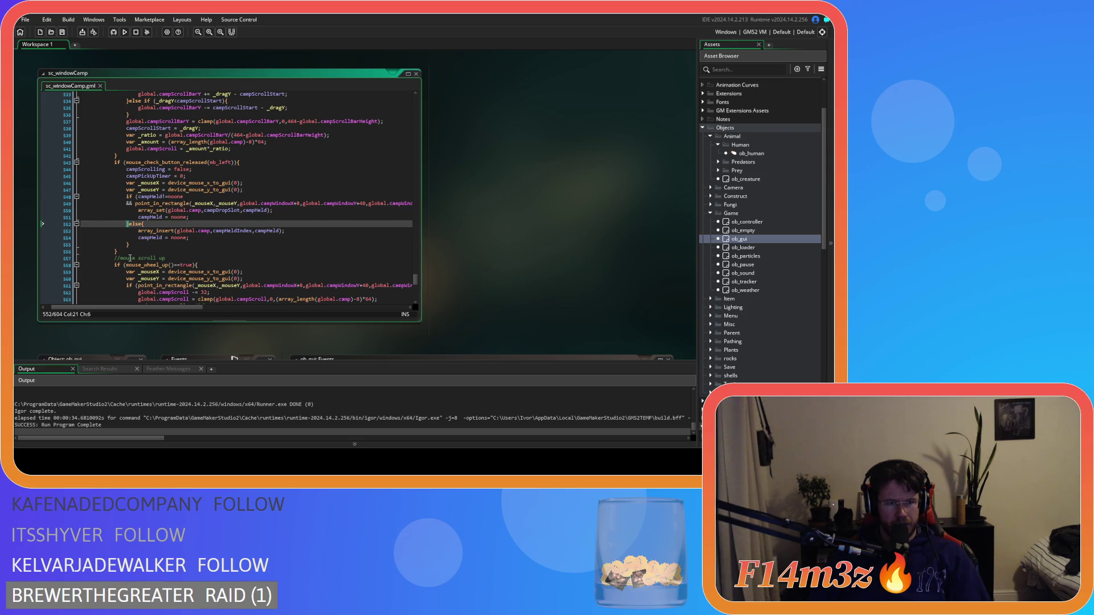
{"action": "left_click", "coordinate": [260, 232]}
{"action": "left_click", "coordinate": [231, 239]}
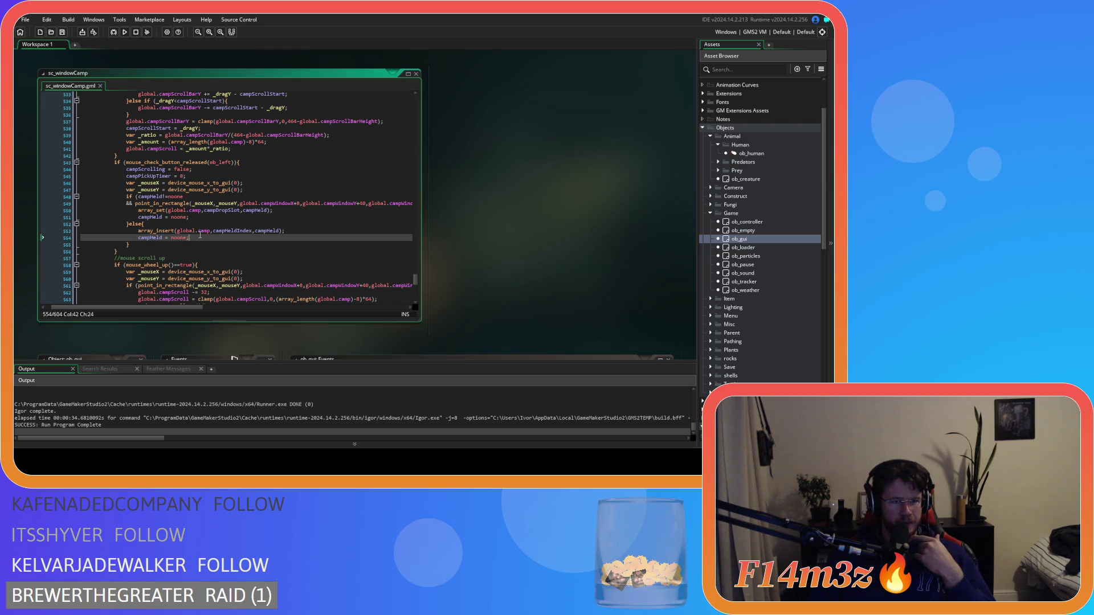
{"action": "left_click_drag", "start_coordinate": [159, 196], "coordinate": [202, 196]}
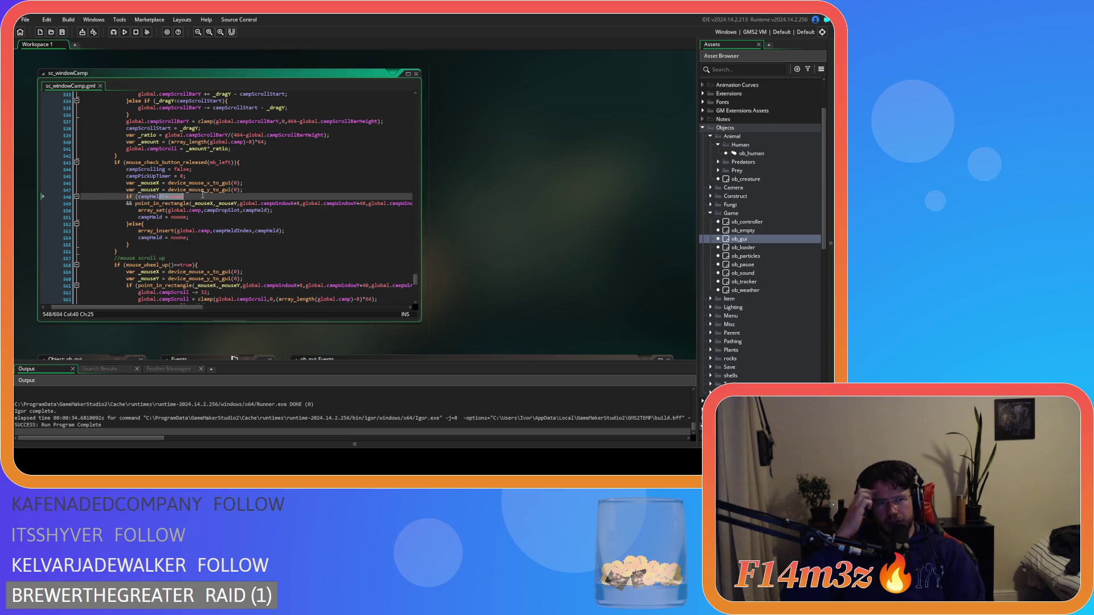
{"action": "key", "text": "Down"}
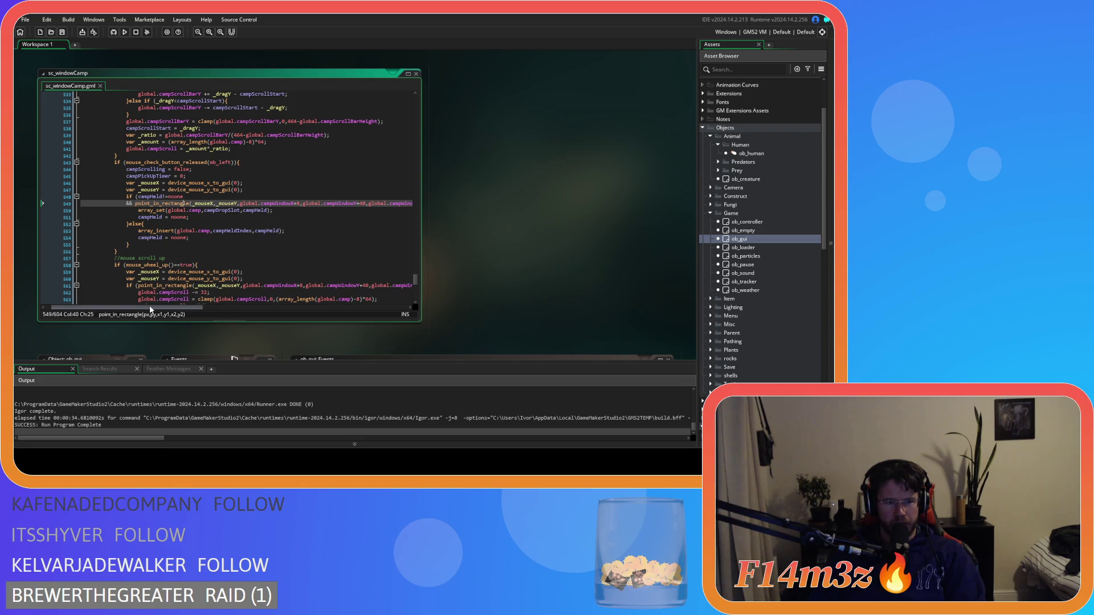
{"action": "left_click_drag", "start_coordinate": [149, 305], "coordinate": [128, 305]}
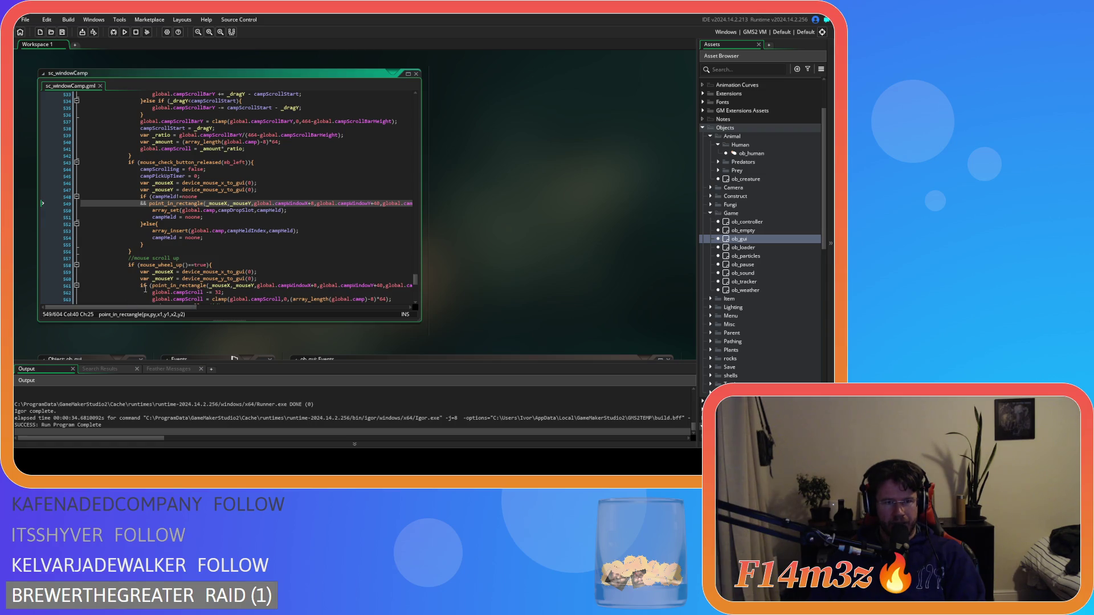
{"action": "left_click", "coordinate": [218, 210]}
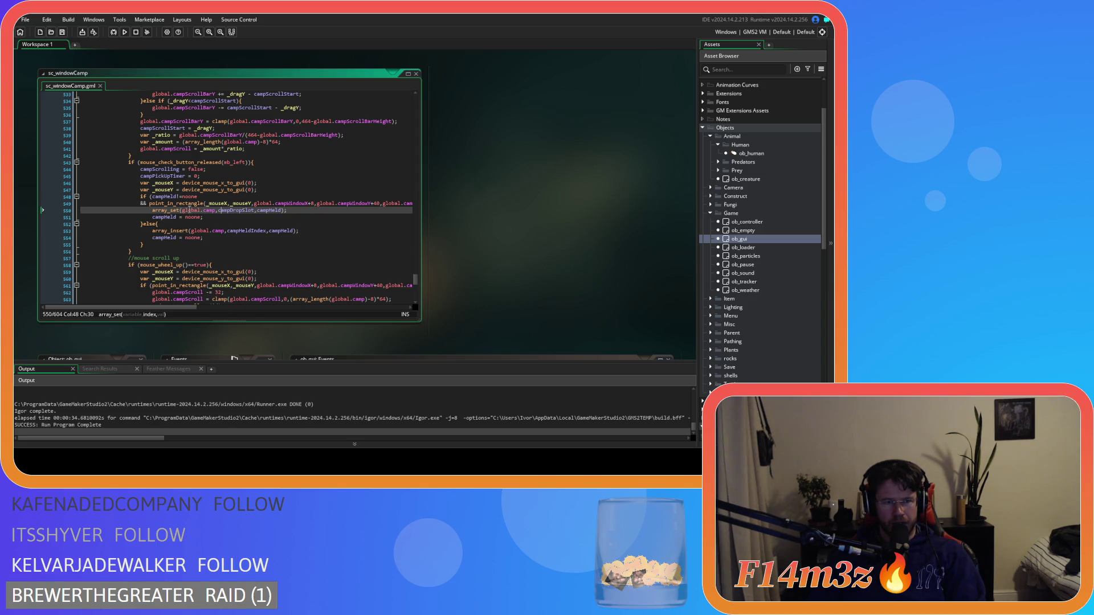
Remove the campHeld!=noone condition on line 548, try joining the conditions, then undo the join
{"action": "left_click", "coordinate": [152, 196]}
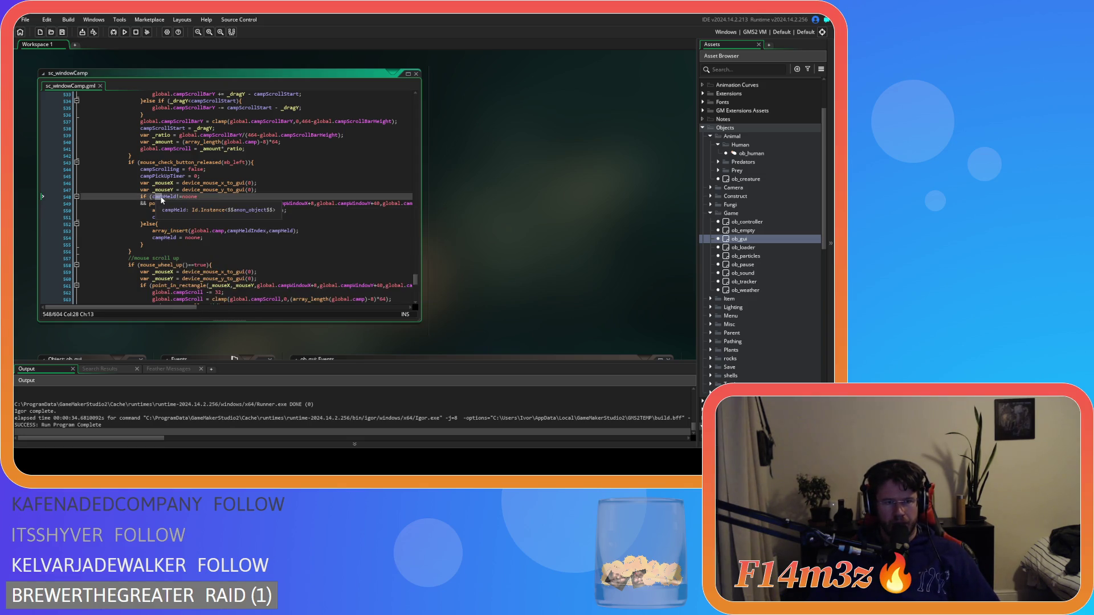
{"action": "key", "text": "BackSpace"}
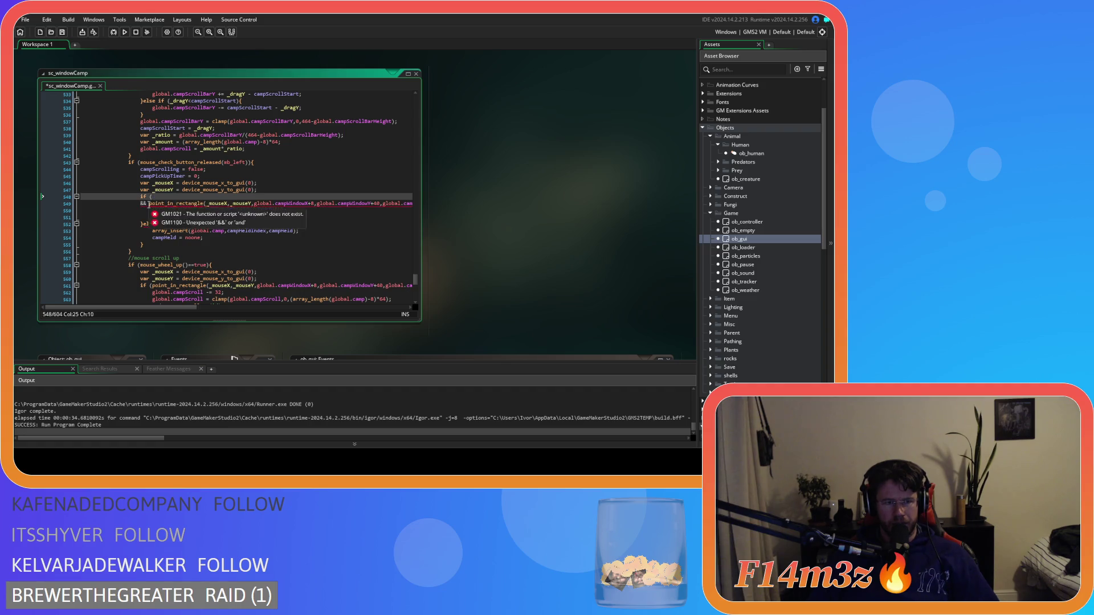
{"action": "left_click_drag", "start_coordinate": [153, 197], "coordinate": [150, 205]}
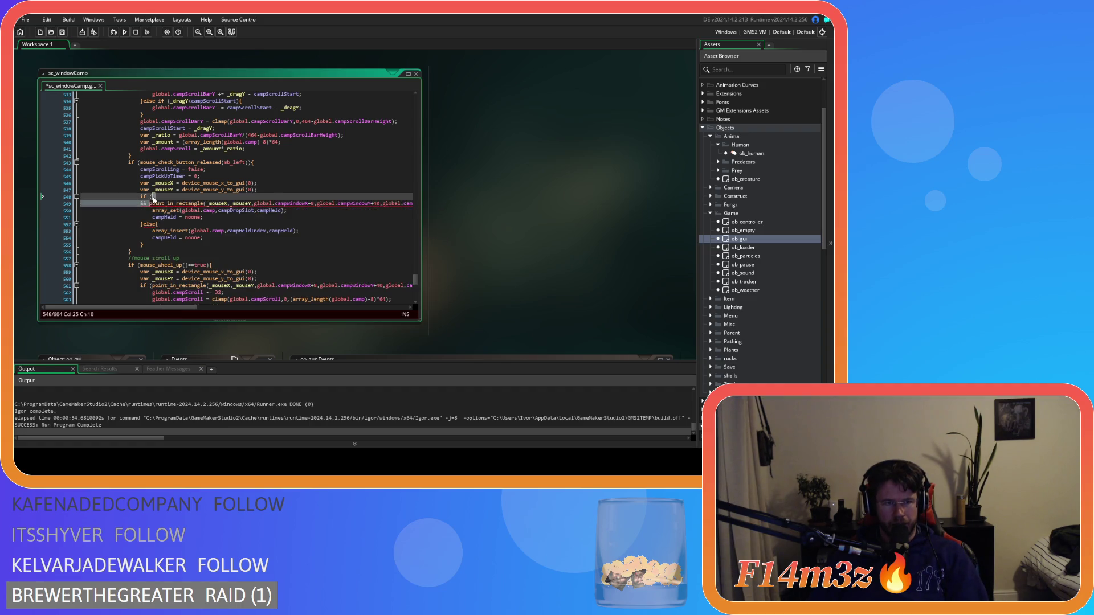
{"action": "key", "text": "BackSpace"}
{"action": "key", "text": "ctrl+z"}
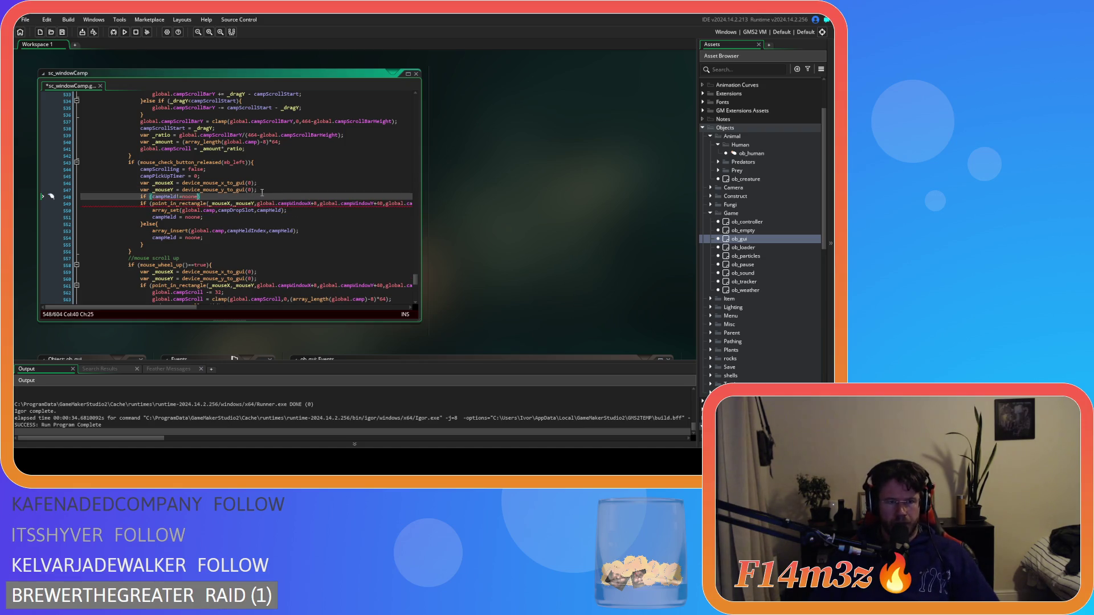
Indent the drop-handling block under line 548, add an outer closing brace, save, and run
{"action": "left_click", "coordinate": [229, 196]}
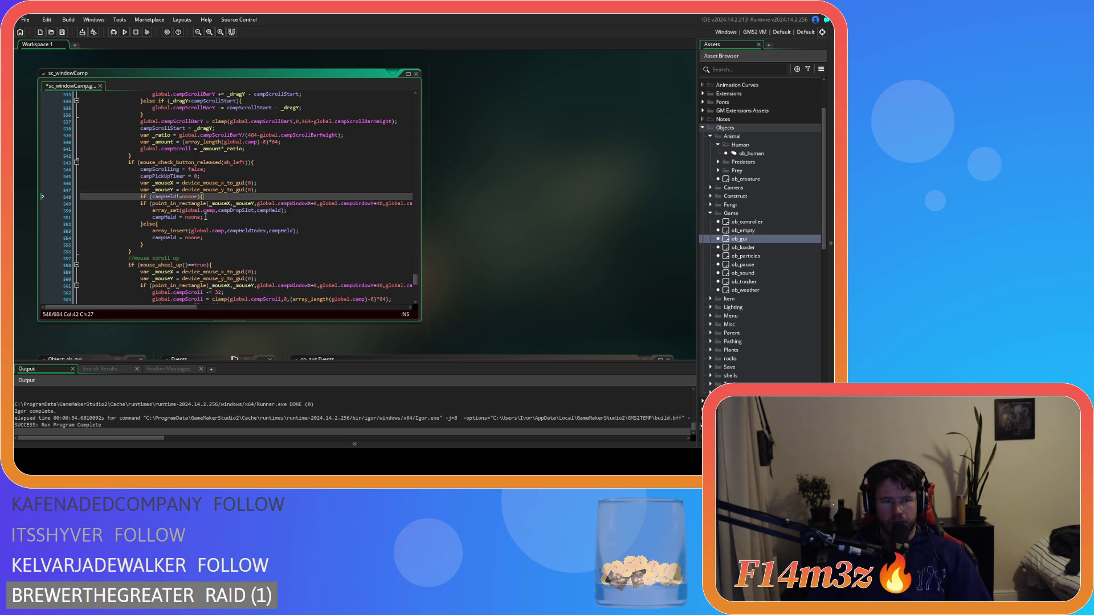
{"action": "left_click_drag", "start_coordinate": [157, 245], "coordinate": [121, 203]}
{"action": "key", "text": "Tab"}
{"action": "left_click", "coordinate": [176, 245]}
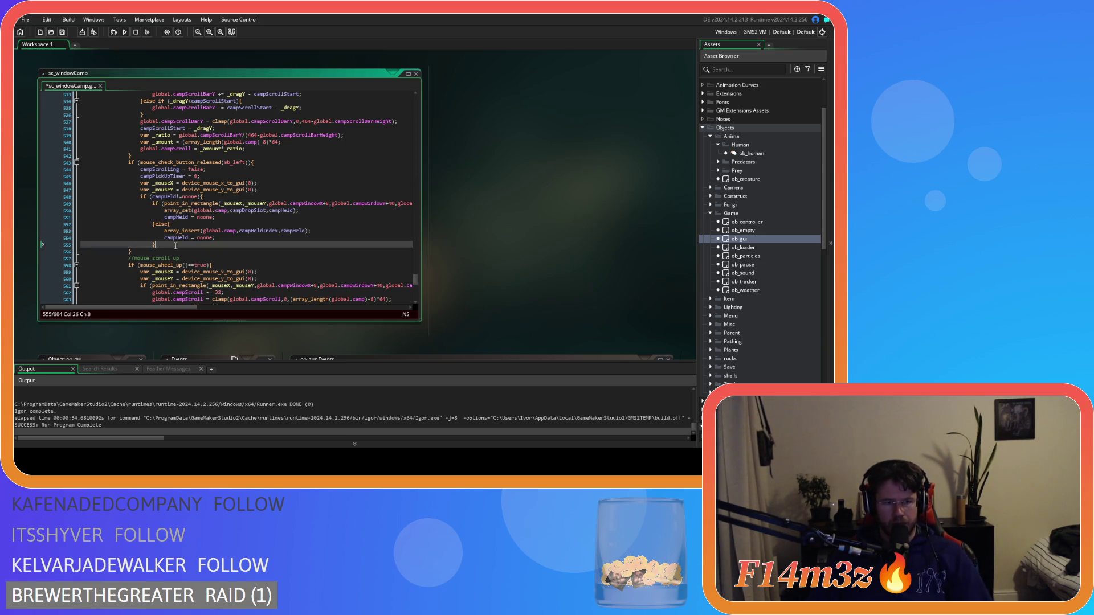
{"action": "key", "text": "Return"}
{"action": "key", "text": "ctrl+s"}
{"action": "left_click", "coordinate": [211, 197]}
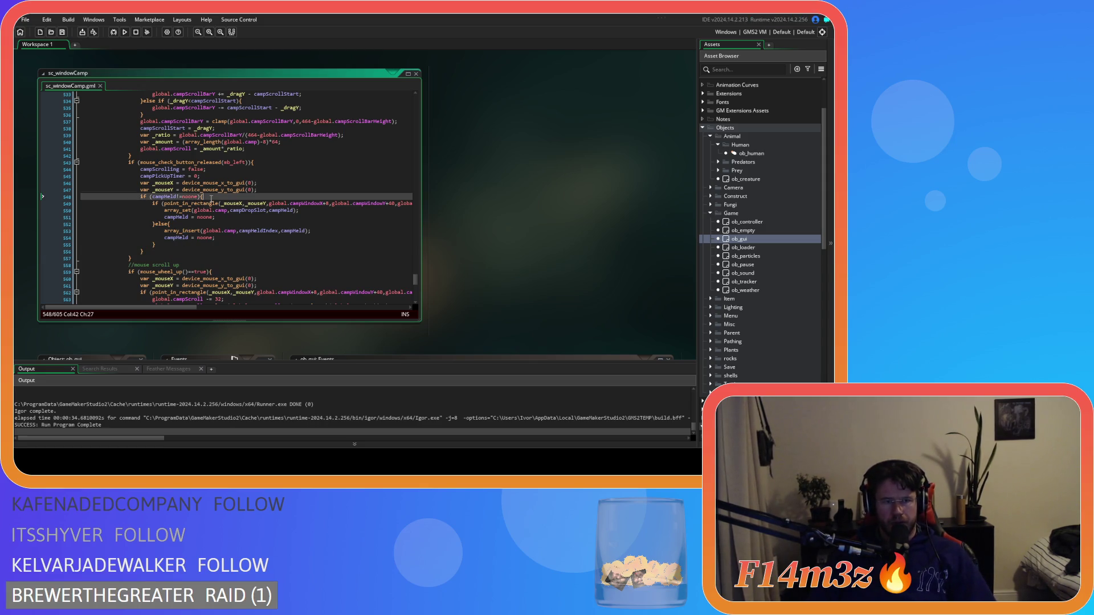
{"action": "key", "text": "F5"}
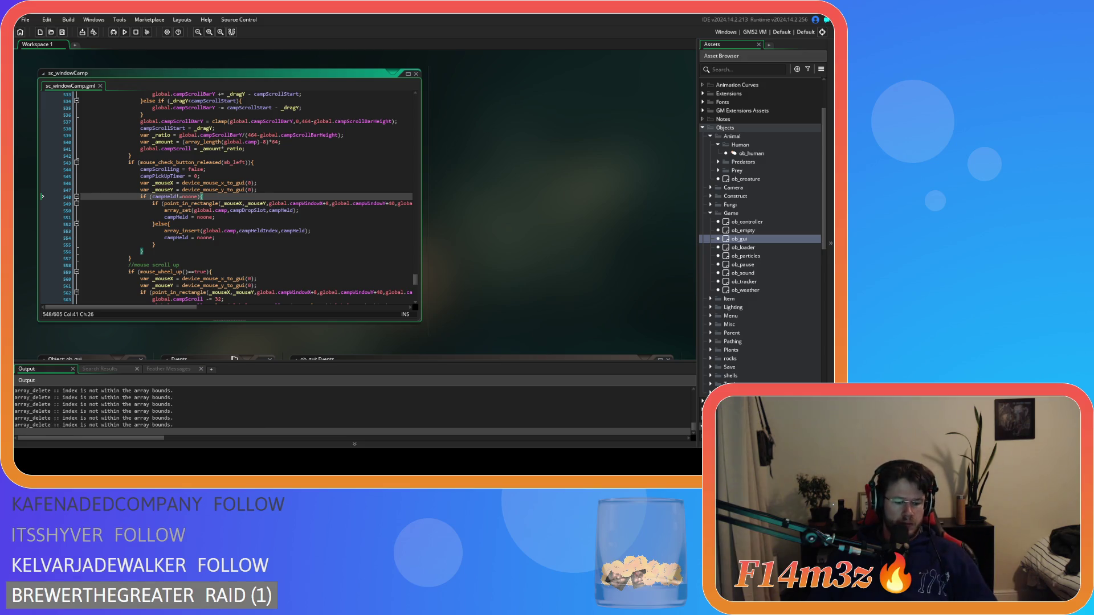
Drag the in-game Camp window up and to the right, then ask to quit
{"action": "key", "text": "alt+Tab"}
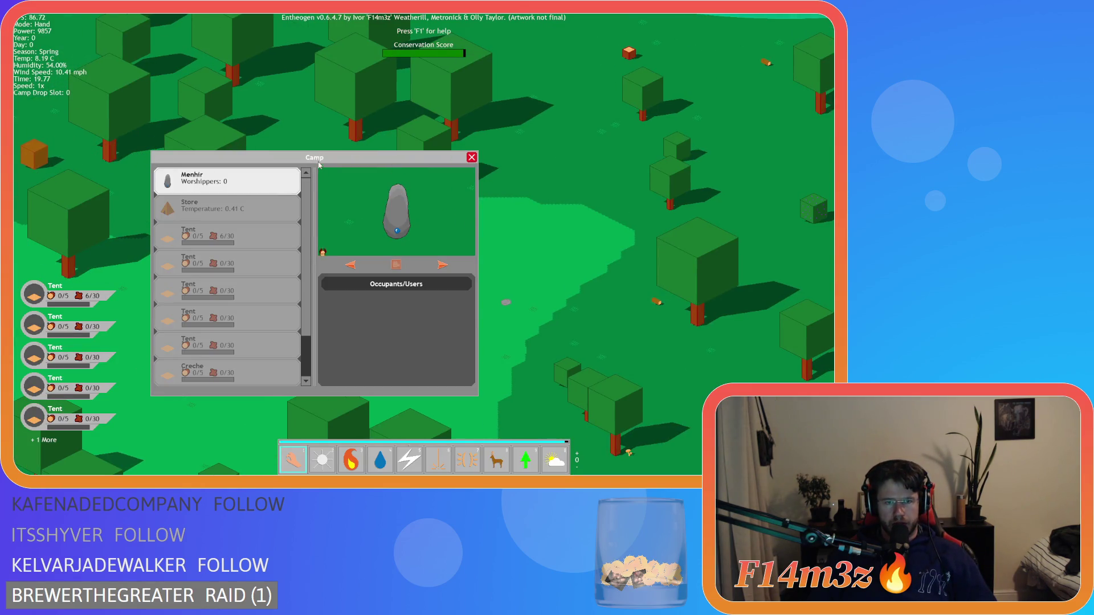
{"action": "mouse_move", "coordinate": [323, 159]}
{"action": "left_mouse_down"}
{"action": "mouse_move", "coordinate": [390, 143]}
{"action": "mouse_move", "coordinate": [343, 143]}
{"action": "left_mouse_up"}
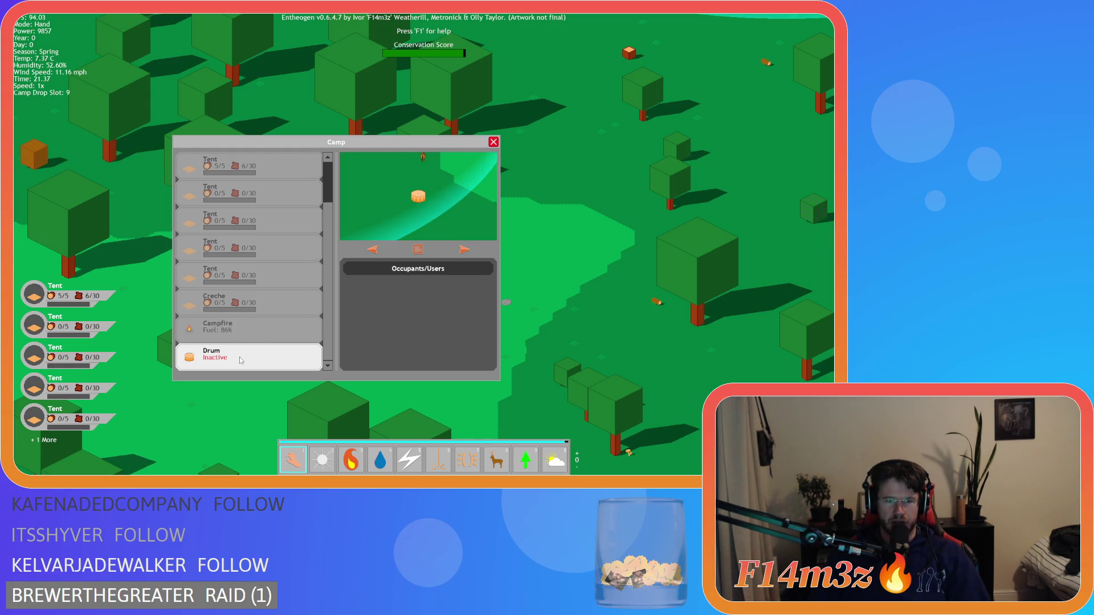
{"action": "key", "text": "Escape"}
{"action": "key", "text": "Escape"}
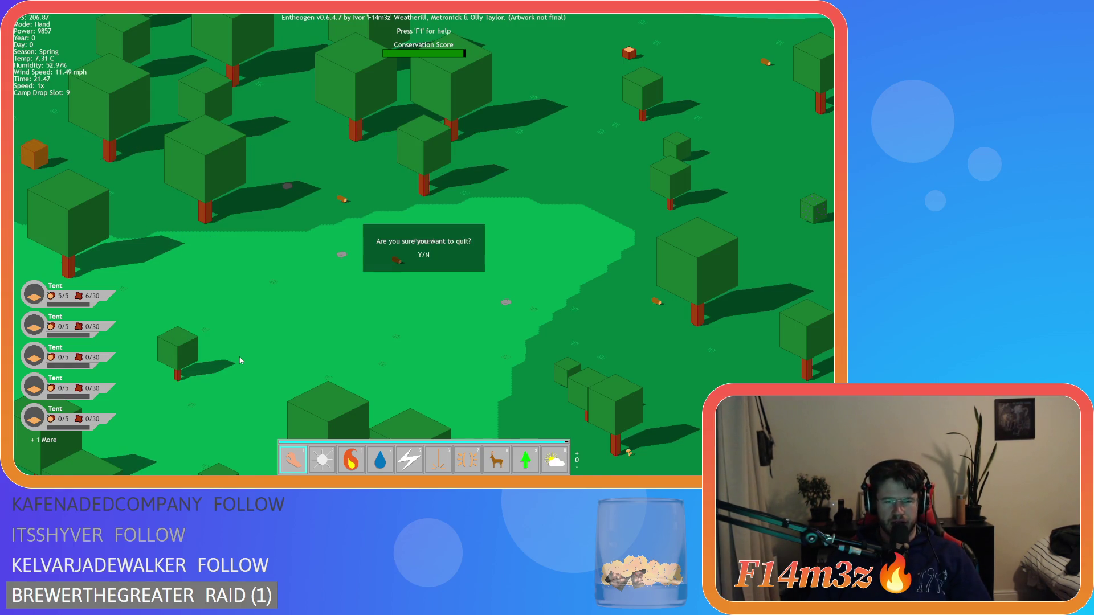
Quit the game, delete the duplicate _ratio and campScrollBarHeight lines after both array_delete calls, and save
{"action": "key", "text": "y"}
{"action": "left_click", "coordinate": [198, 238]}
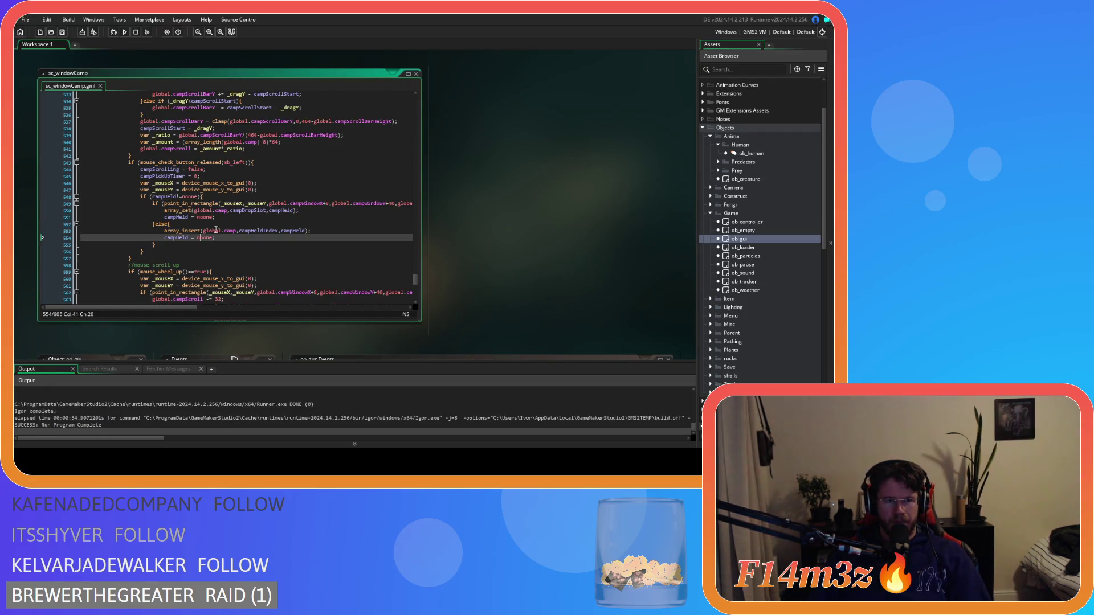
{"action": "scroll", "coordinate": [228, 214], "scroll_direction": "up", "scroll_amount": 4}
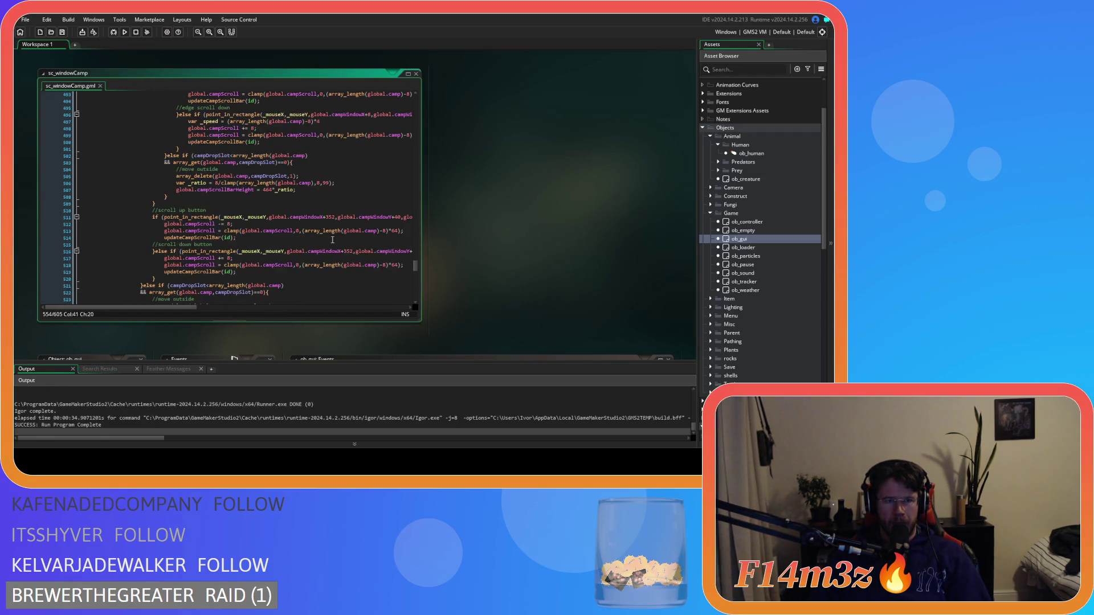
{"action": "left_click_drag", "start_coordinate": [272, 234], "coordinate": [37, 224]}
{"action": "key", "text": "BackSpace"}
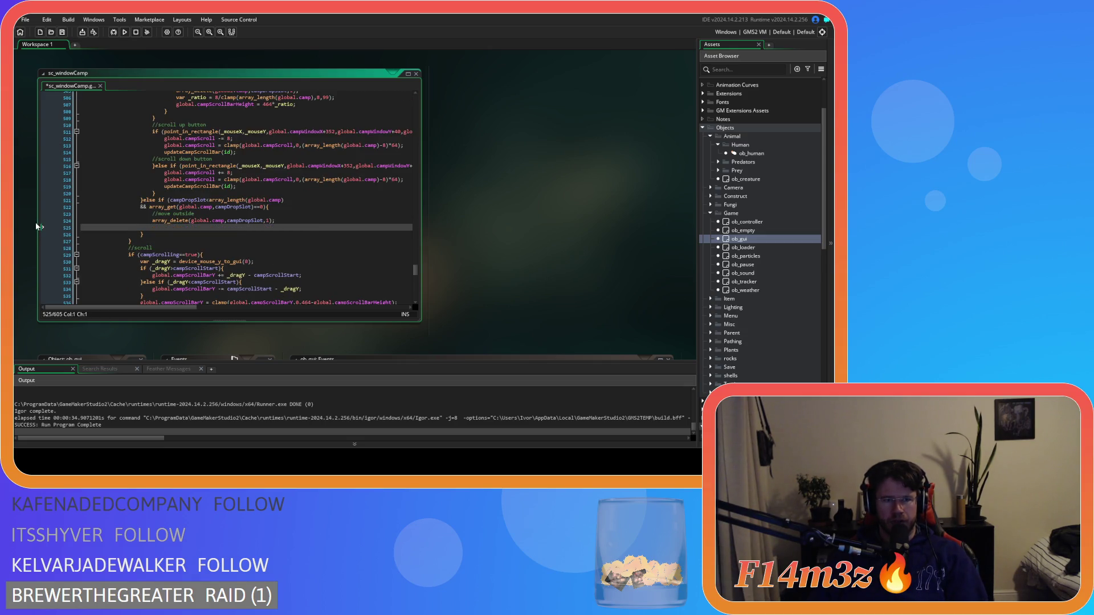
{"action": "key", "text": "BackSpace"}
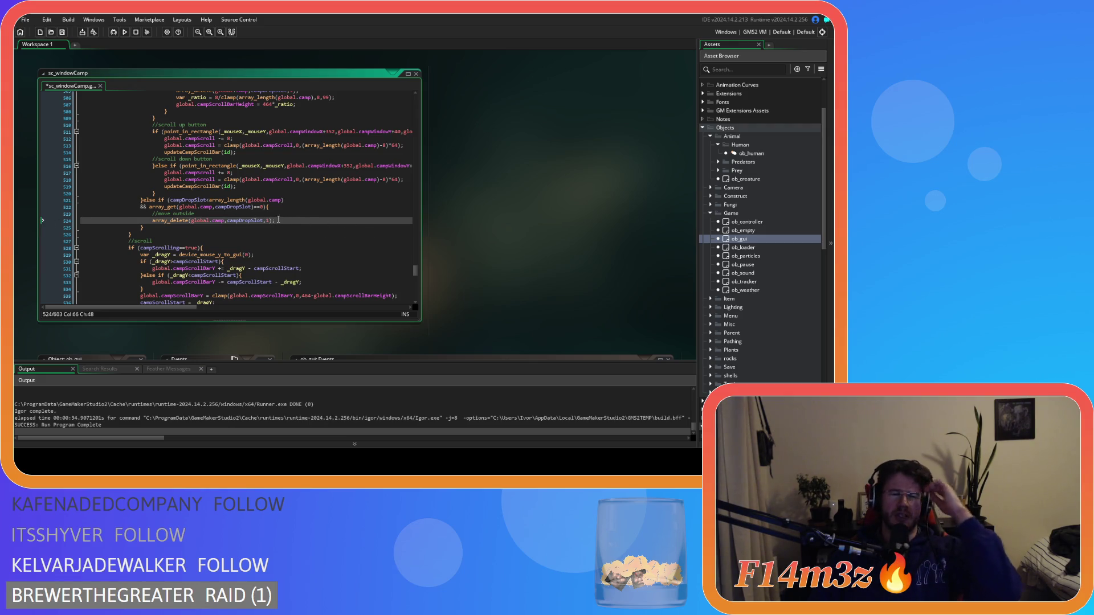
{"action": "scroll", "coordinate": [285, 227], "scroll_direction": "up", "scroll_amount": 7}
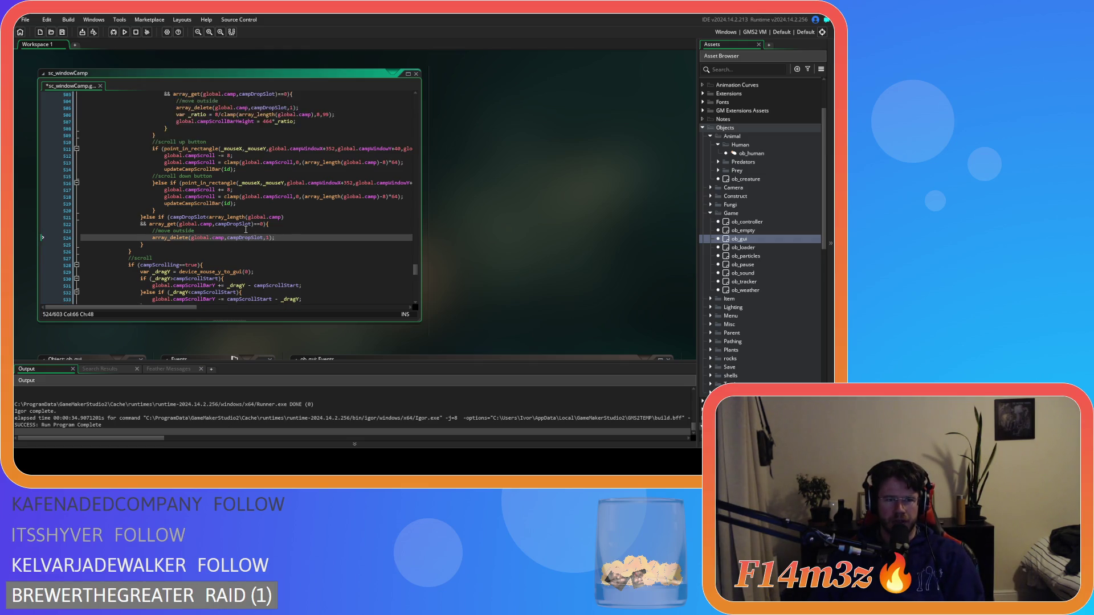
{"action": "mouse_move", "coordinate": [300, 241]}
{"action": "left_mouse_down"}
{"action": "mouse_move", "coordinate": [24, 232]}
{"action": "mouse_move", "coordinate": [35, 239]}
{"action": "left_mouse_up"}
{"action": "key", "text": "Delete"}
{"action": "scroll", "coordinate": [257, 228], "scroll_direction": "down", "scroll_amount": 4}
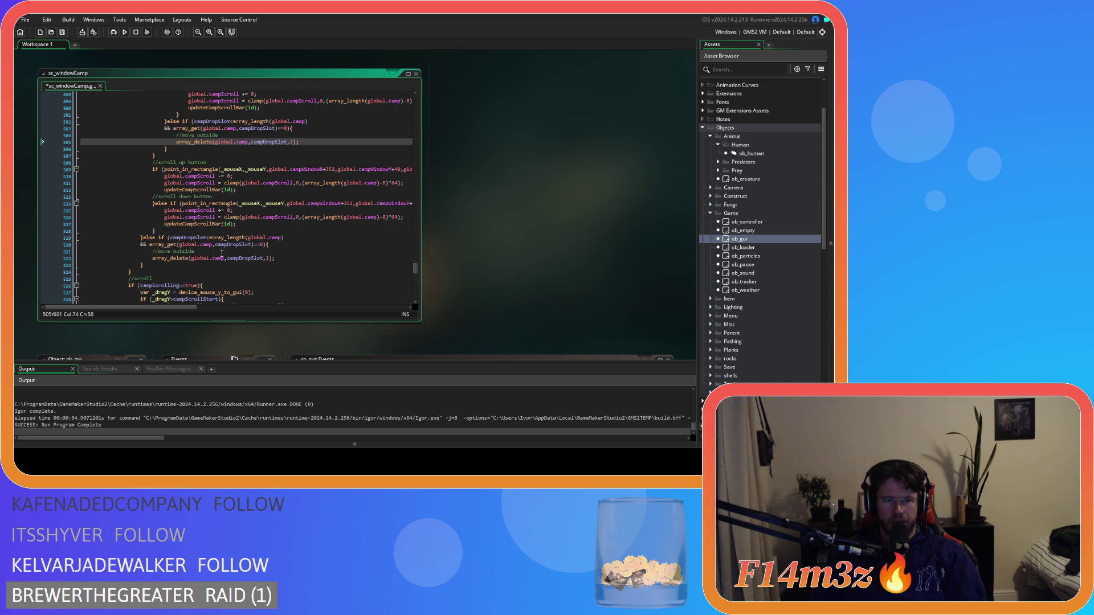
{"action": "left_click", "coordinate": [306, 258]}
{"action": "key", "text": "ctrl+s"}
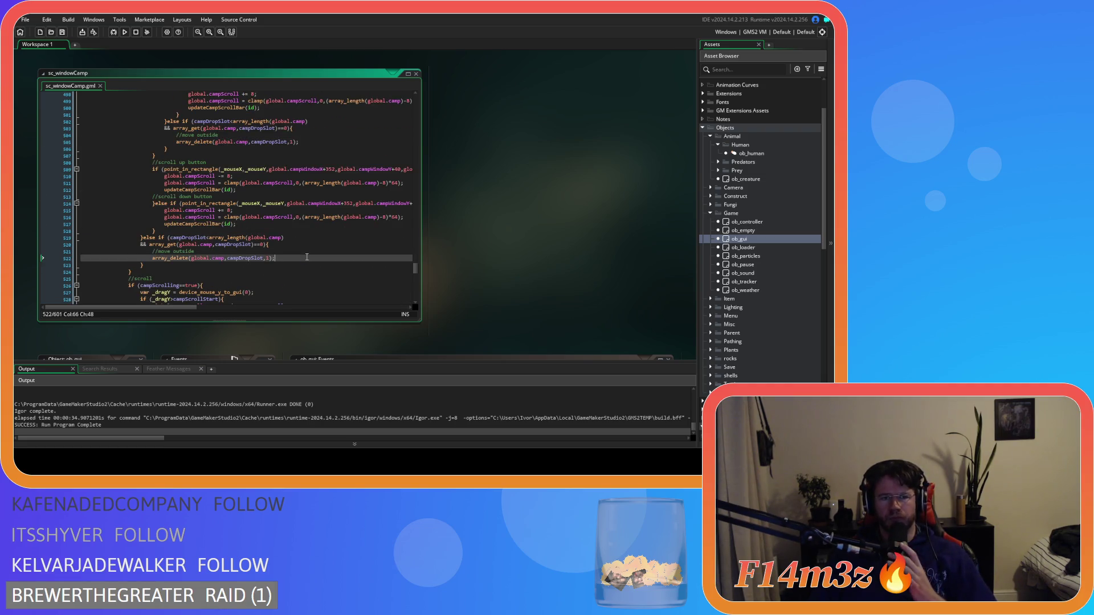
Open the sc_updateCampScrollBar script and inspect its _ratio and campScrollBarY lines
{"action": "middle_click", "coordinate": [221, 224]}
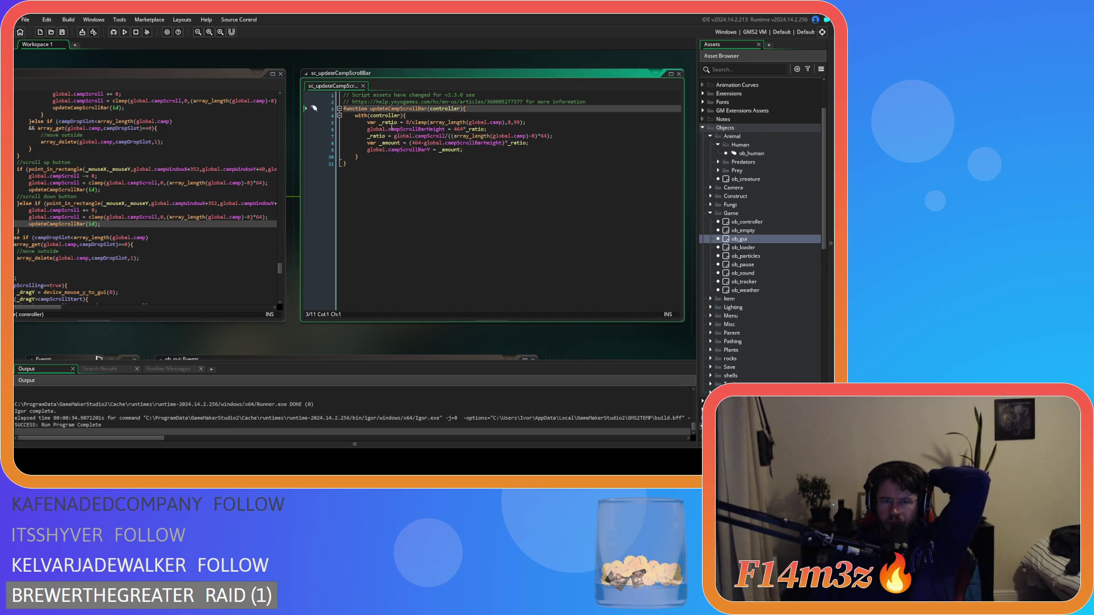
{"action": "left_click_drag", "start_coordinate": [385, 130], "coordinate": [507, 132]}
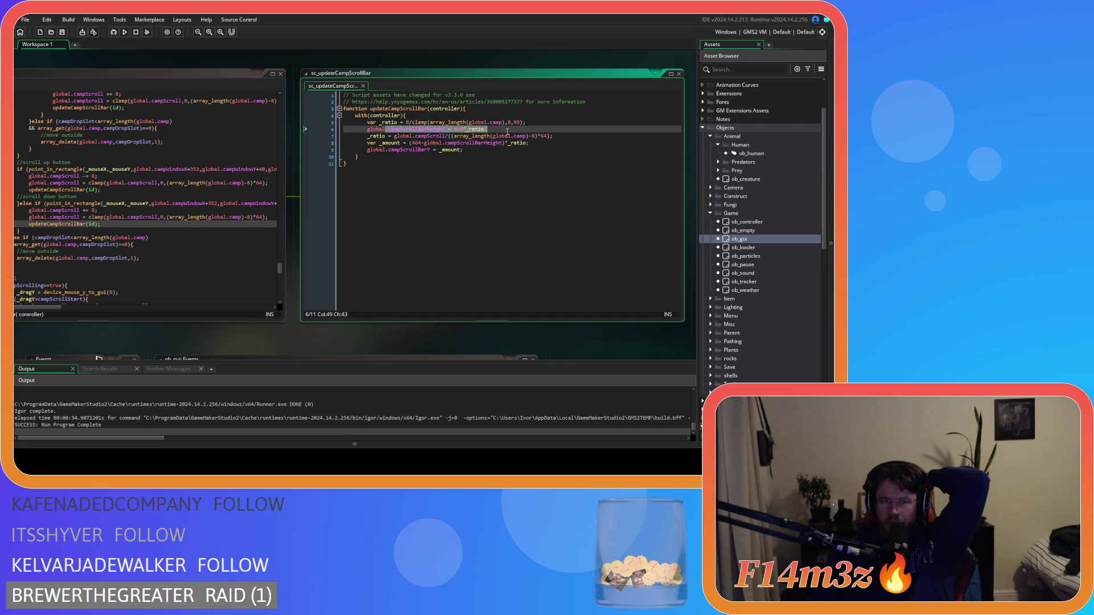
{"action": "left_click", "coordinate": [492, 150]}
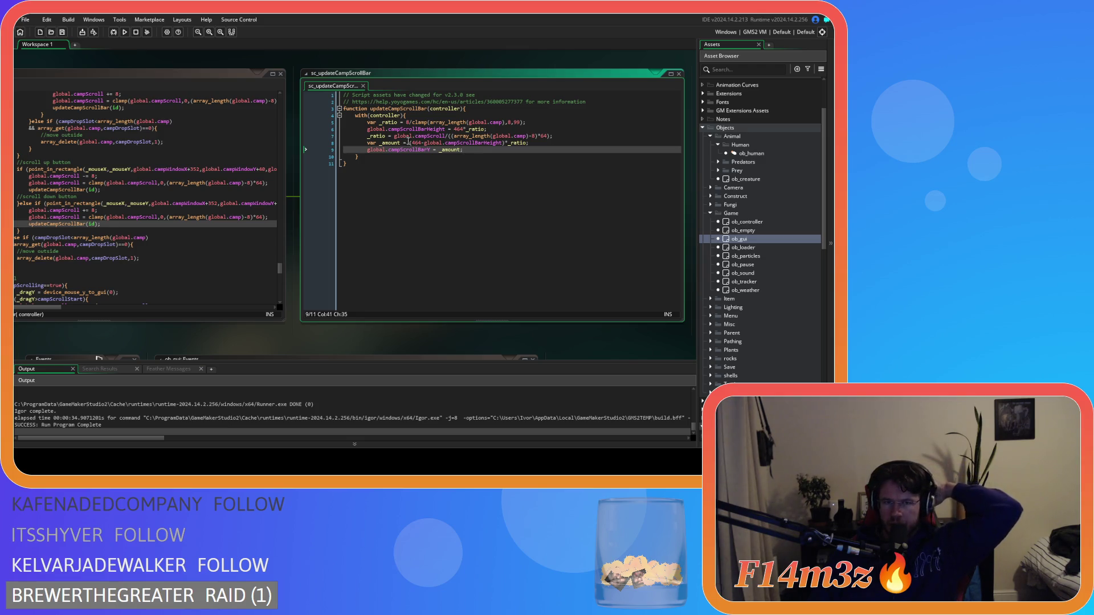
{"action": "key", "text": "Up"}
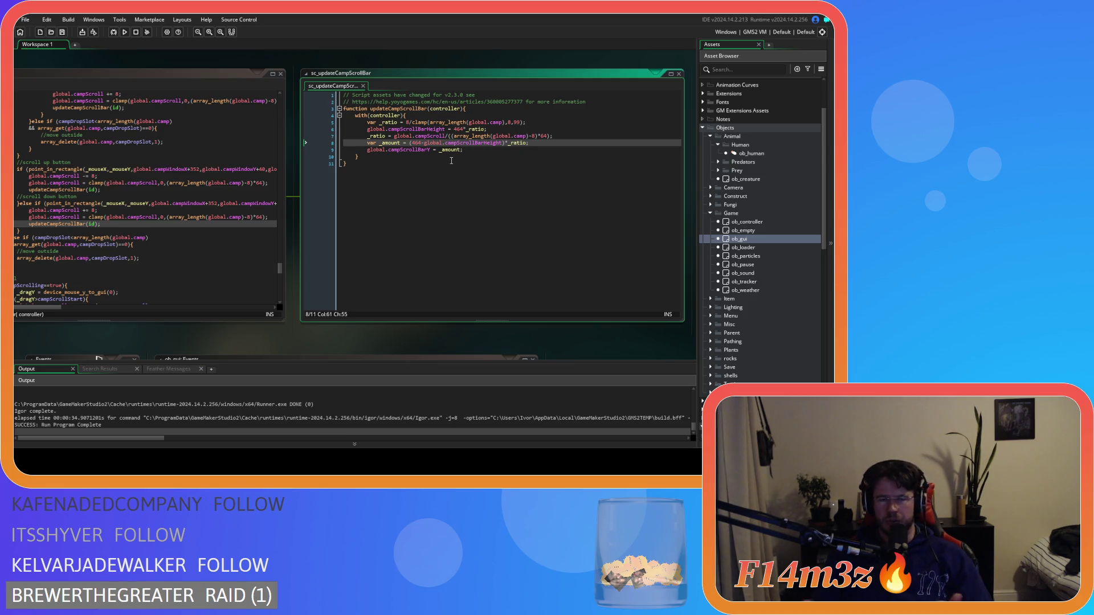
Add global.campScroll -= 64; after the upper array_delete on line 505, save, and copy that line
{"action": "mouse_move", "coordinate": [208, 356]}
{"action": "left_mouse_down"}
{"action": "mouse_move", "coordinate": [240, 336]}
{"action": "mouse_move", "coordinate": [322, 326]}
{"action": "mouse_move", "coordinate": [367, 340]}
{"action": "mouse_move", "coordinate": [338, 339]}
{"action": "mouse_move", "coordinate": [351, 344]}
{"action": "left_mouse_up"}
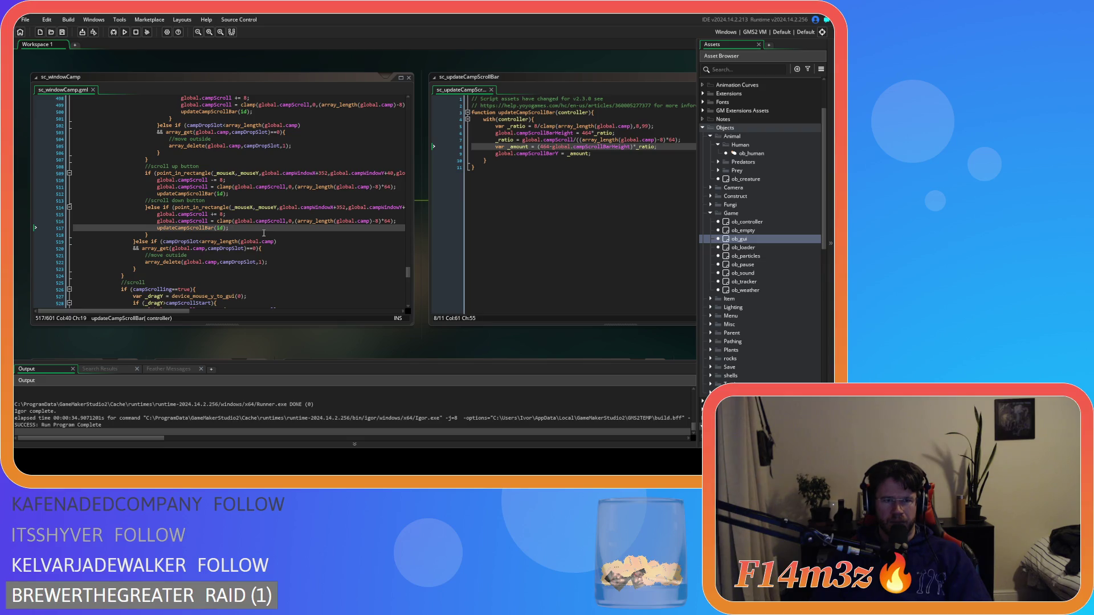
{"action": "scroll", "coordinate": [264, 233], "scroll_direction": "up", "scroll_amount": 3}
{"action": "left_click", "coordinate": [297, 217]}
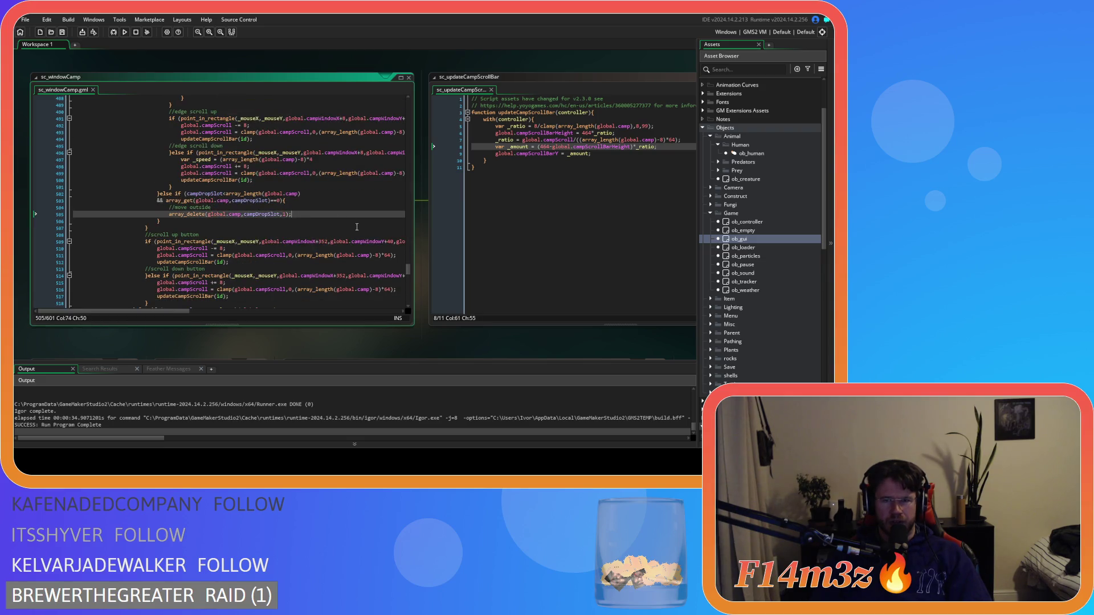
{"action": "key", "text": "Return"}
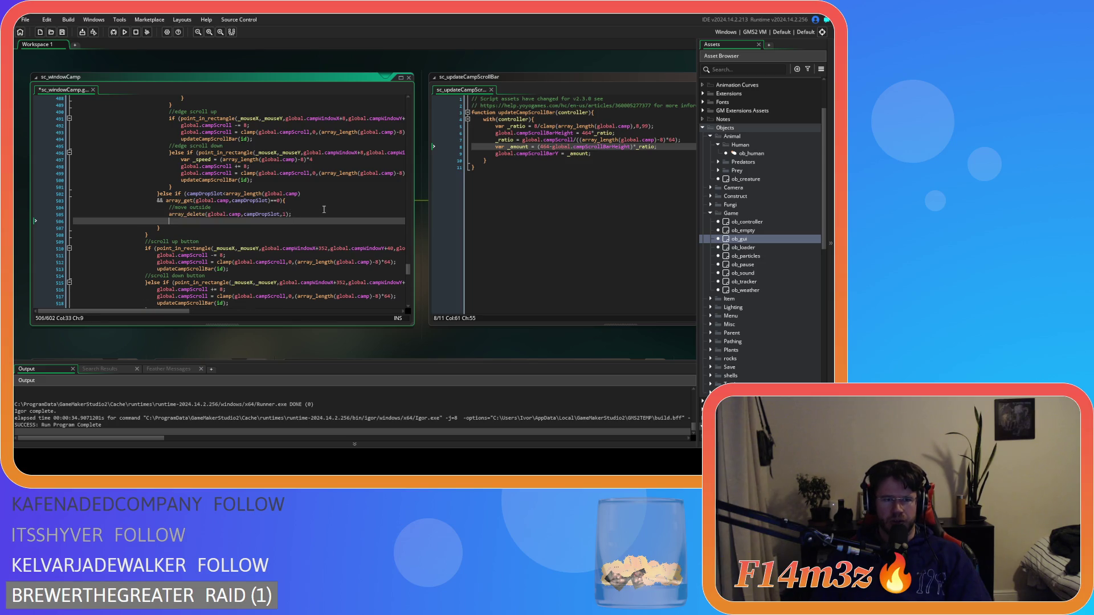
{"action": "type", "text": "g"}
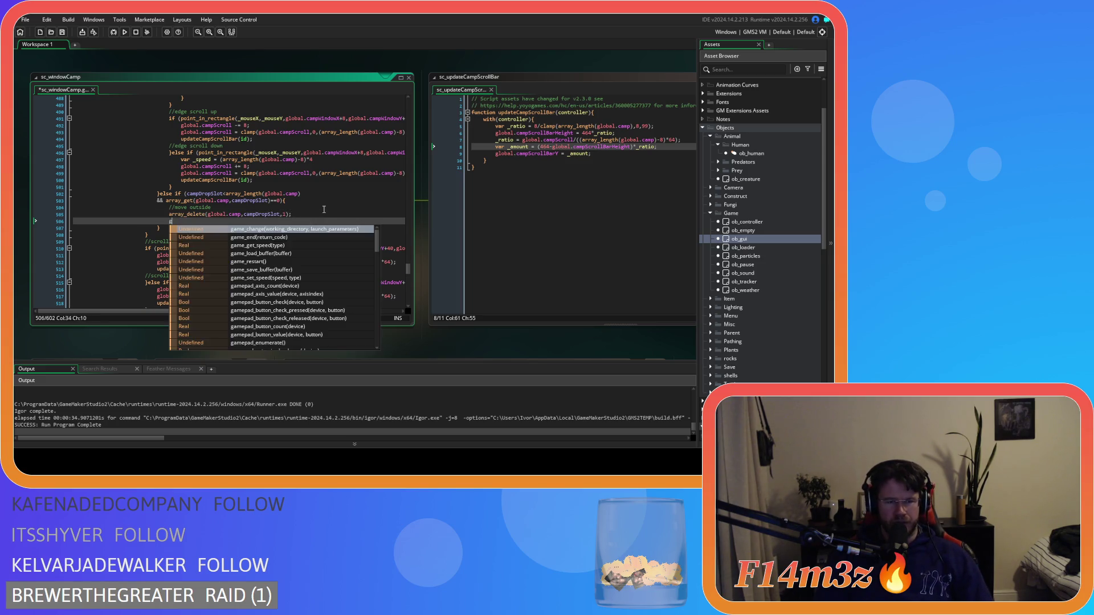
{"action": "type", "text": "lobal."}
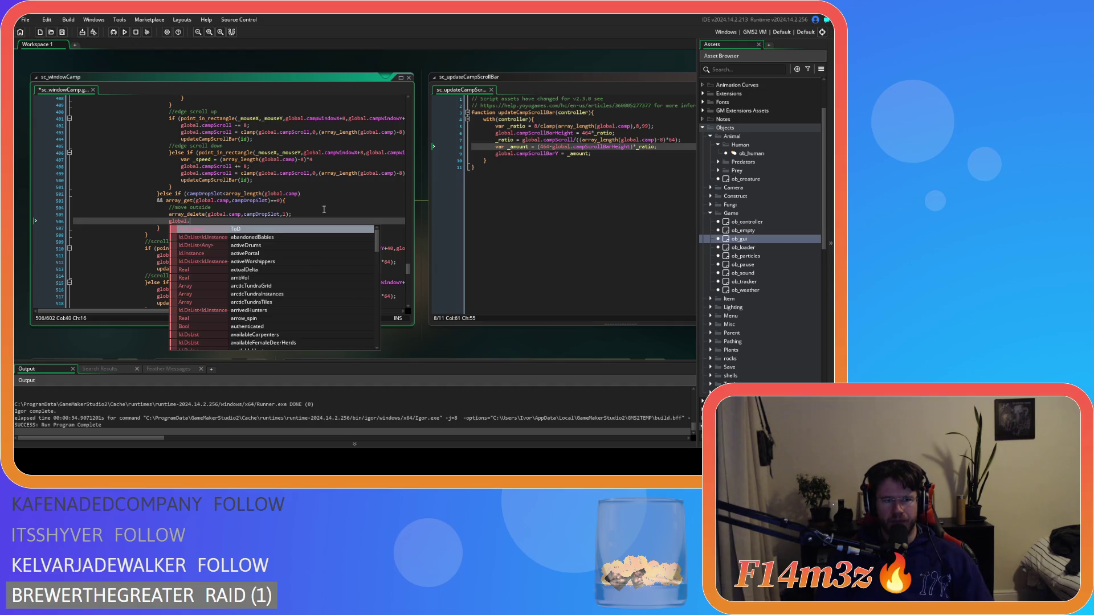
{"action": "type", "text": "campSc"}
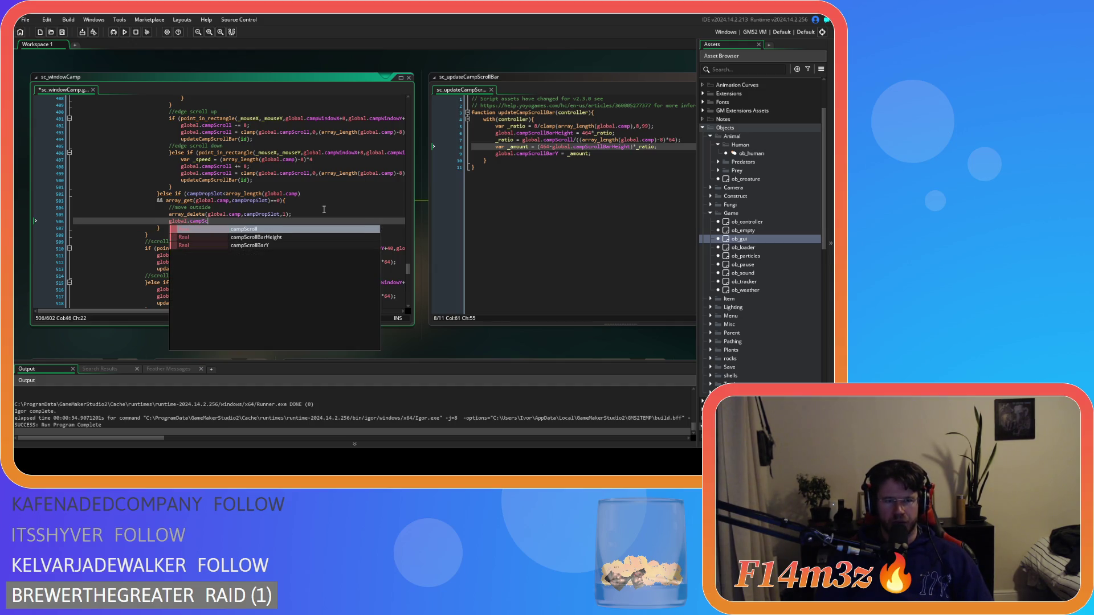
{"action": "key", "text": "Return"}
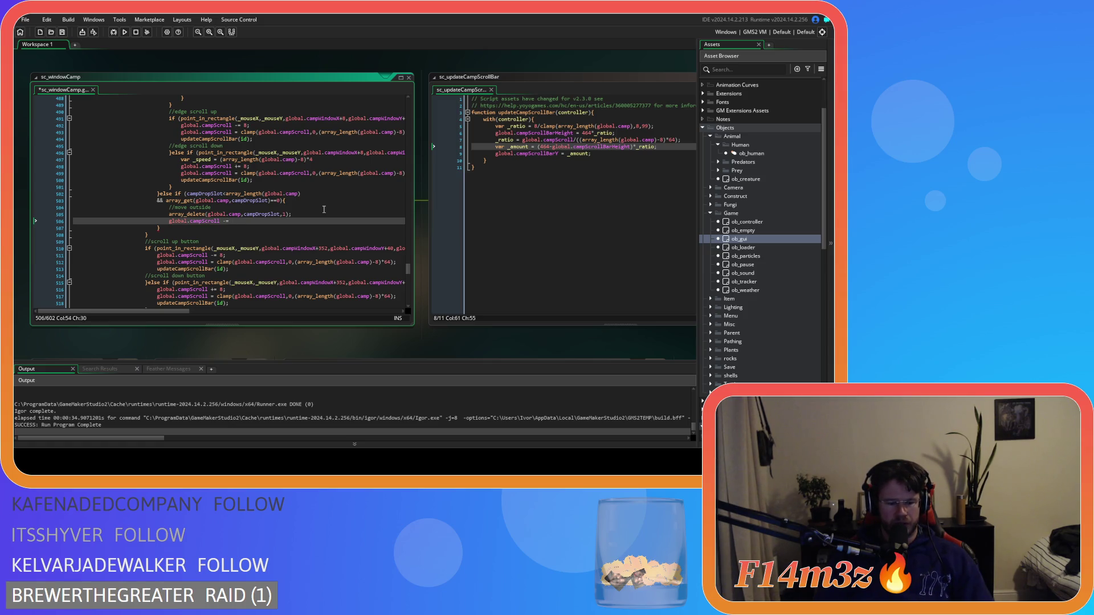
{"action": "type", "text": "64;"}
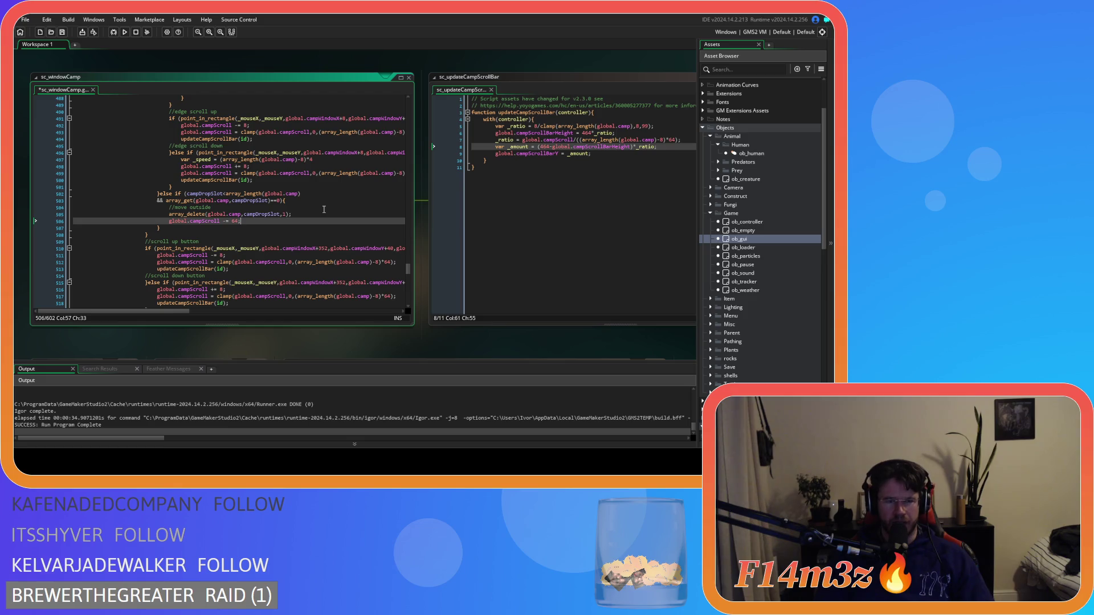
{"action": "mouse_move", "coordinate": [277, 213]}
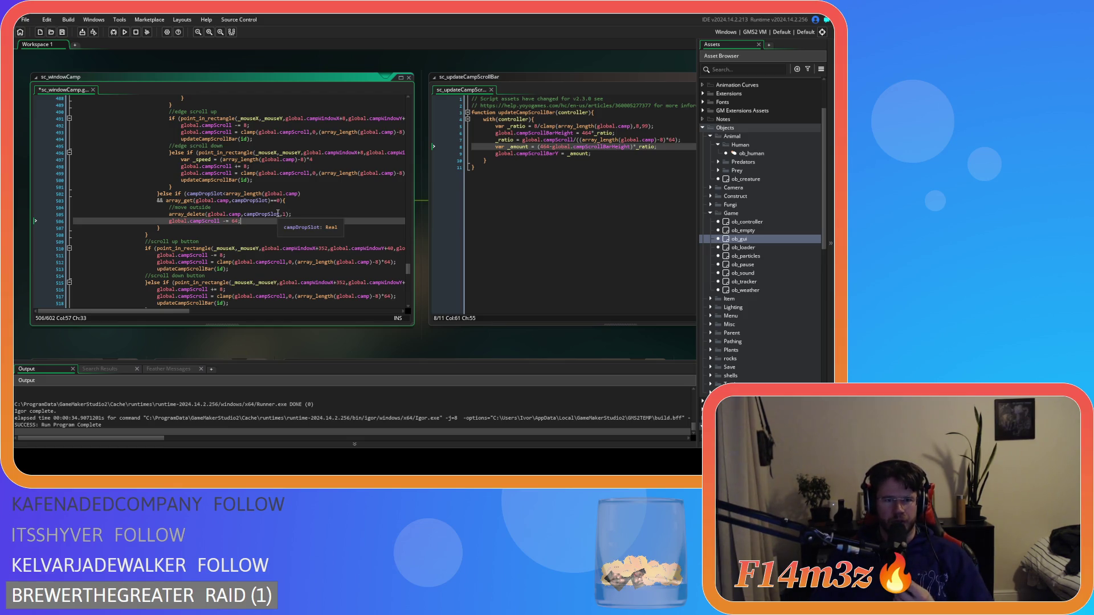
{"action": "left_click", "coordinate": [250, 220]}
{"action": "key", "text": "ctrl+s"}
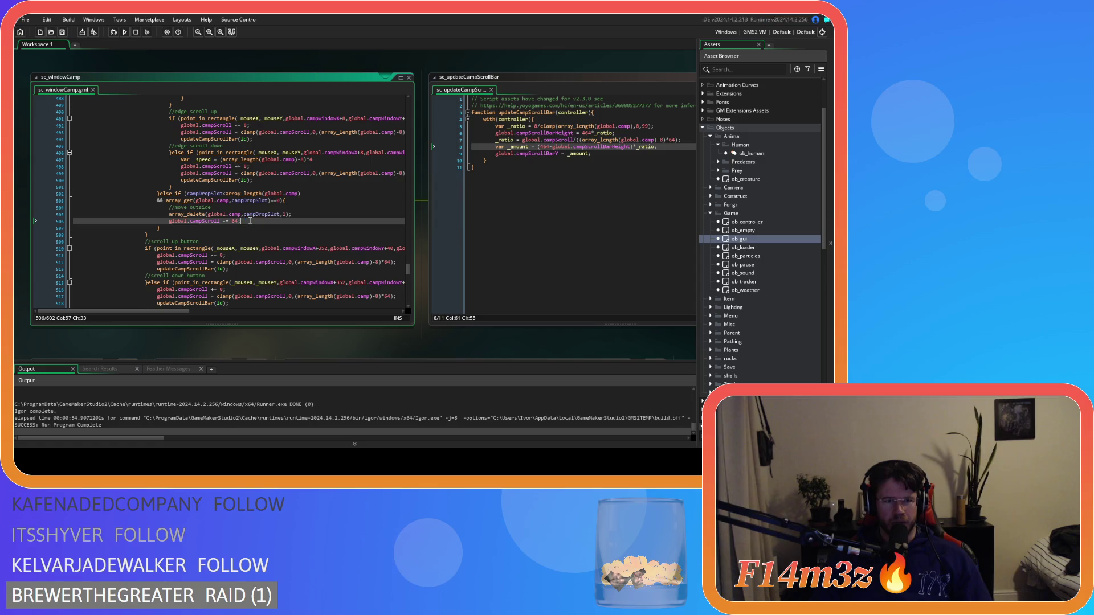
{"action": "key", "text": "shift+Home"}
{"action": "key", "text": "ctrl+c"}
{"action": "scroll", "coordinate": [251, 232], "scroll_direction": "down", "scroll_amount": 4}
Paste global.campScroll -= 64; below the lower array_delete on line 524 and run the game
{"action": "left_click", "coordinate": [290, 251]}
{"action": "key", "text": "Return"}
{"action": "key", "text": "ctrl+v"}
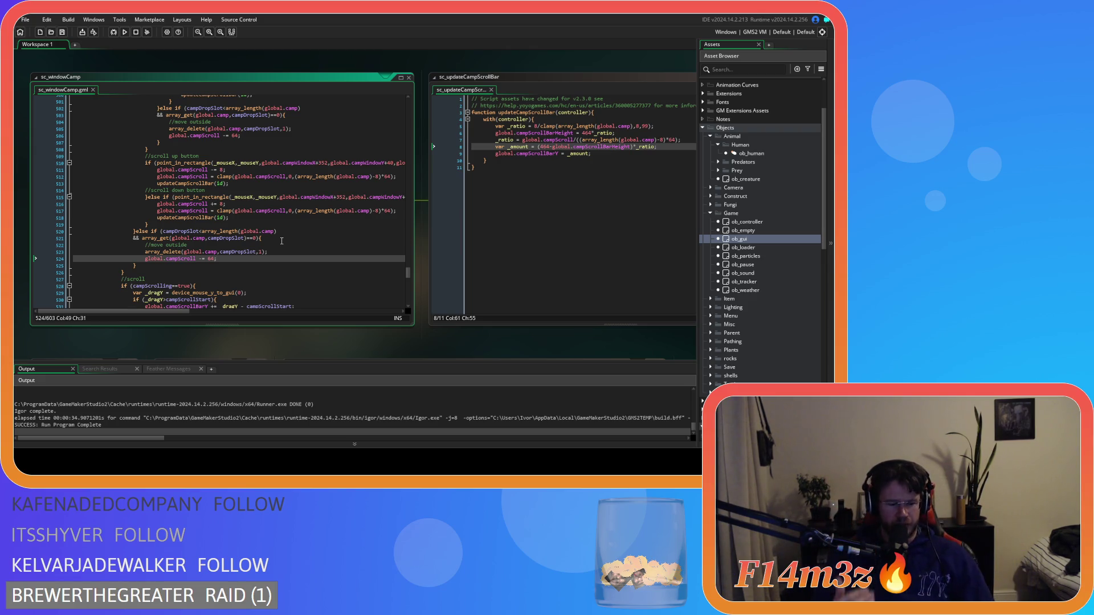
{"action": "key", "text": "F5"}
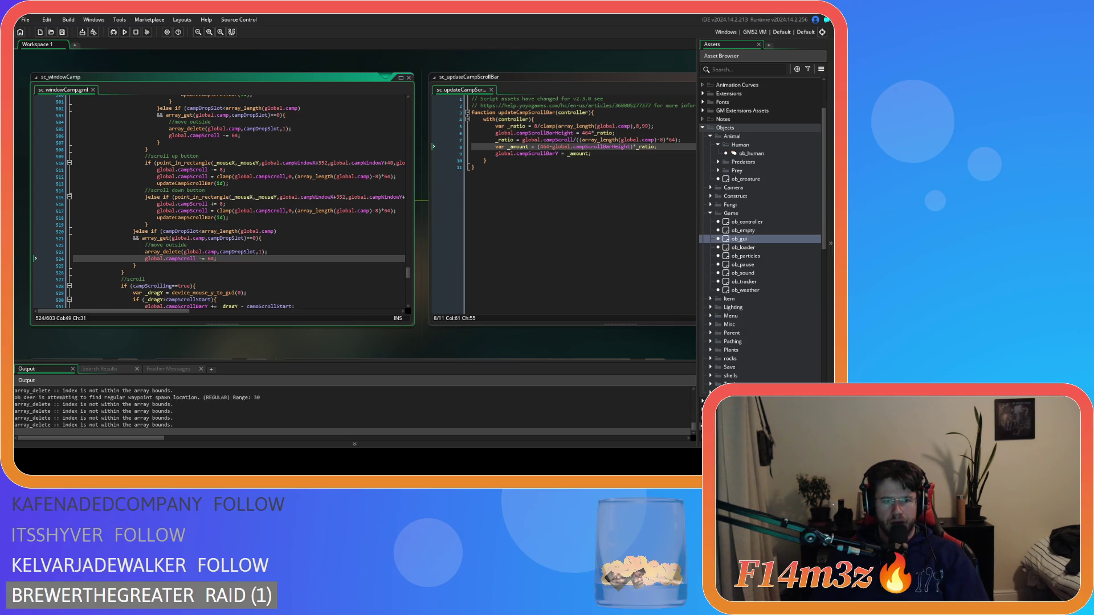
Switch to the running Entheogen game to test the camp window
{"action": "key", "text": "alt+Tab"}
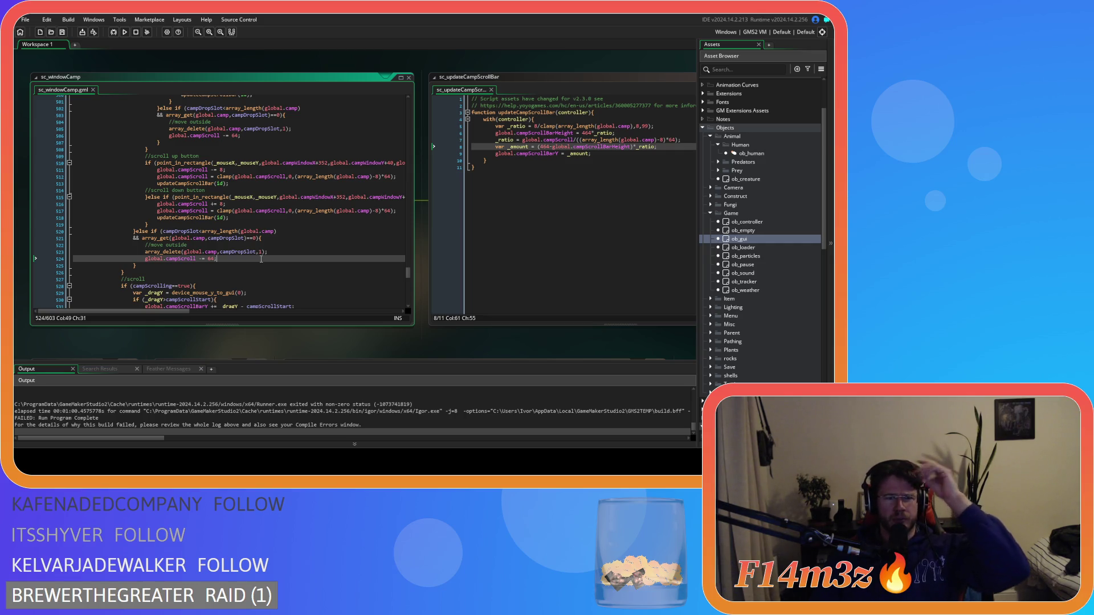
Delete the unconditional scroll-up line from the lower drop-outside branch
{"action": "left_click", "coordinate": [279, 252]}
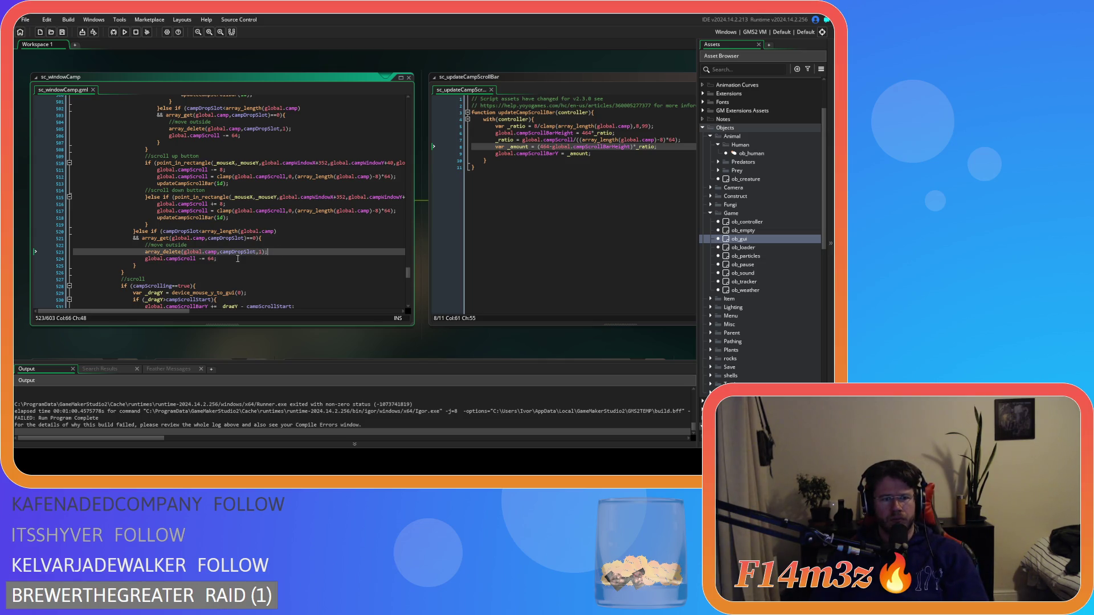
{"action": "left_click_drag", "start_coordinate": [237, 259], "coordinate": [39, 255]}
{"action": "key", "text": "BackSpace"}
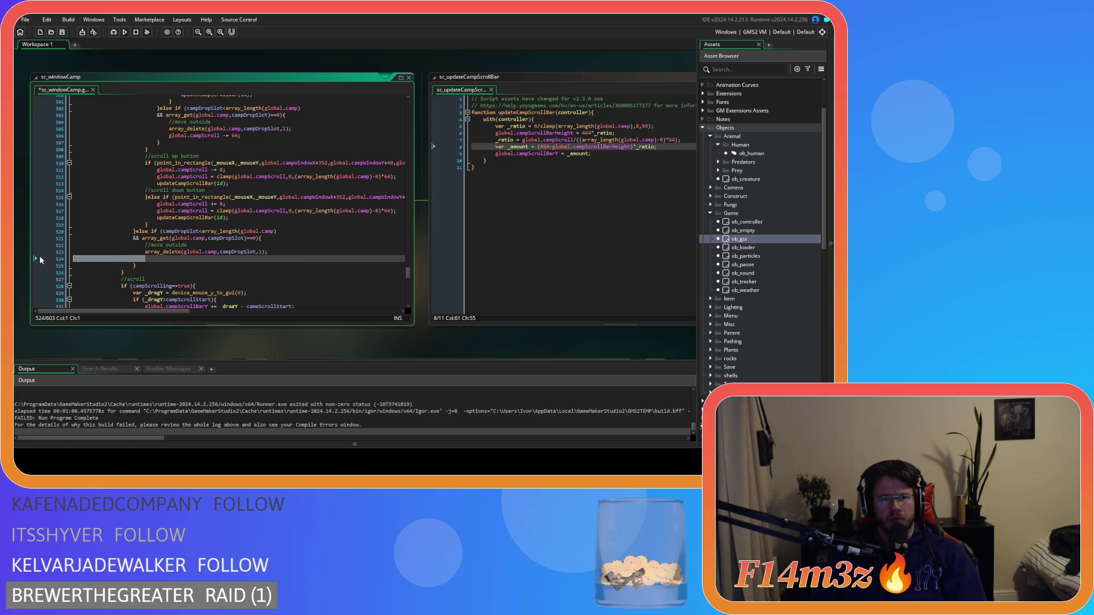
{"action": "key", "text": "BackSpace"}
{"action": "key", "text": "BackSpace"}
Add an if on array_get_index(global.camp,campDropSlot) wrapping global.campScroll -= 64;
{"action": "left_click", "coordinate": [213, 245]}
{"action": "key", "text": "Return"}
{"action": "type", "text": "if "}
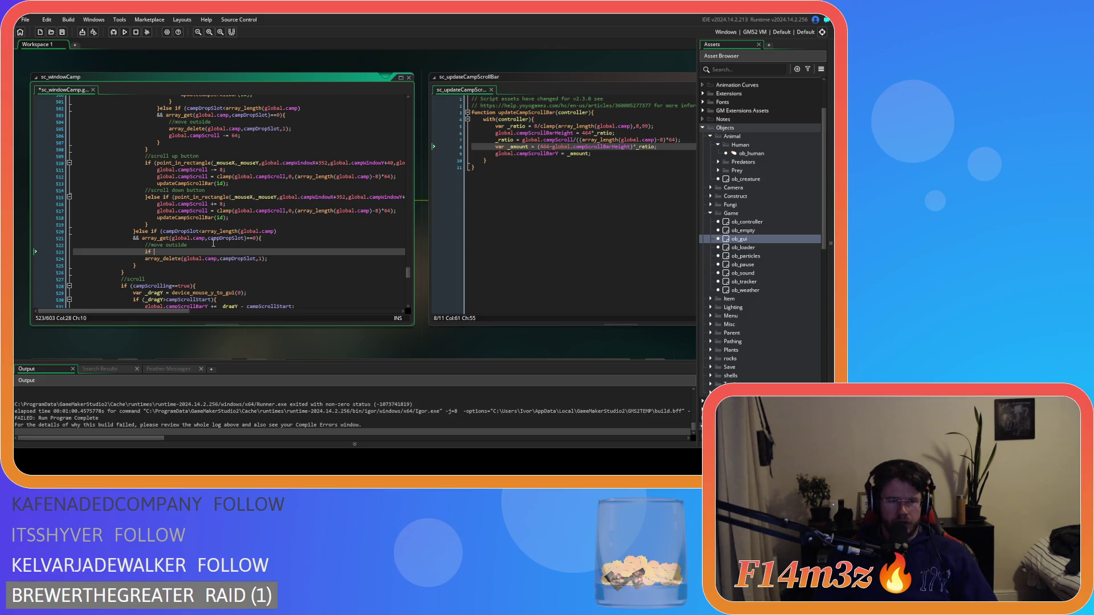
{"action": "type", "text": "(array"}
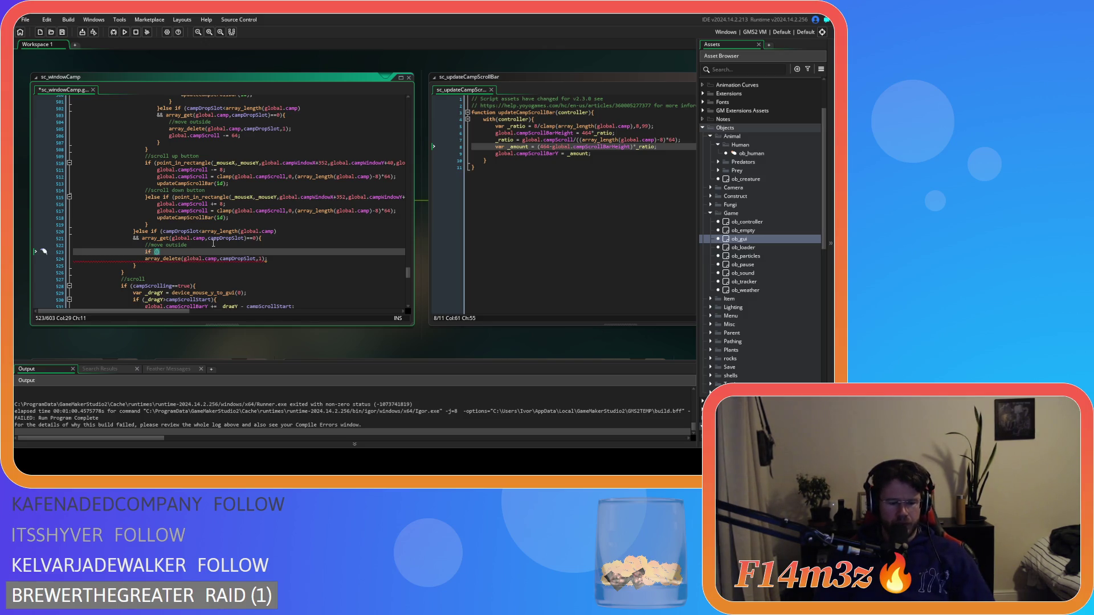
{"action": "type", "text": "_get_"}
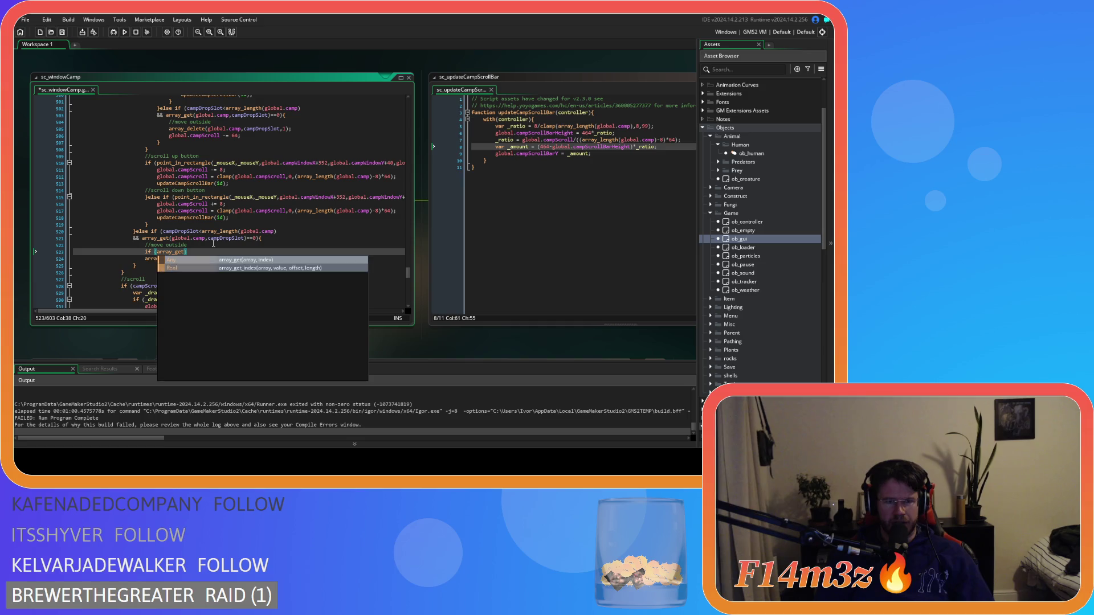
{"action": "key", "text": "Return"}
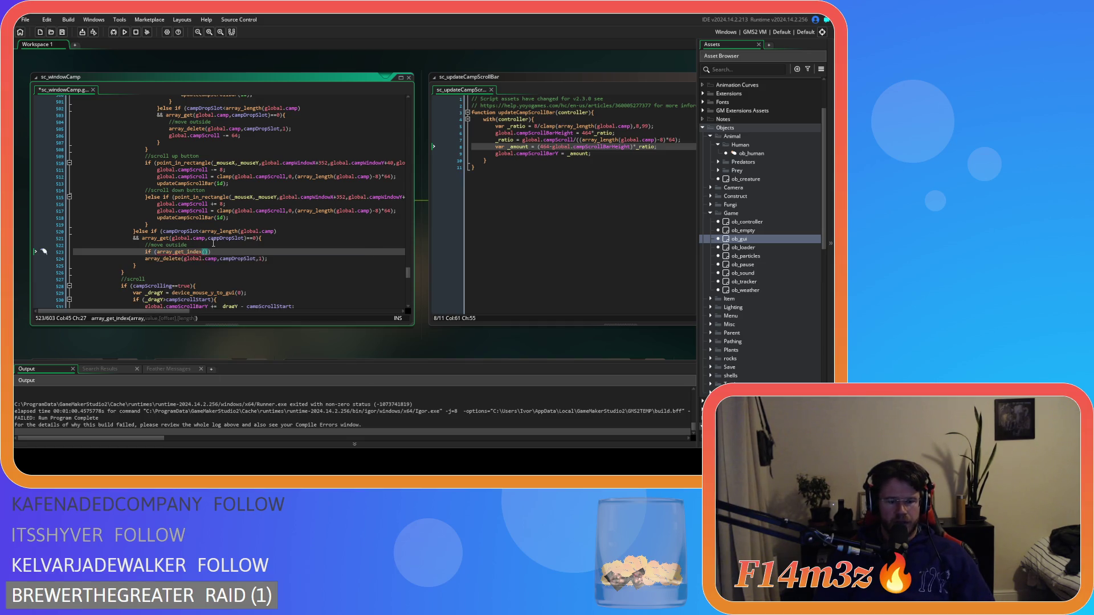
{"action": "type", "text": "global.camp,global.campScroll -= 64;"}
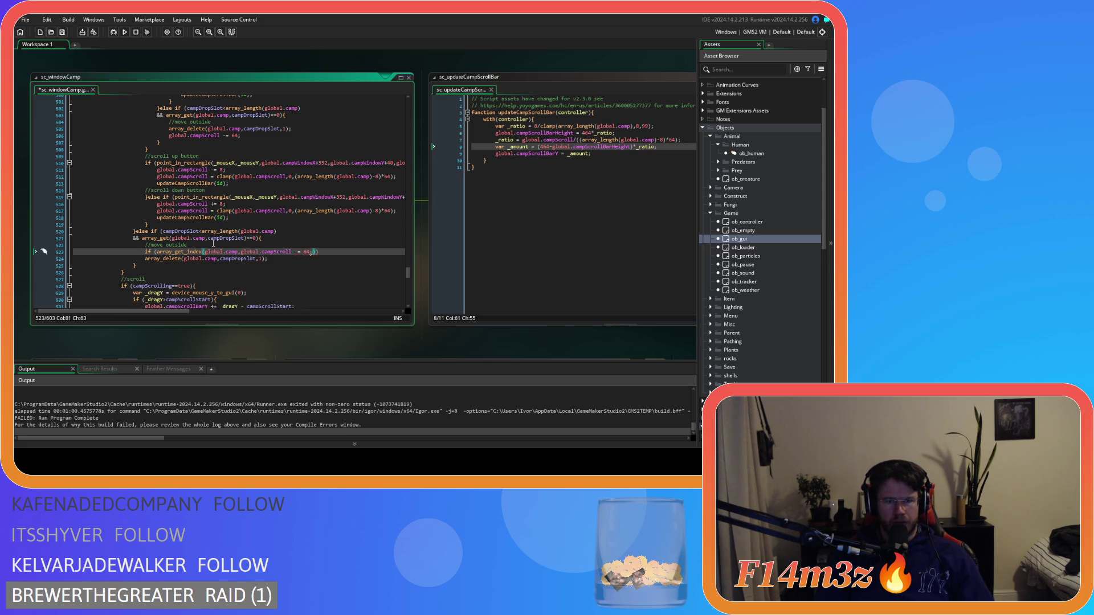
{"action": "key", "text": "ctrl+BackSpace"}
{"action": "key", "text": "ctrl+BackSpace"}
{"action": "key", "text": "ctrl+BackSpace"}
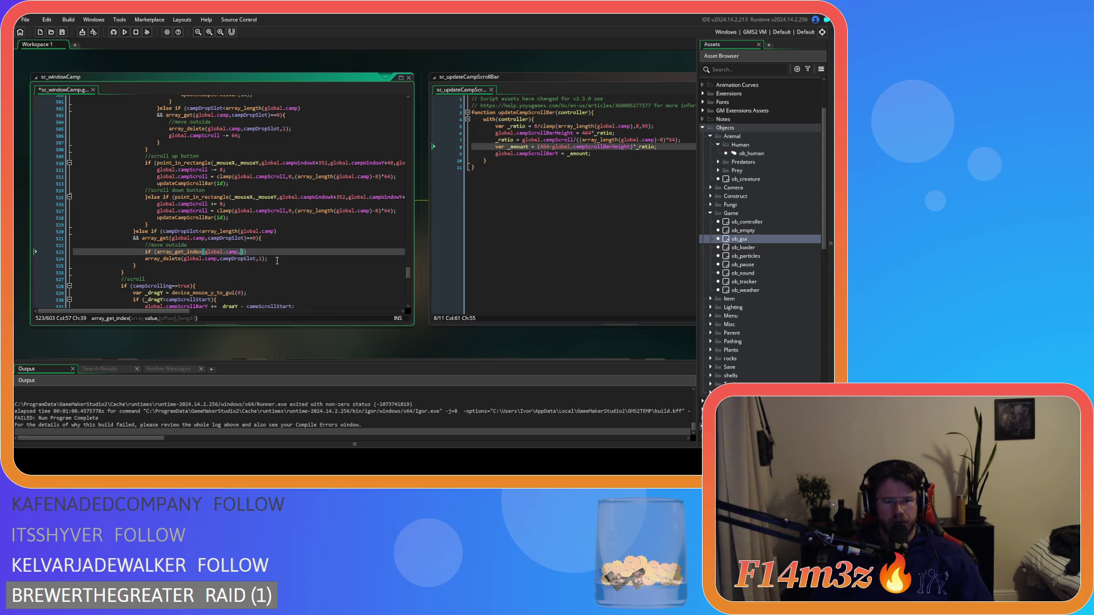
{"action": "type", "text": "campDr"}
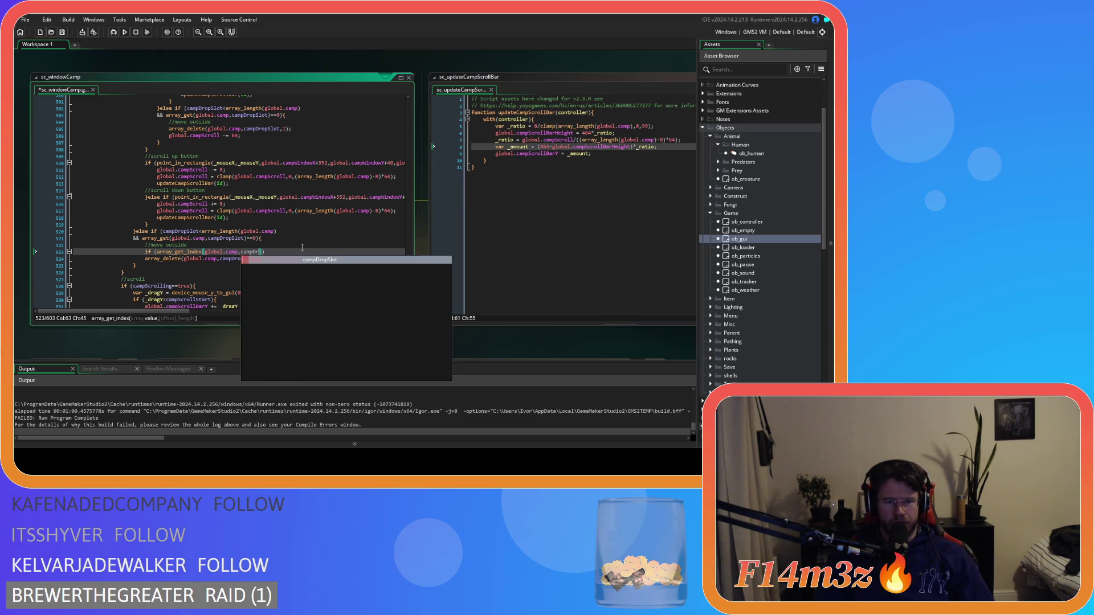
{"action": "key", "text": "Return"}
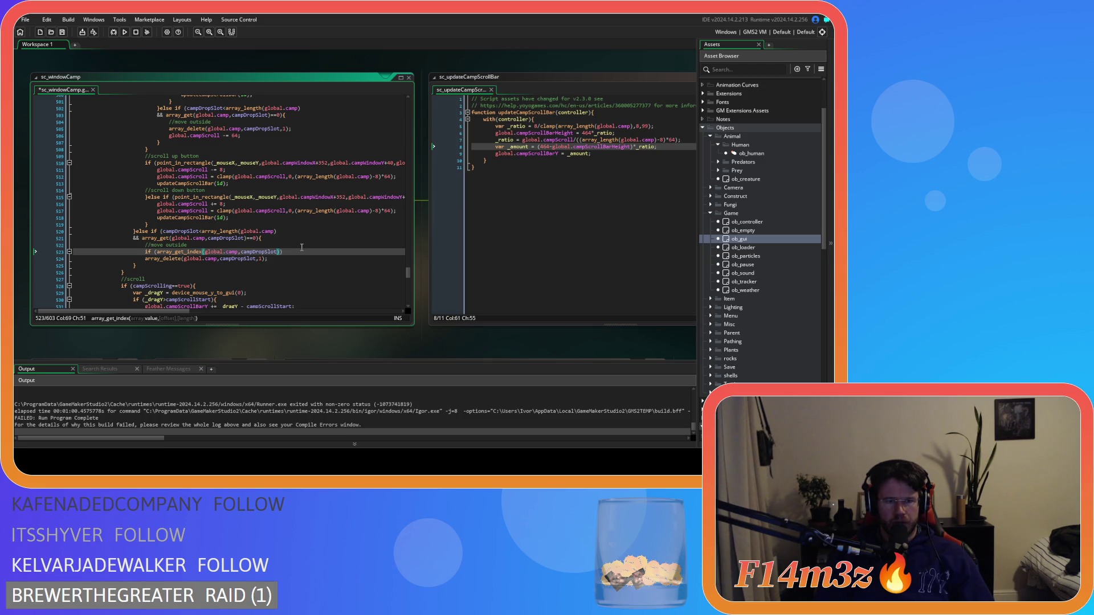
{"action": "type", "text": ")"}
{"action": "type", "text": "{"}
{"action": "key", "text": "Return"}
{"action": "type", "text": "global.campScroll -= 64;"}
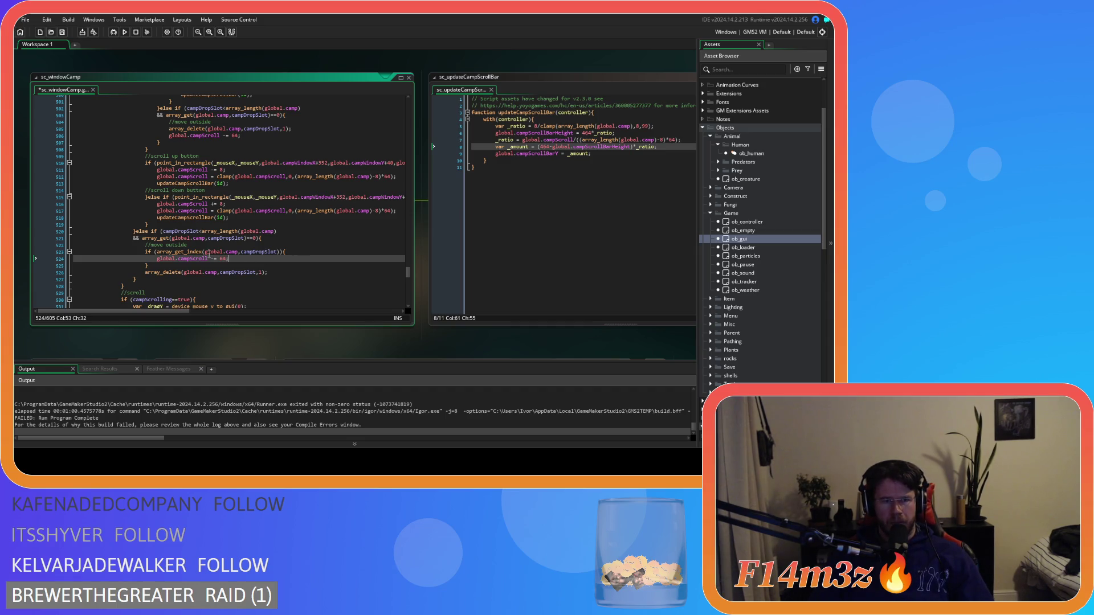
Complete the condition as ==array_length(global.camp)-1, save, and select the new if block
{"action": "left_click", "coordinate": [280, 252]}
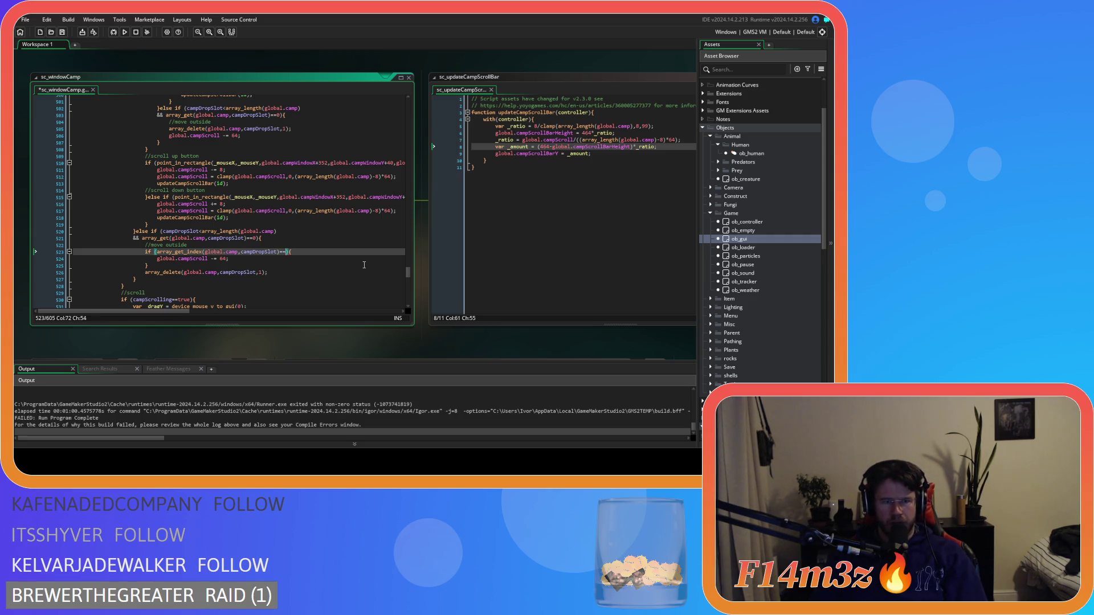
{"action": "type", "text": "array"}
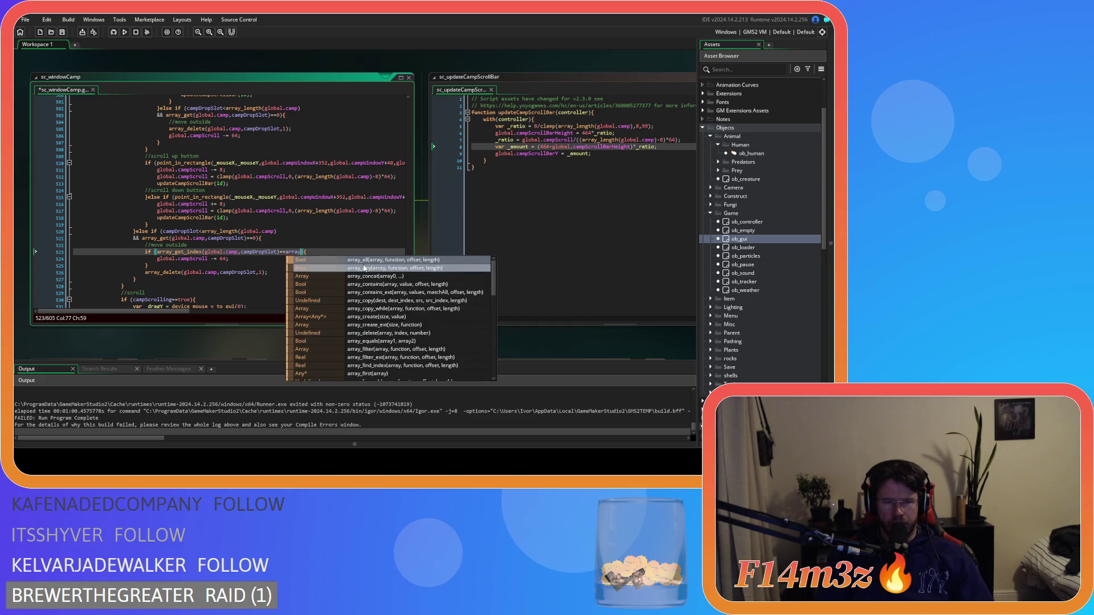
{"action": "type", "text": "_len"}
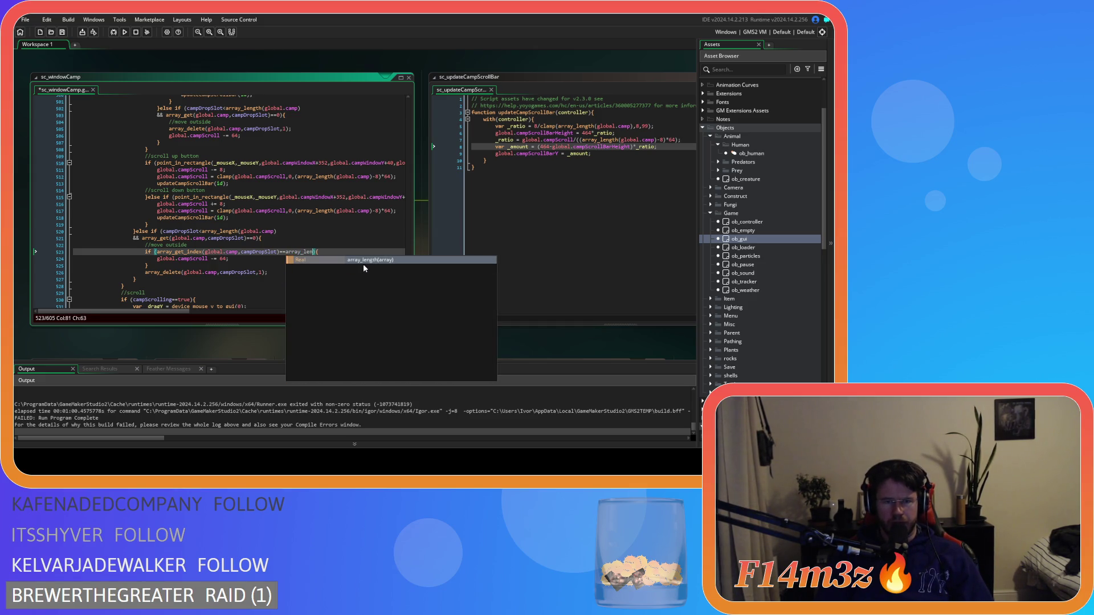
{"action": "key", "text": "Return"}
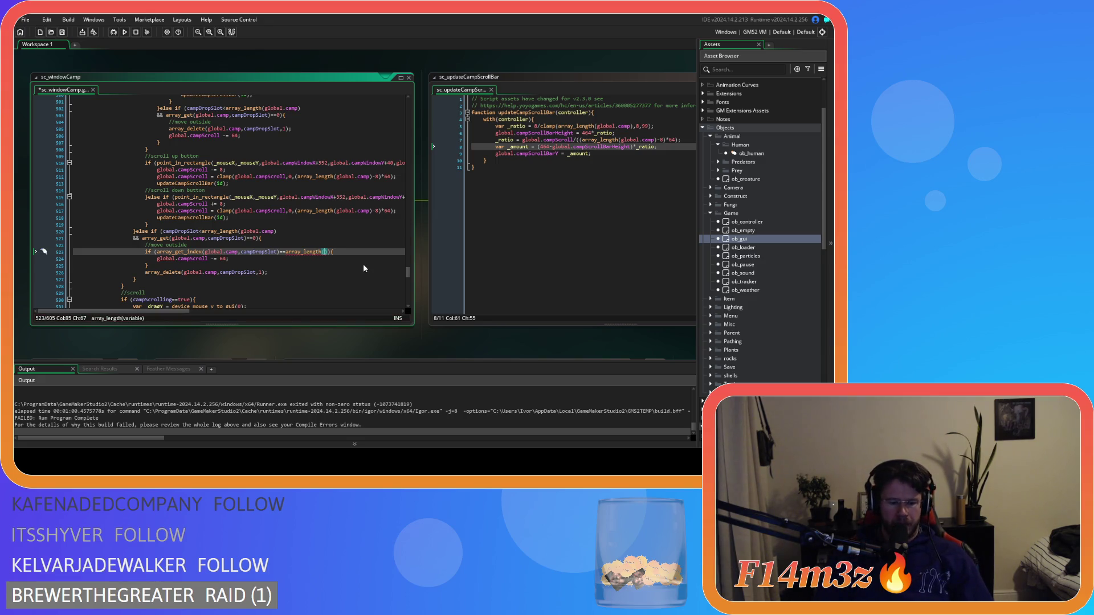
{"action": "type", "text": "global.camp)-1"}
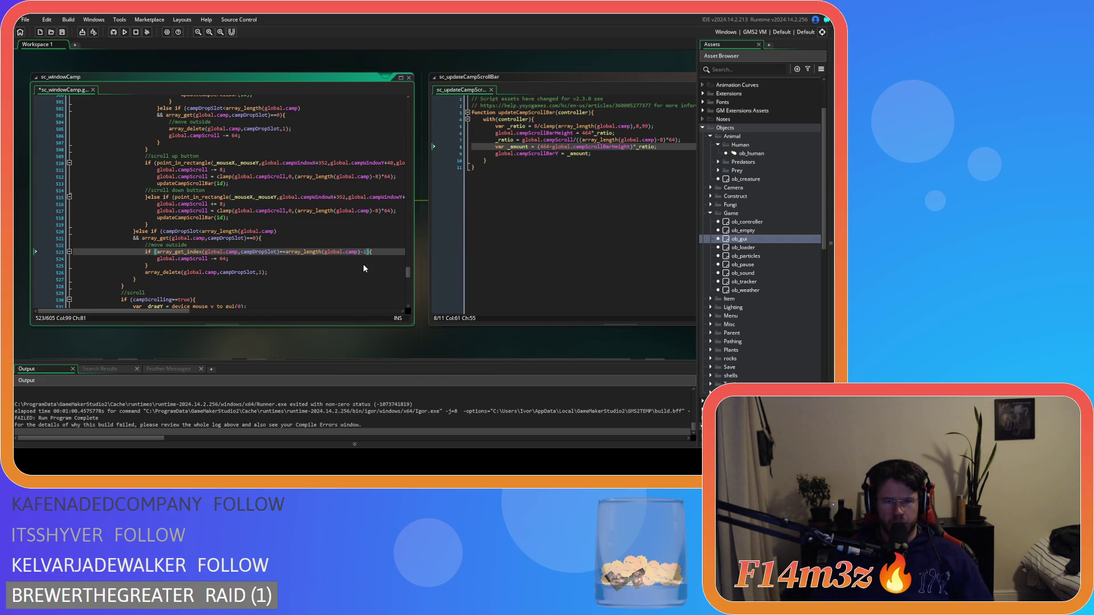
{"action": "key", "text": "ctrl+s"}
{"action": "left_click", "coordinate": [307, 256]}
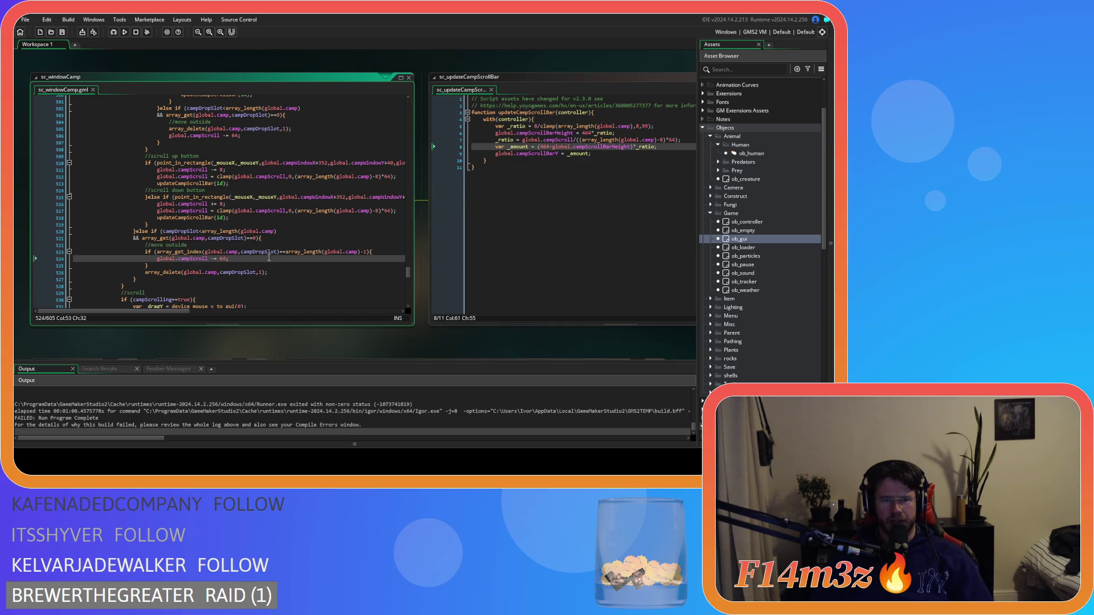
{"action": "left_click", "coordinate": [205, 252]}
{"action": "left_click", "coordinate": [247, 258]}
{"action": "left_click", "coordinate": [250, 268]}
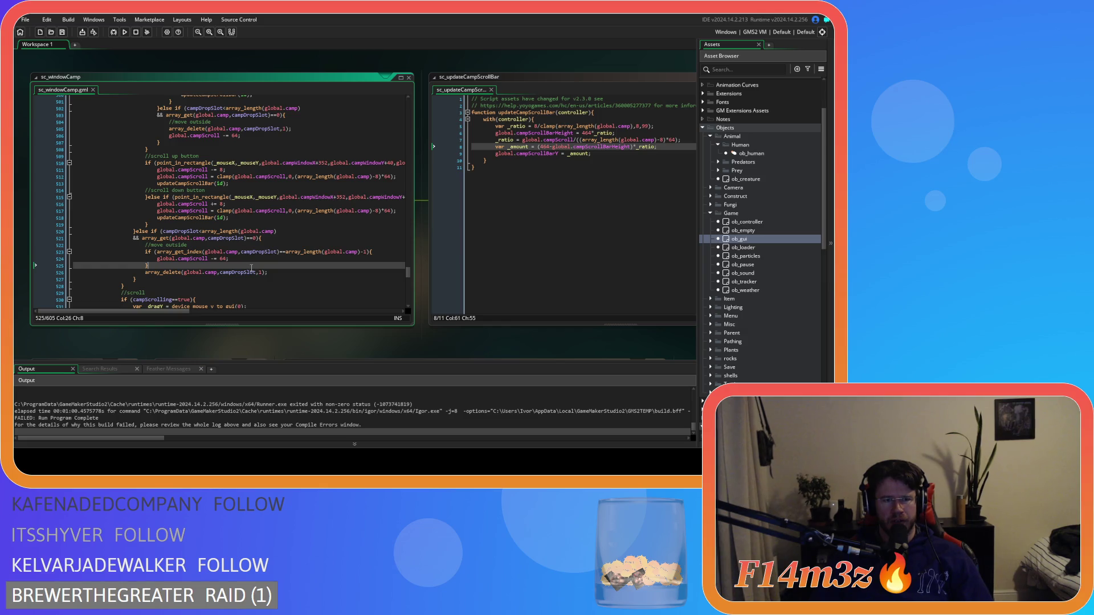
{"action": "left_click_drag", "start_coordinate": [251, 267], "coordinate": [142, 254]}
Replace the upper branch's unconditional scroll line with the same conditional block and save
{"action": "scroll", "coordinate": [215, 267], "scroll_direction": "down", "scroll_amount": 13}
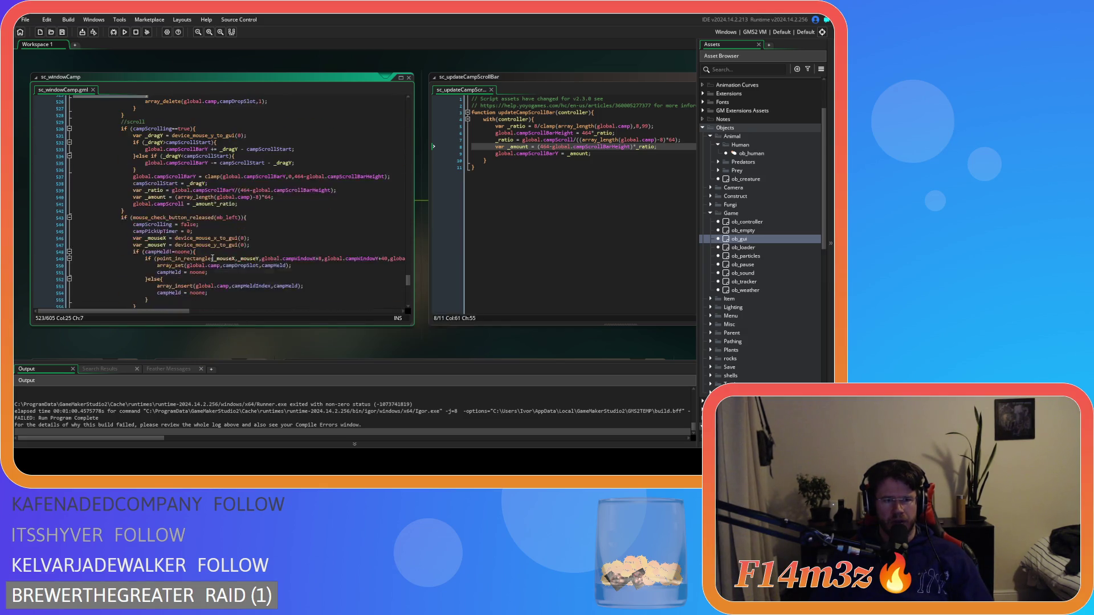
{"action": "scroll", "coordinate": [206, 249], "scroll_direction": "up", "scroll_amount": 17}
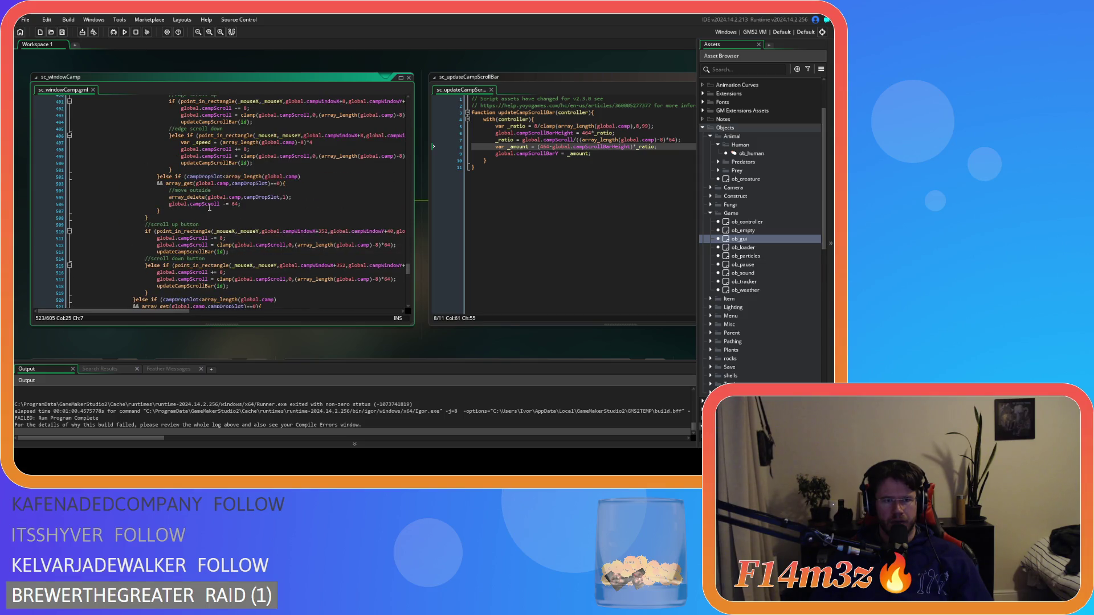
{"action": "left_click_drag", "start_coordinate": [242, 205], "coordinate": [32, 198]}
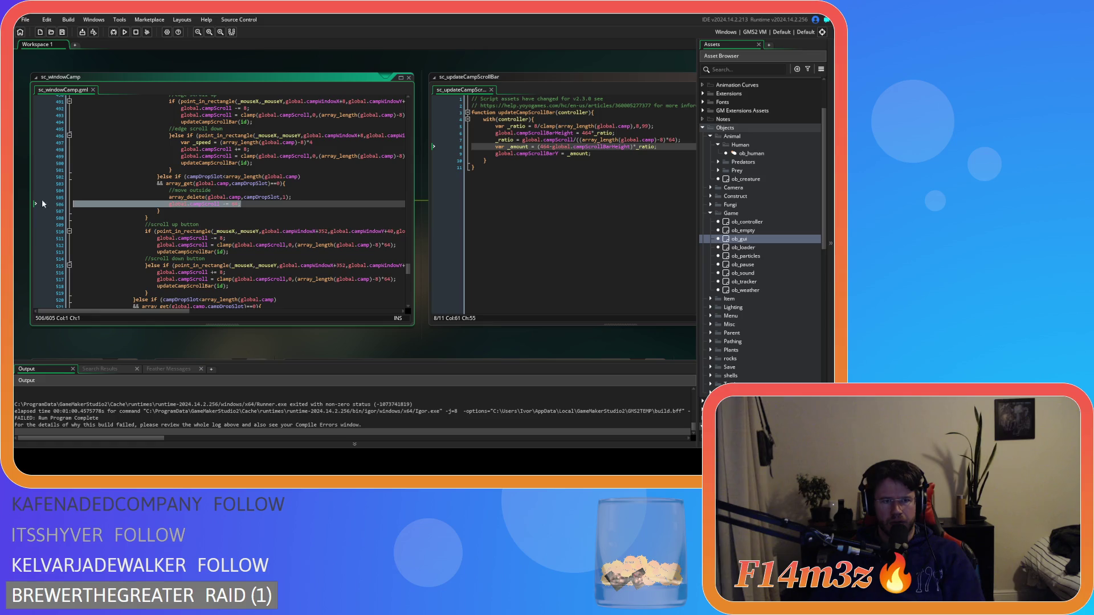
{"action": "key", "text": "ctrl+v"}
{"action": "left_click", "coordinate": [226, 192]}
{"action": "key", "text": "Return"}
{"action": "type", "text": "if (array_get_index(global.camp,campDropSlot)==array_length(global.camp)-1){ \t\t\t\t\t\t\tglobal.campScroll -= 64; \t\t\t\t\t\t}"}
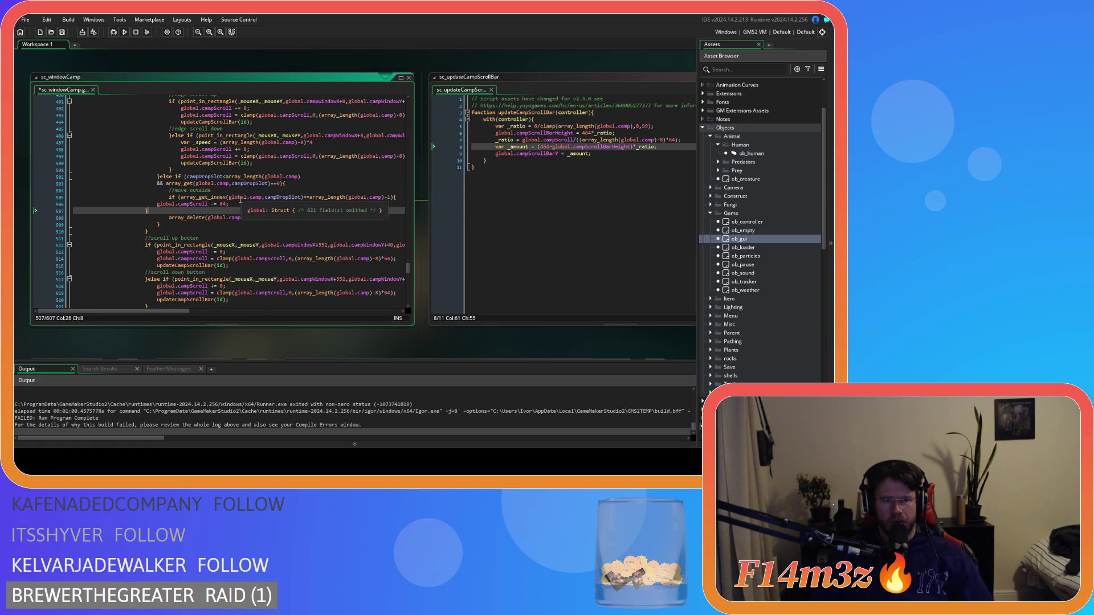
{"action": "mouse_move", "coordinate": [171, 211]}
{"action": "left_mouse_down"}
{"action": "mouse_move", "coordinate": [108, 202]}
{"action": "mouse_move", "coordinate": [141, 206]}
{"action": "left_mouse_up"}
{"action": "key", "text": "ctrl+s"}
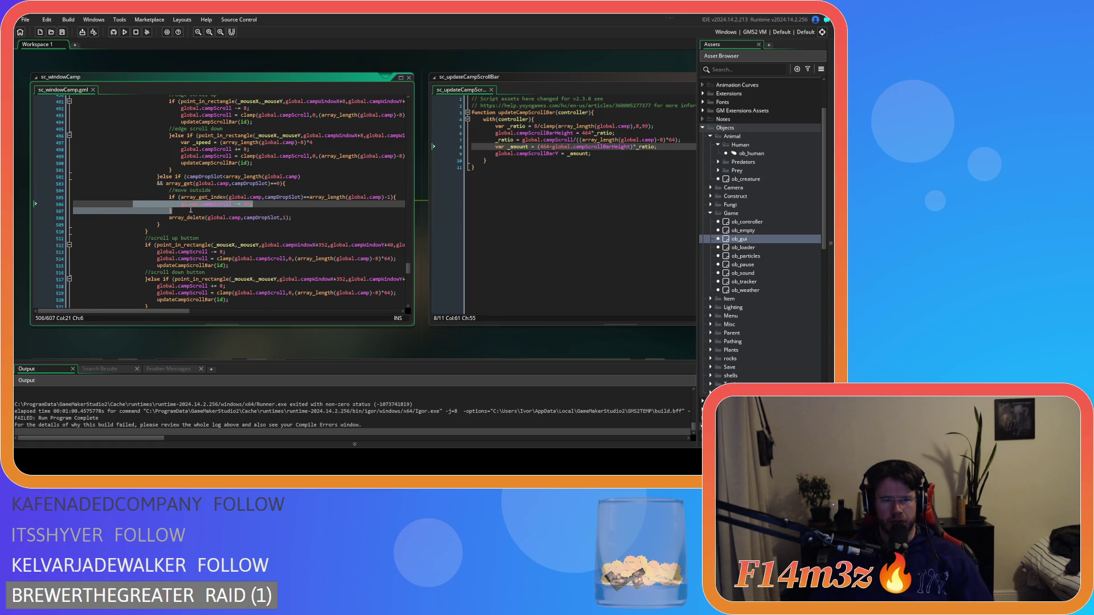
{"action": "left_click", "coordinate": [202, 212]}
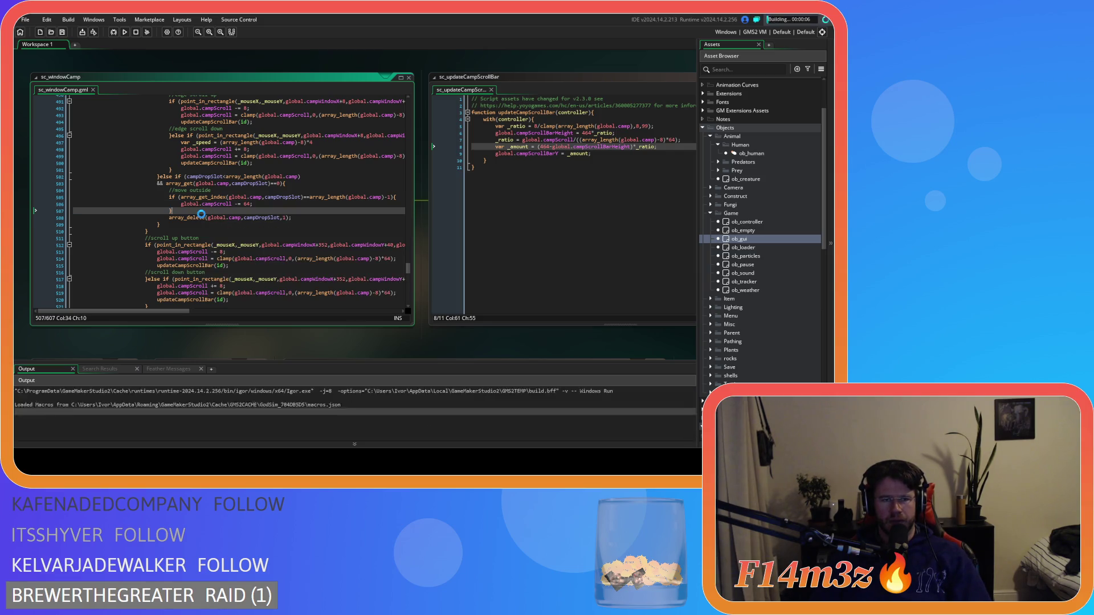
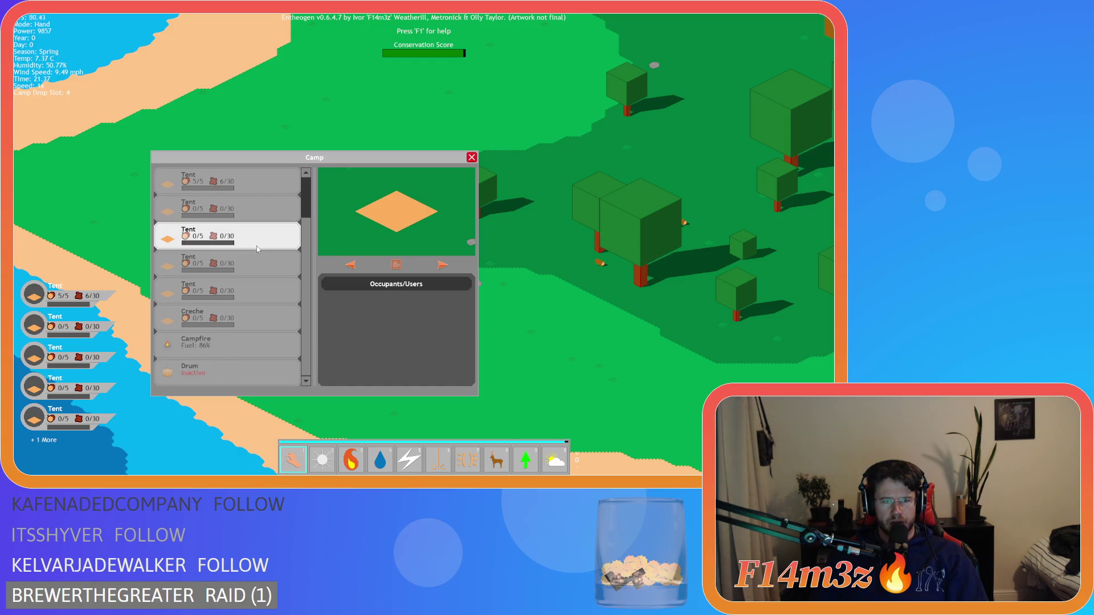
Move the empty slot to the top of the camp list, quit to the title screen and load the saved game
{"action": "mouse_move", "coordinate": [257, 249]}
{"action": "left_mouse_down"}
{"action": "mouse_move", "coordinate": [233, 184]}
{"action": "mouse_move", "coordinate": [342, 185]}
{"action": "mouse_move", "coordinate": [243, 179]}
{"action": "left_mouse_up"}
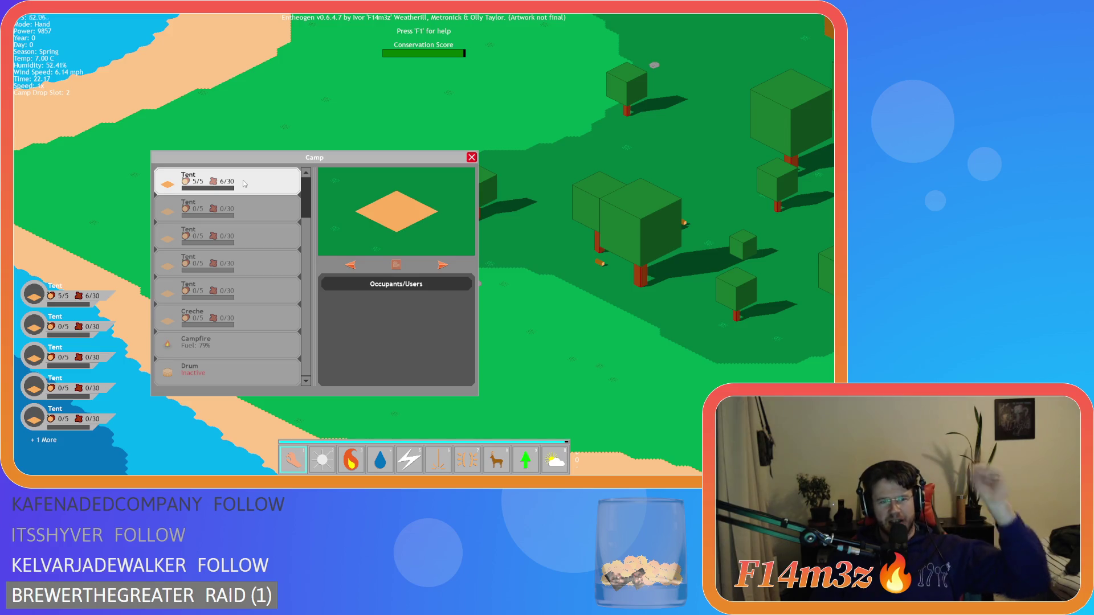
{"action": "key", "text": "Escape"}
{"action": "key", "text": "Escape"}
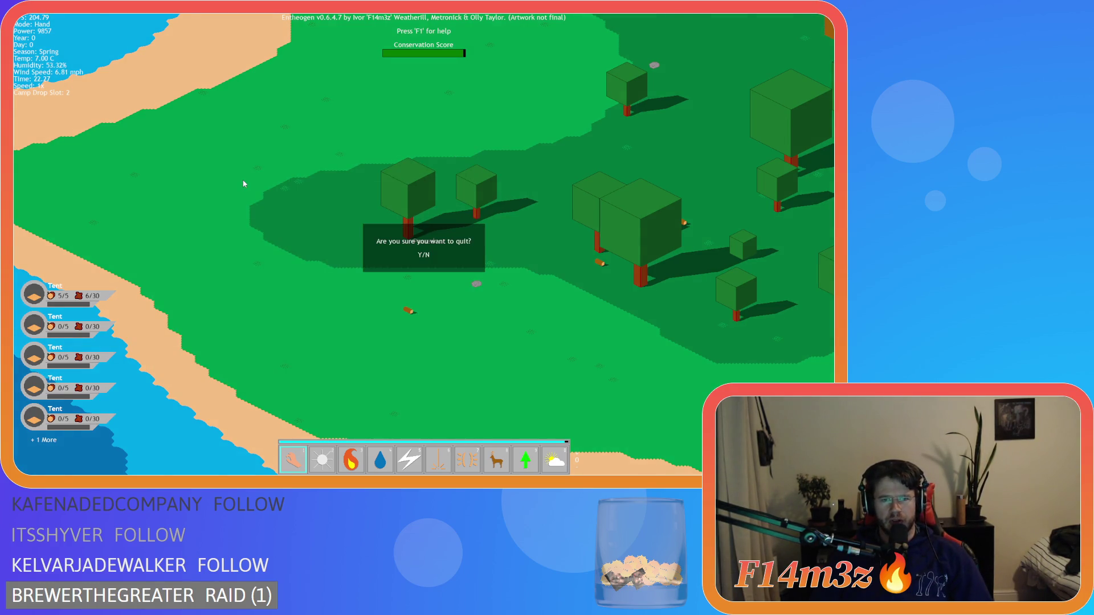
{"action": "key", "text": "y"}
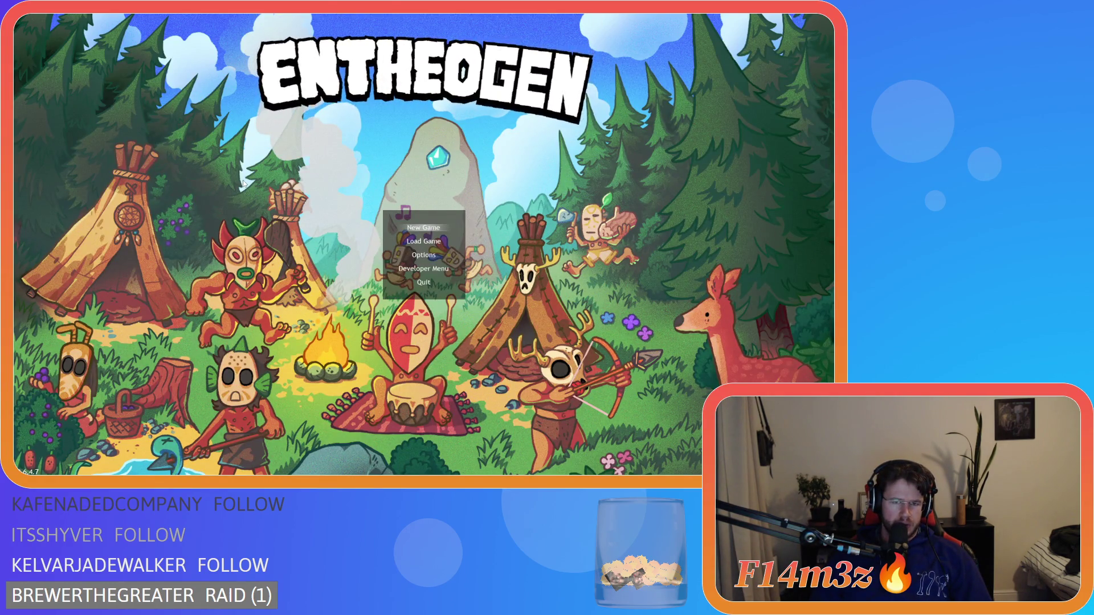
{"action": "key", "text": "Down"}
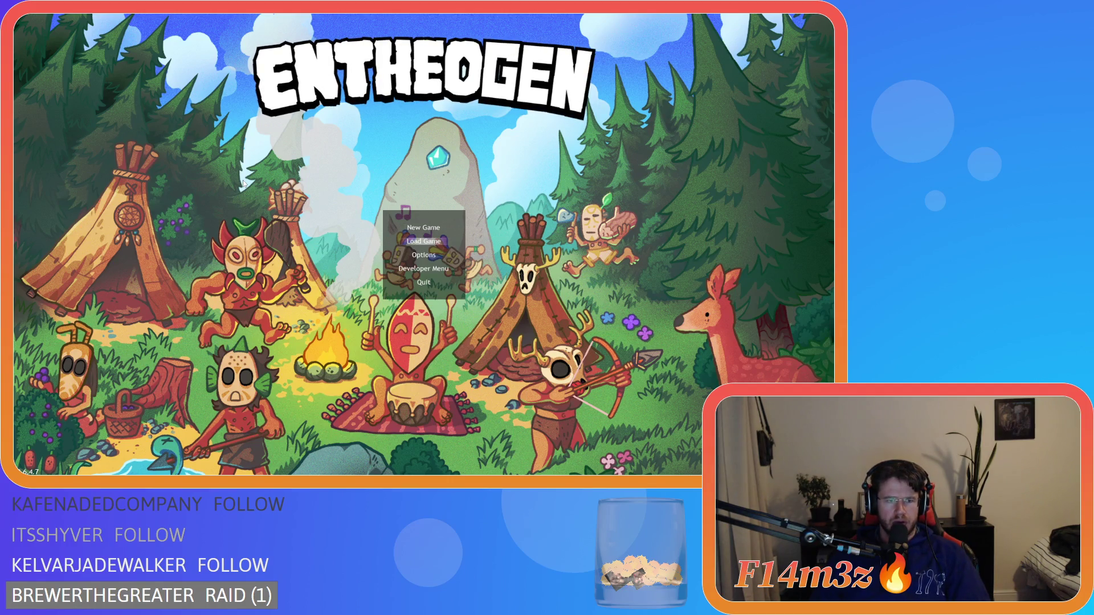
{"action": "key", "text": "Return"}
Confirm the load, then pick up the third tent and drop it back into the camp list
{"action": "key", "text": "c"}
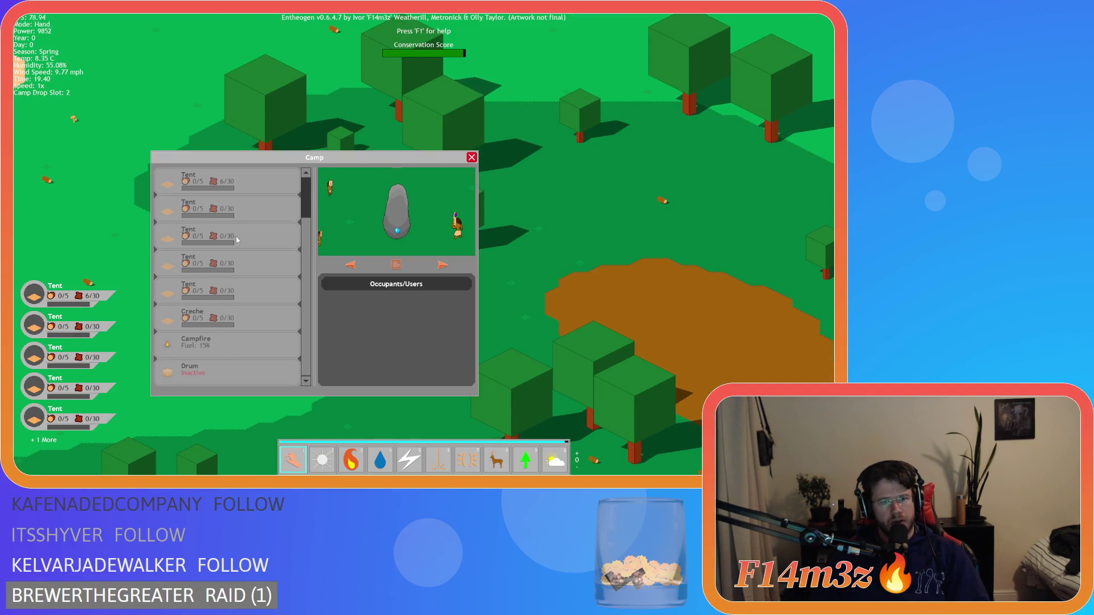
{"action": "scroll", "coordinate": [235, 237], "scroll_direction": "up", "scroll_amount": 2}
{"action": "scroll", "coordinate": [241, 282], "scroll_direction": "down", "scroll_amount": 2}
{"action": "left_click", "coordinate": [240, 237]}
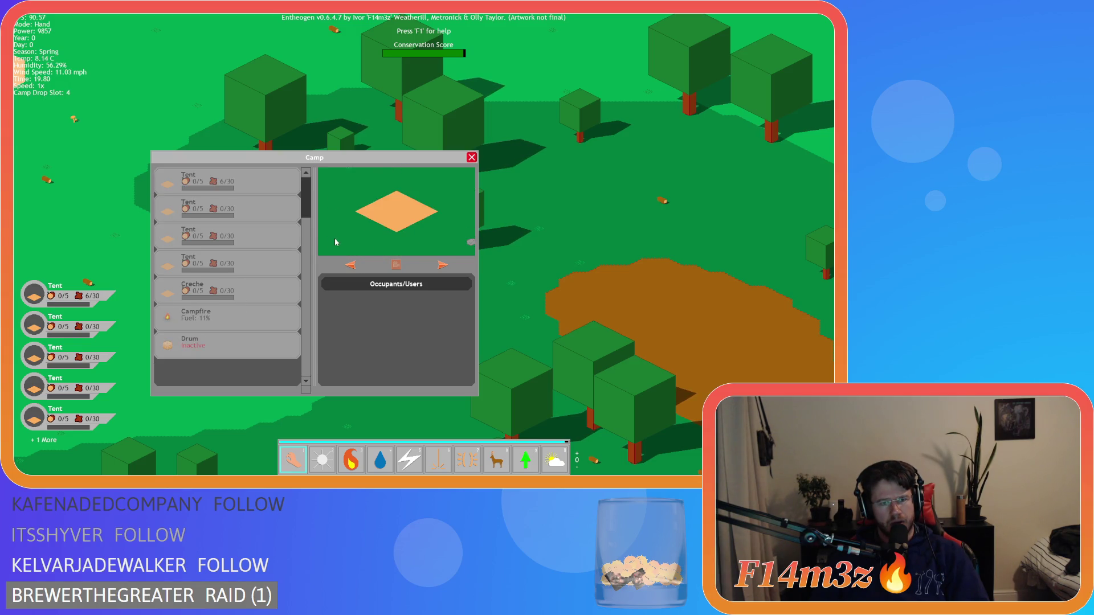
{"action": "left_click", "coordinate": [241, 235]}
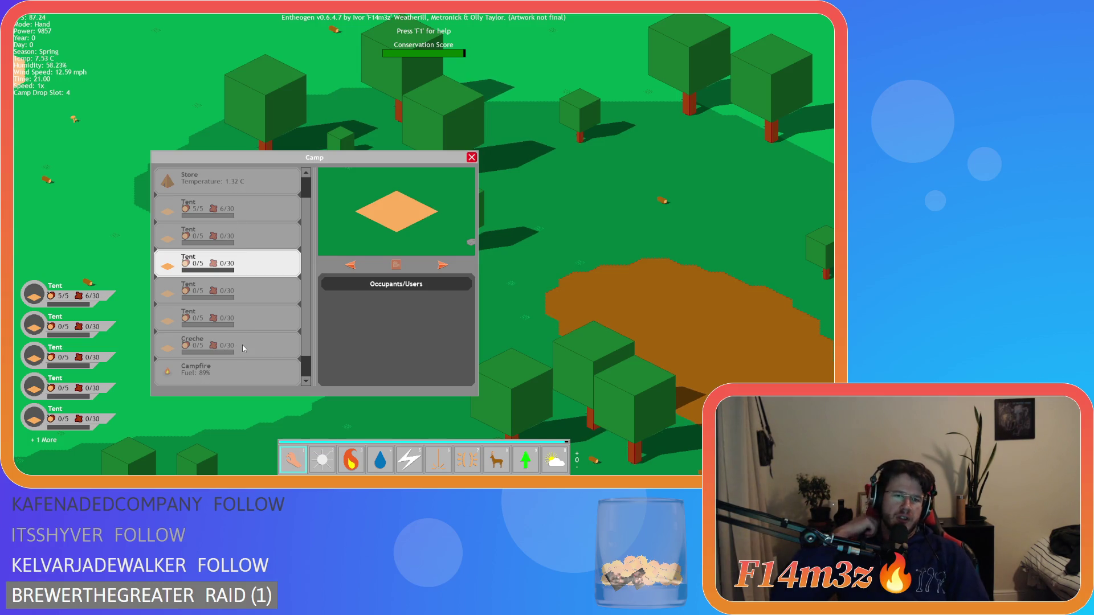
Show the drum in the preview panel
{"action": "scroll", "coordinate": [242, 344], "scroll_direction": "down", "scroll_amount": 2}
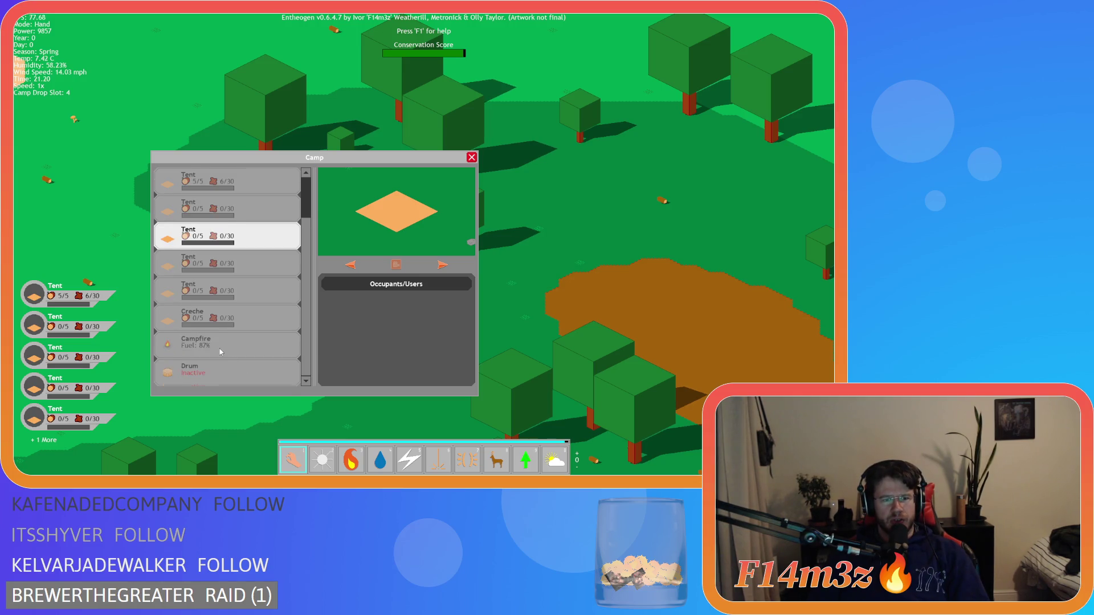
{"action": "left_click", "coordinate": [225, 373]}
{"action": "scroll", "coordinate": [241, 359], "scroll_direction": "up", "scroll_amount": 2}
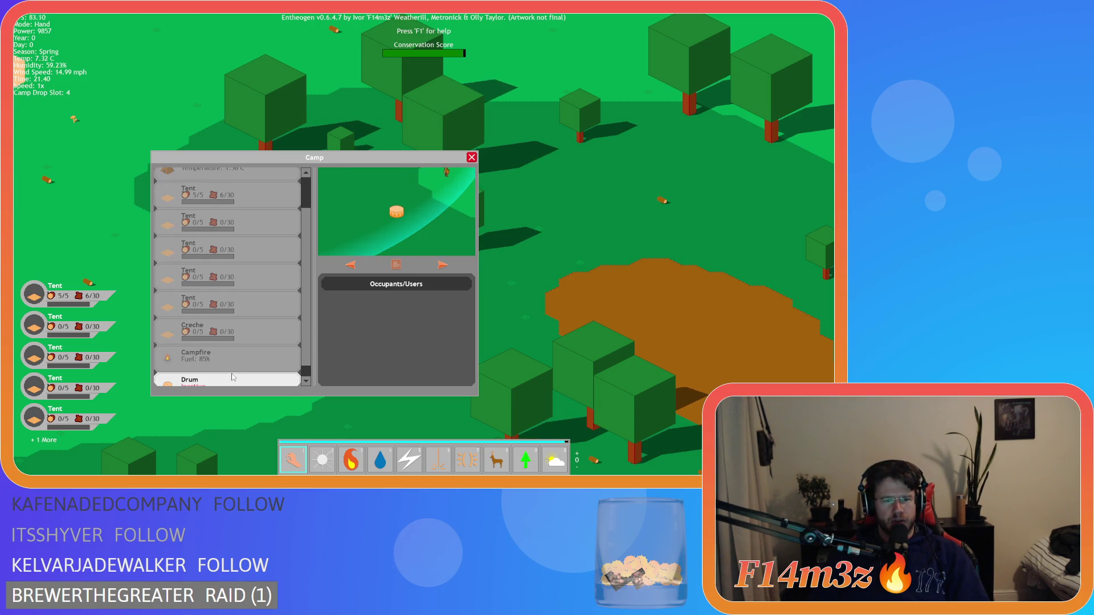
{"action": "scroll", "coordinate": [242, 308], "scroll_direction": "down", "scroll_amount": 1}
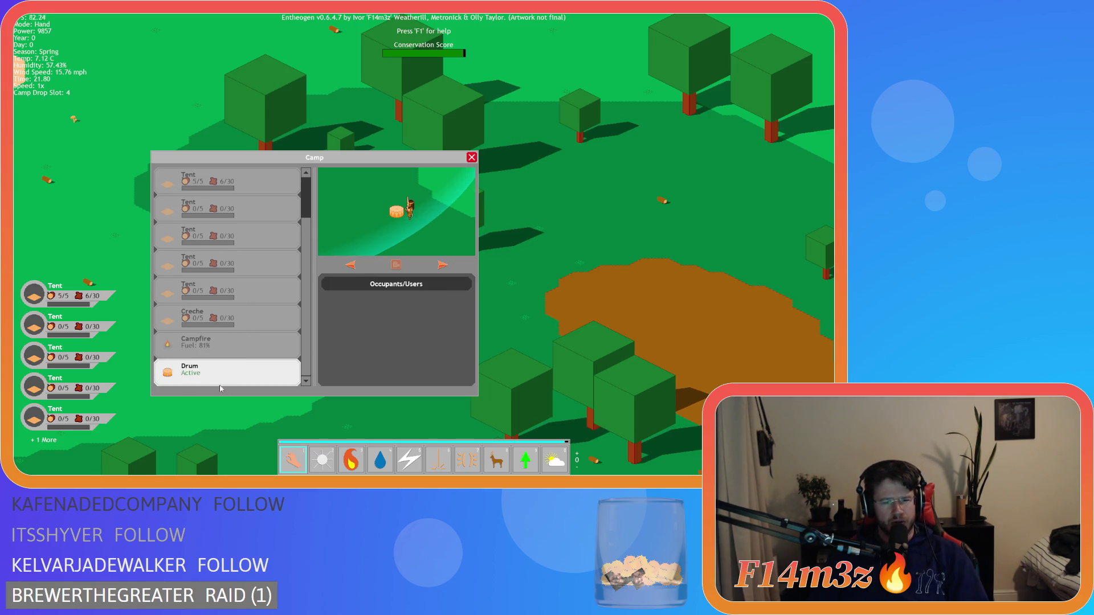
{"action": "scroll", "coordinate": [220, 385], "scroll_direction": "up", "scroll_amount": 1}
{"action": "scroll", "coordinate": [219, 385], "scroll_direction": "down", "scroll_amount": 1}
{"action": "scroll", "coordinate": [219, 383], "scroll_direction": "up", "scroll_amount": 1}
{"action": "scroll", "coordinate": [218, 382], "scroll_direction": "down", "scroll_amount": 1}
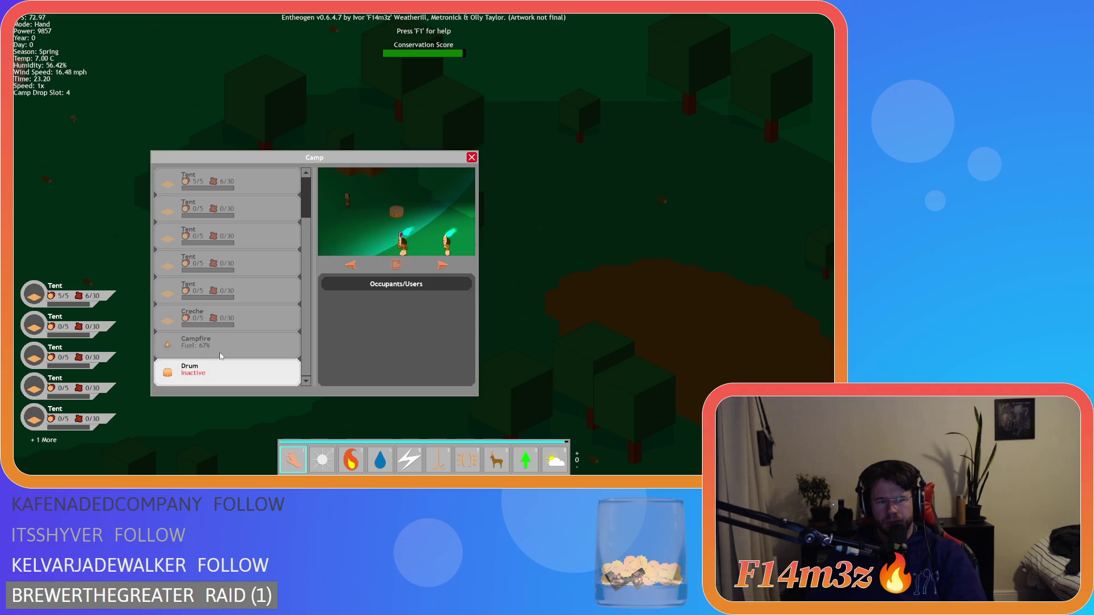
Drag the fourth tent to a new slot, then drop the top tent outside the camp list
{"action": "scroll", "coordinate": [221, 357], "scroll_direction": "up", "scroll_amount": 1}
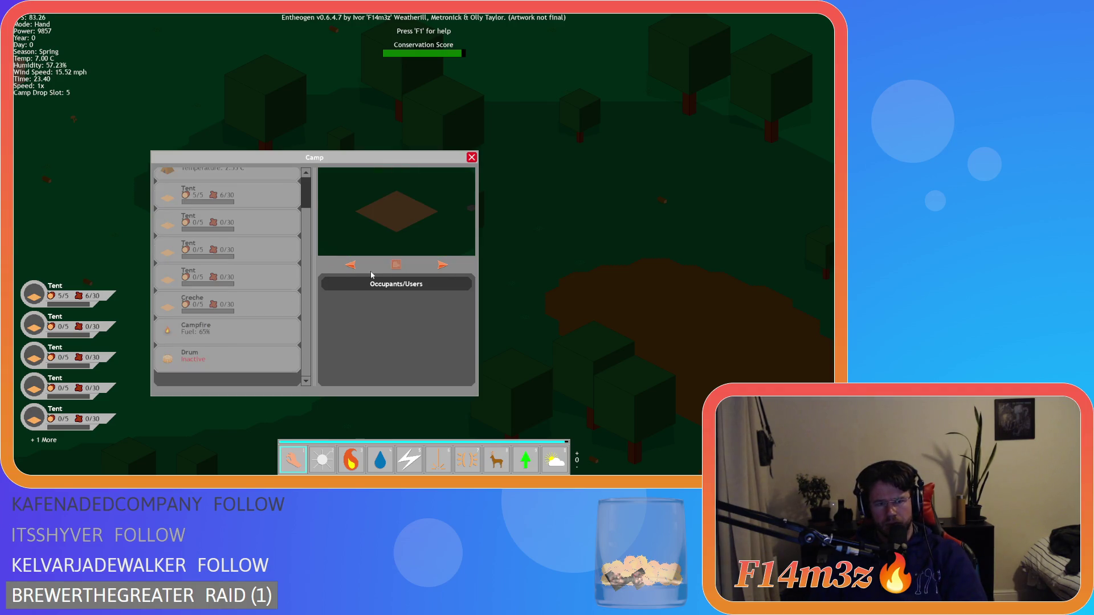
{"action": "mouse_move", "coordinate": [236, 275]}
{"action": "left_mouse_down"}
{"action": "mouse_move", "coordinate": [227, 277]}
{"action": "mouse_move", "coordinate": [366, 288]}
{"action": "mouse_move", "coordinate": [237, 290]}
{"action": "left_mouse_up"}
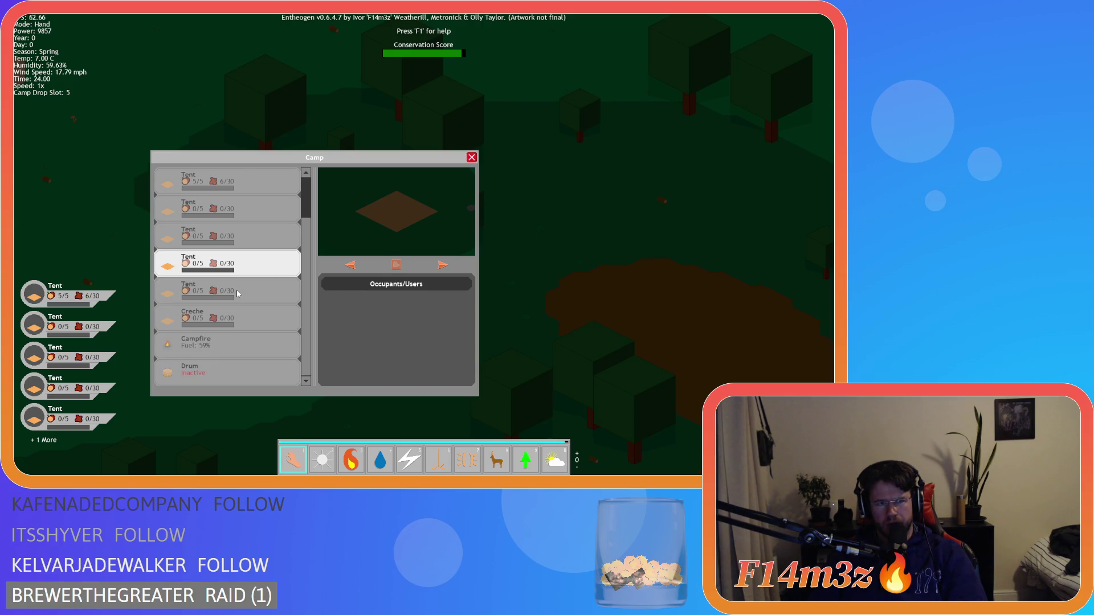
{"action": "mouse_move", "coordinate": [210, 183]}
{"action": "left_mouse_down"}
{"action": "mouse_move", "coordinate": [334, 178]}
{"action": "mouse_move", "coordinate": [221, 191]}
{"action": "left_mouse_up"}
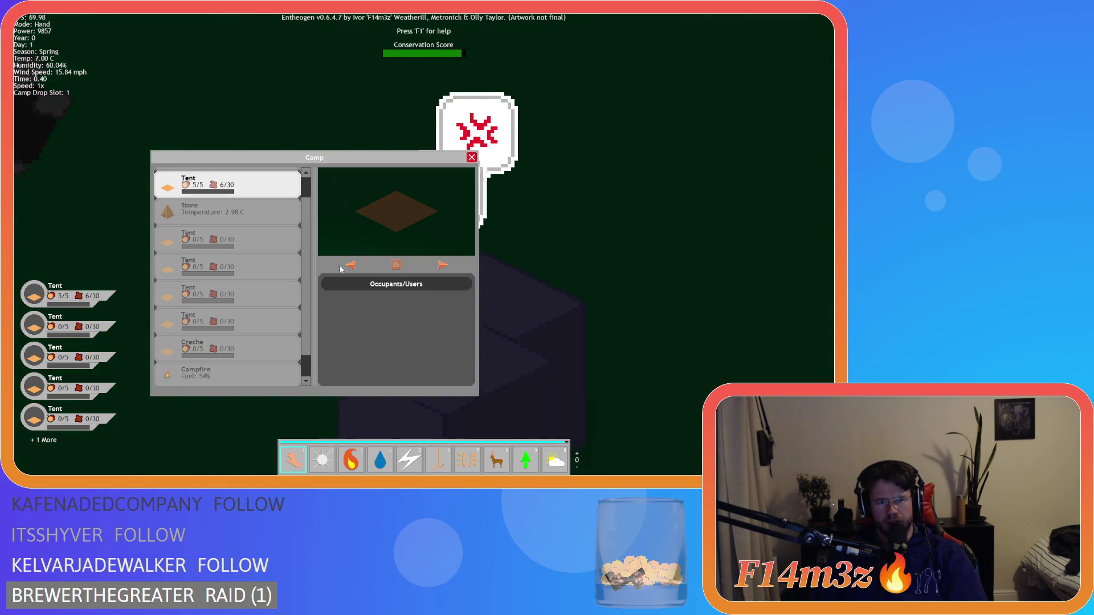
{"action": "scroll", "coordinate": [223, 289], "scroll_direction": "down", "scroll_amount": 1}
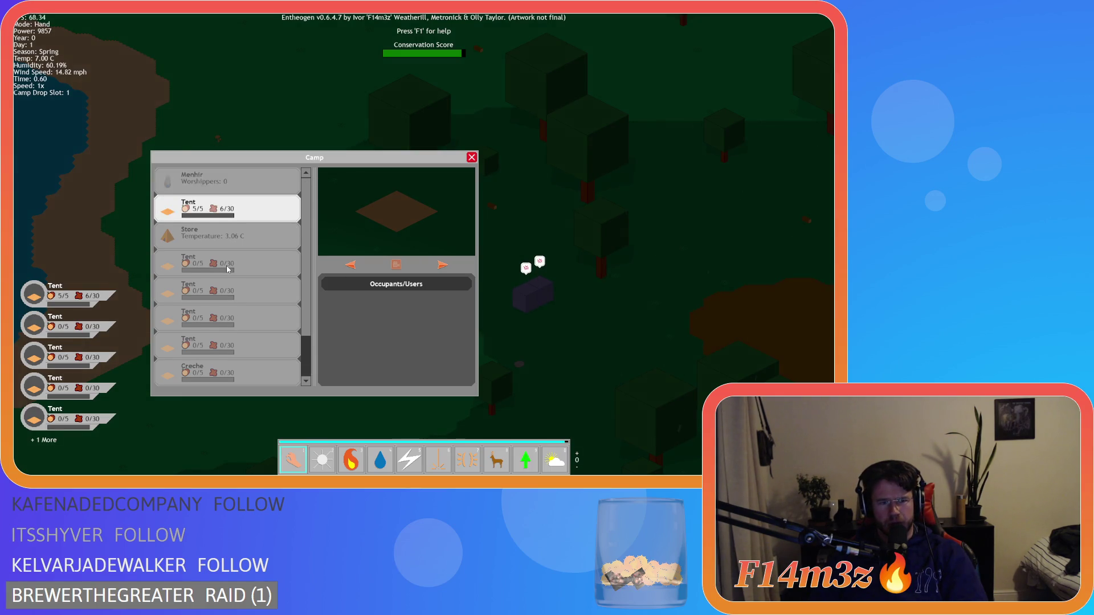
{"action": "scroll", "coordinate": [218, 333], "scroll_direction": "up", "scroll_amount": 2}
{"action": "scroll", "coordinate": [210, 322], "scroll_direction": "down", "scroll_amount": 2}
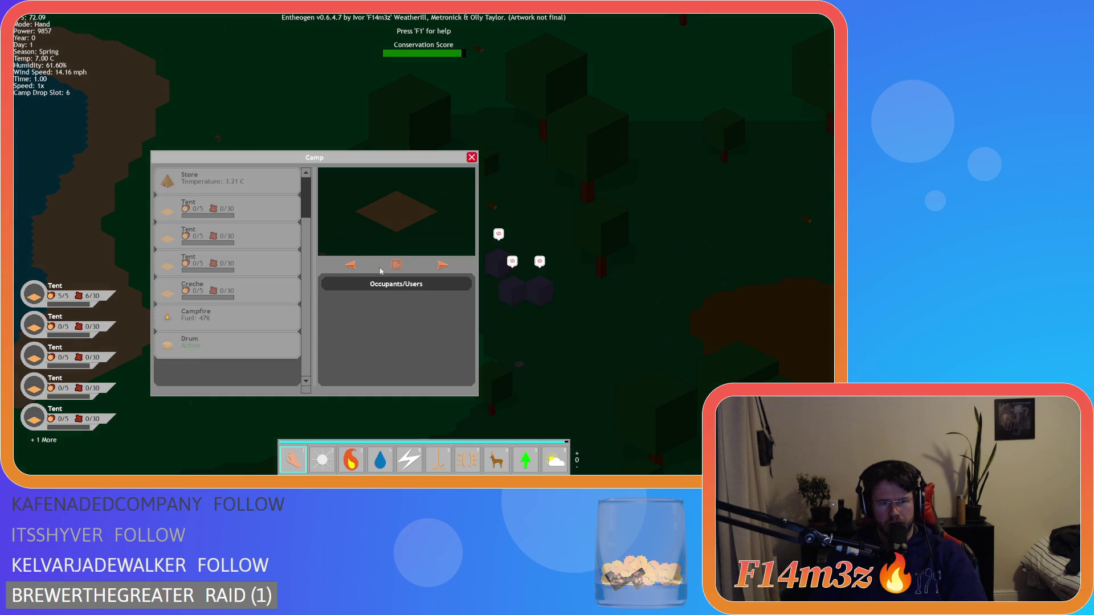
Drag a tent out to leave an empty top slot, move another tent down and back, then quit the game
{"action": "left_click_drag", "start_coordinate": [209, 290], "coordinate": [254, 189]}
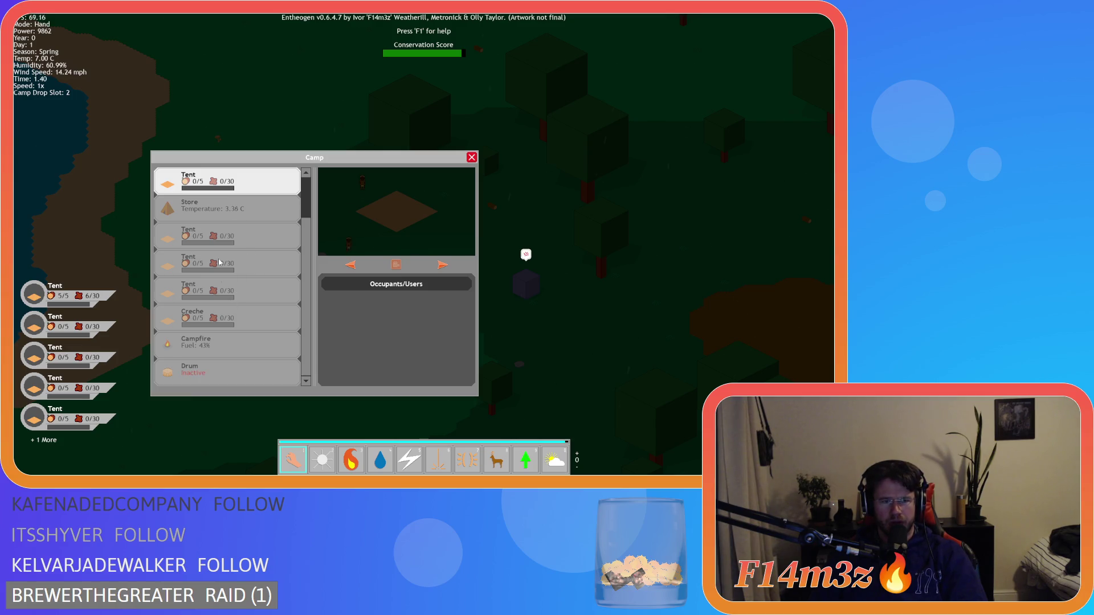
{"action": "mouse_move", "coordinate": [209, 192]}
{"action": "left_mouse_down"}
{"action": "mouse_move", "coordinate": [217, 176]}
{"action": "mouse_move", "coordinate": [212, 384]}
{"action": "mouse_move", "coordinate": [225, 176]}
{"action": "mouse_move", "coordinate": [237, 344]}
{"action": "mouse_move", "coordinate": [238, 313]}
{"action": "mouse_move", "coordinate": [264, 339]}
{"action": "left_mouse_up"}
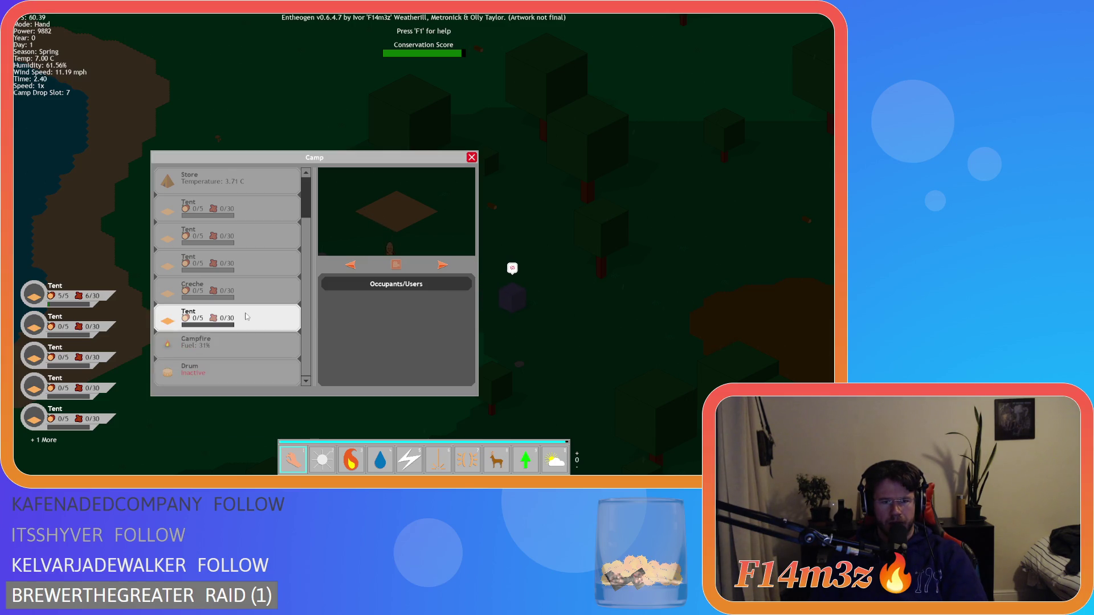
{"action": "mouse_move", "coordinate": [246, 317]}
{"action": "left_mouse_down"}
{"action": "mouse_move", "coordinate": [239, 342]}
{"action": "mouse_move", "coordinate": [240, 317]}
{"action": "left_mouse_up"}
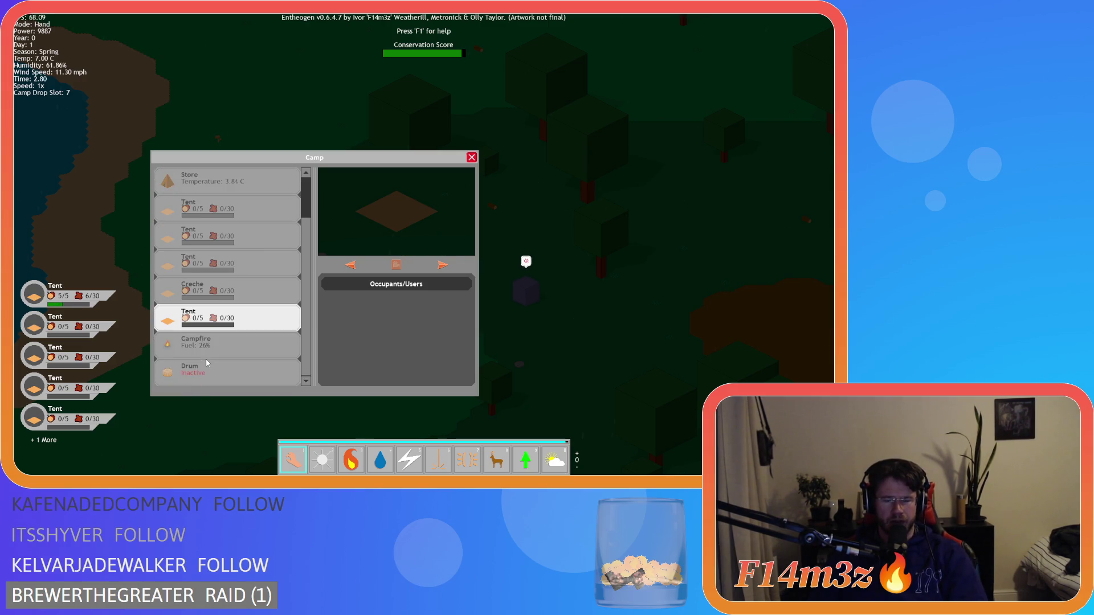
{"action": "scroll", "coordinate": [206, 360], "scroll_direction": "up", "scroll_amount": 1}
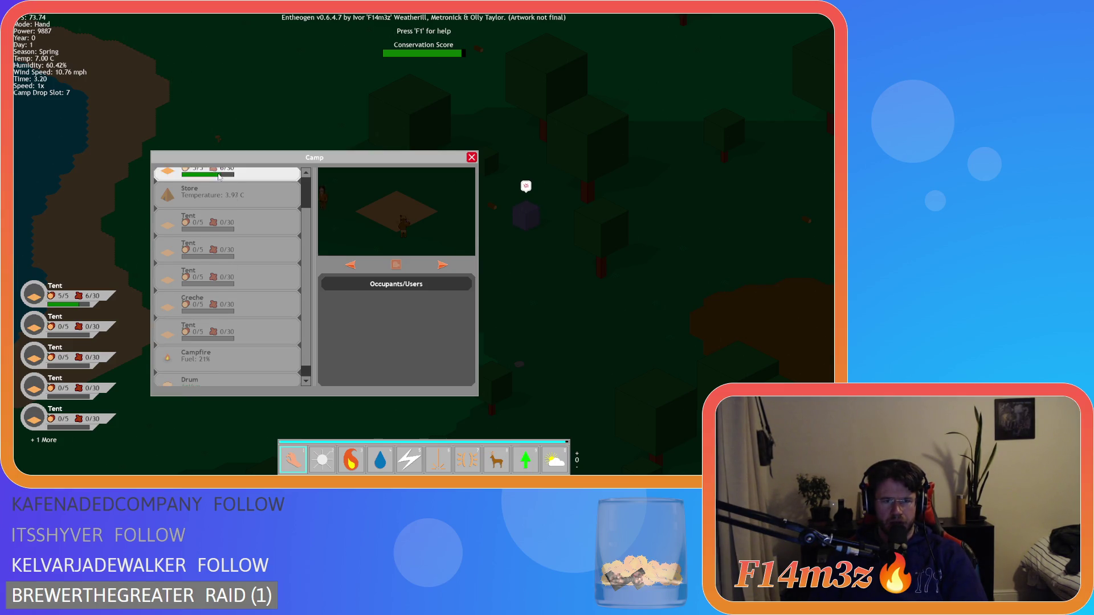
{"action": "scroll", "coordinate": [206, 359], "scroll_direction": "up", "scroll_amount": 3}
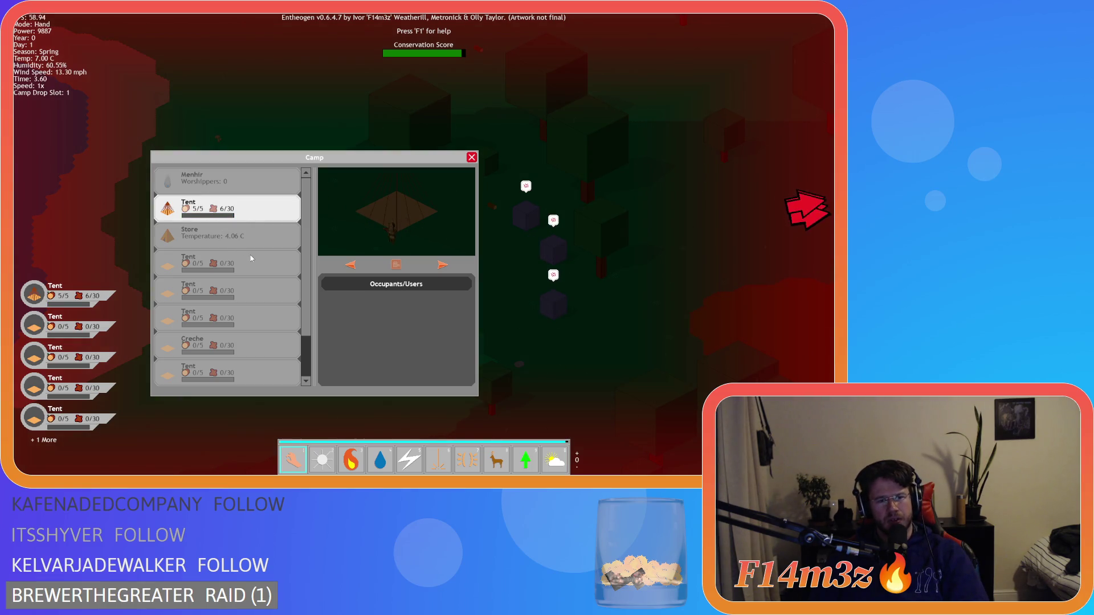
{"action": "scroll", "coordinate": [240, 285], "scroll_direction": "down", "scroll_amount": 2}
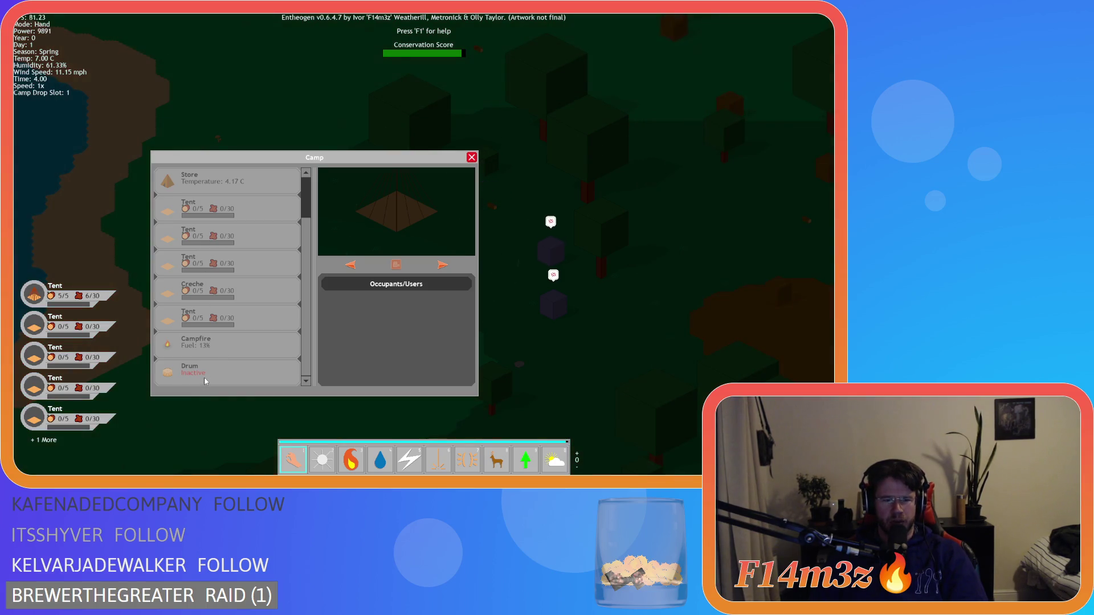
{"action": "scroll", "coordinate": [236, 332], "scroll_direction": "up", "scroll_amount": 1}
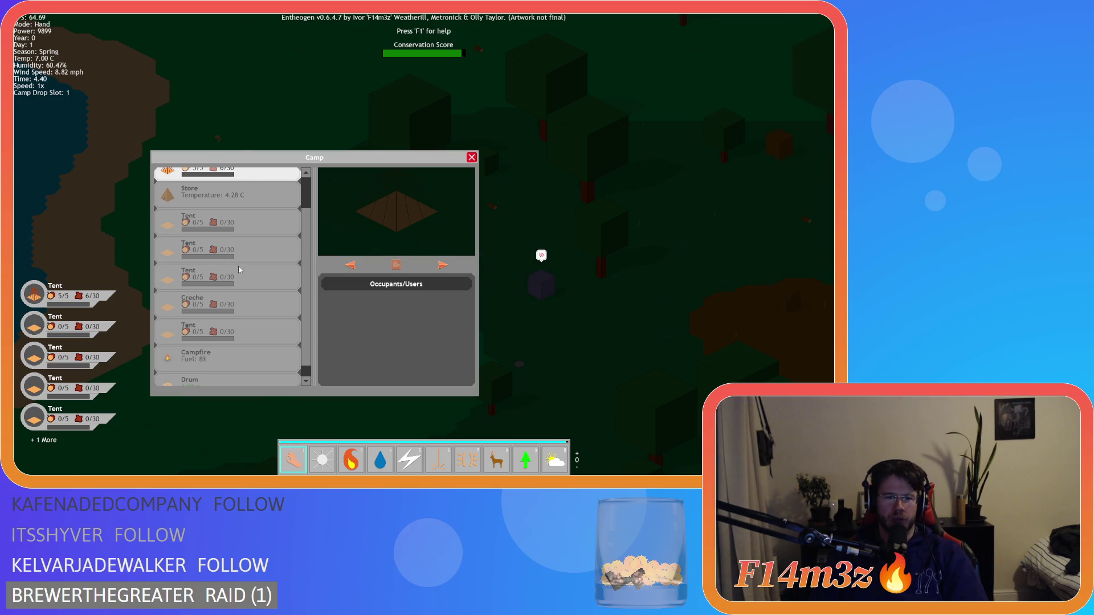
{"action": "key", "text": "Escape"}
{"action": "key", "text": "Escape"}
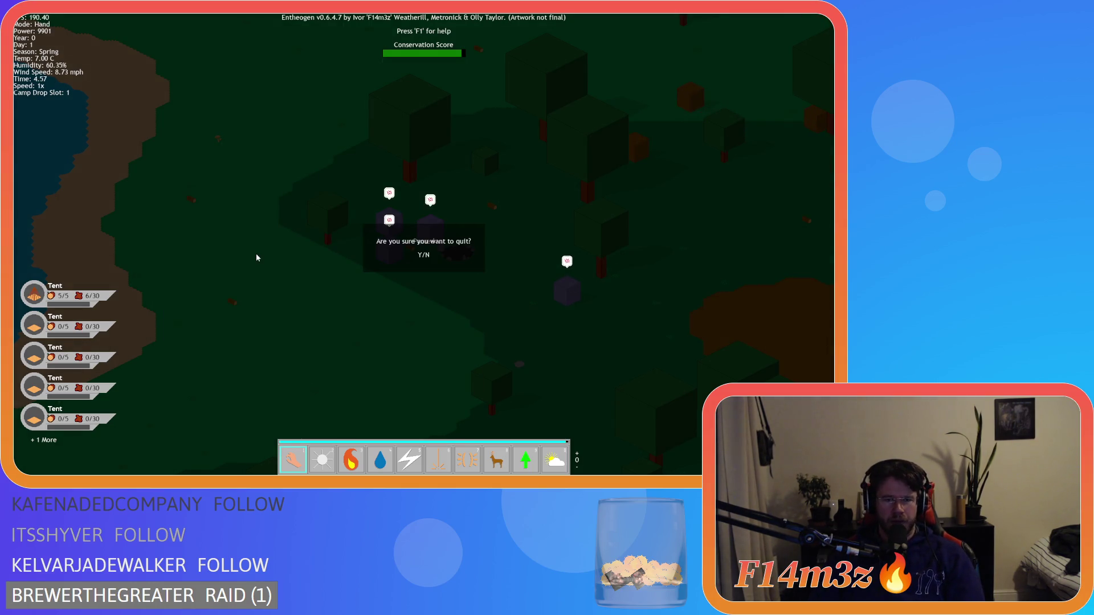
{"action": "key", "text": "Return"}
{"action": "key", "text": "alt+F4"}
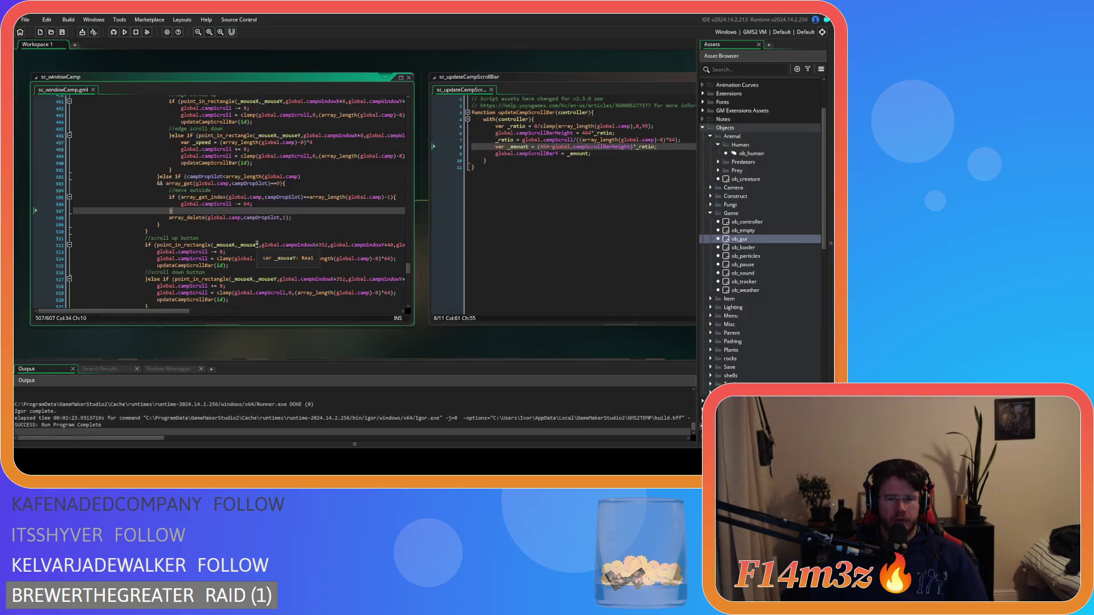
{"action": "left_click", "coordinate": [217, 237]}
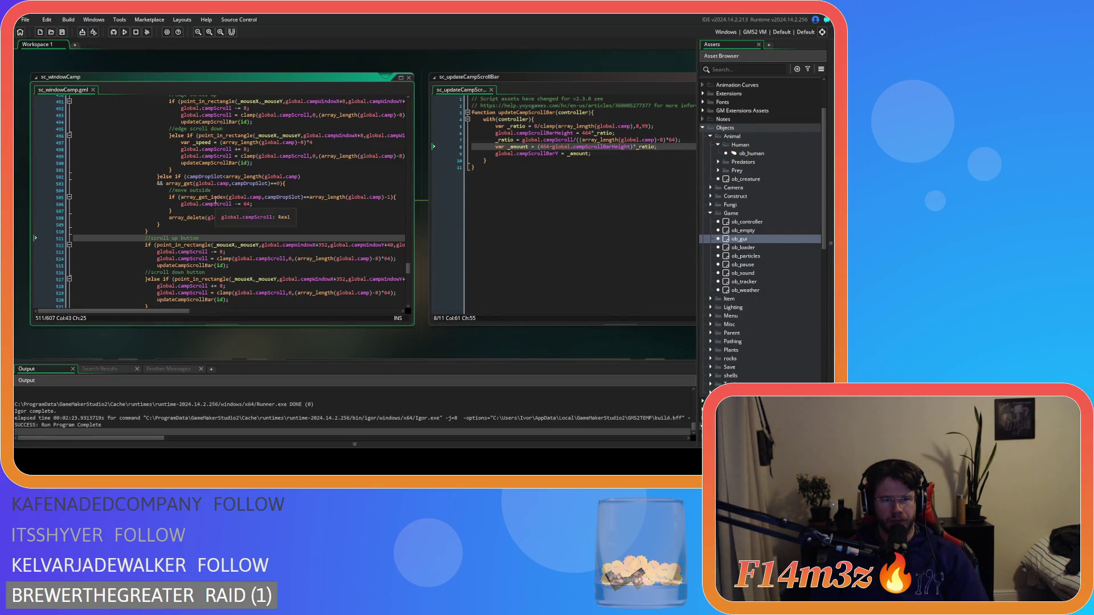
{"action": "mouse_move", "coordinate": [232, 214]}
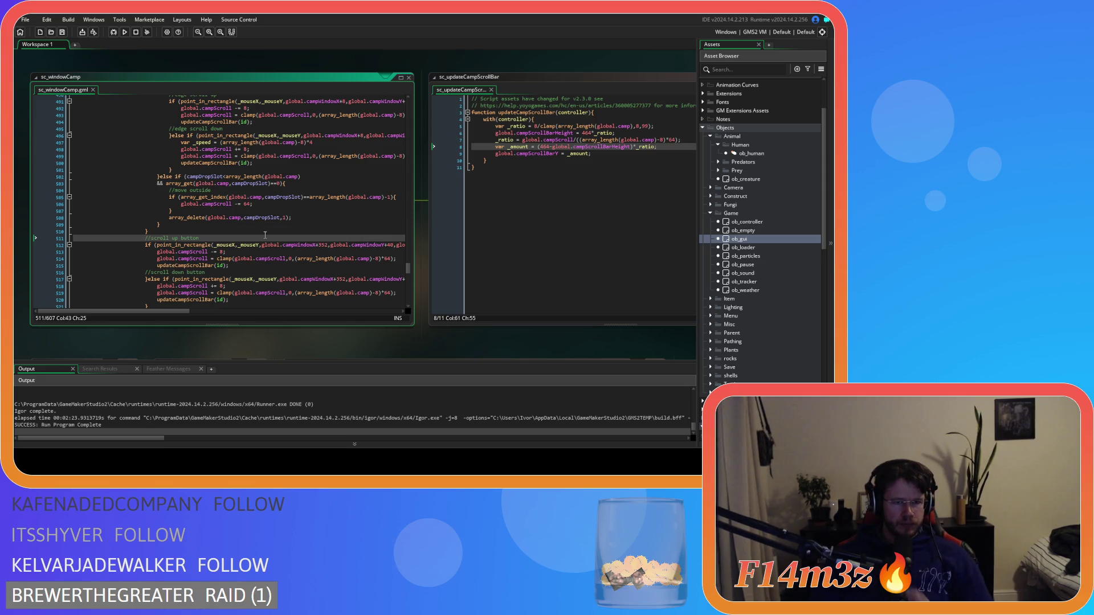
{"action": "left_click", "coordinate": [265, 228]}
{"action": "left_click", "coordinate": [281, 207]}
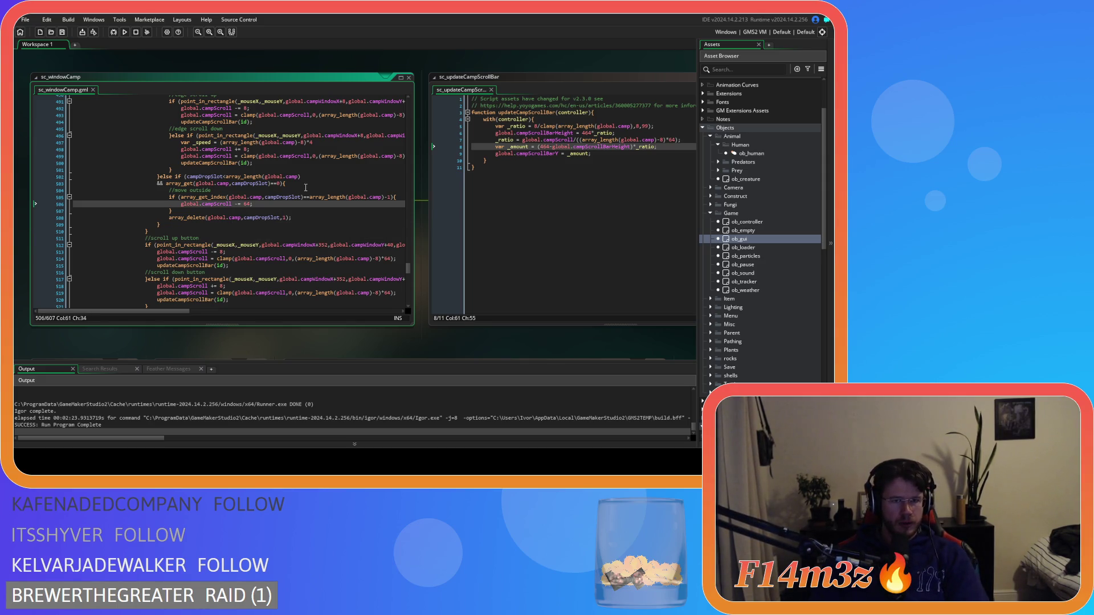
{"action": "scroll", "coordinate": [308, 228], "scroll_direction": "up", "scroll_amount": 3}
{"action": "left_click", "coordinate": [306, 242]}
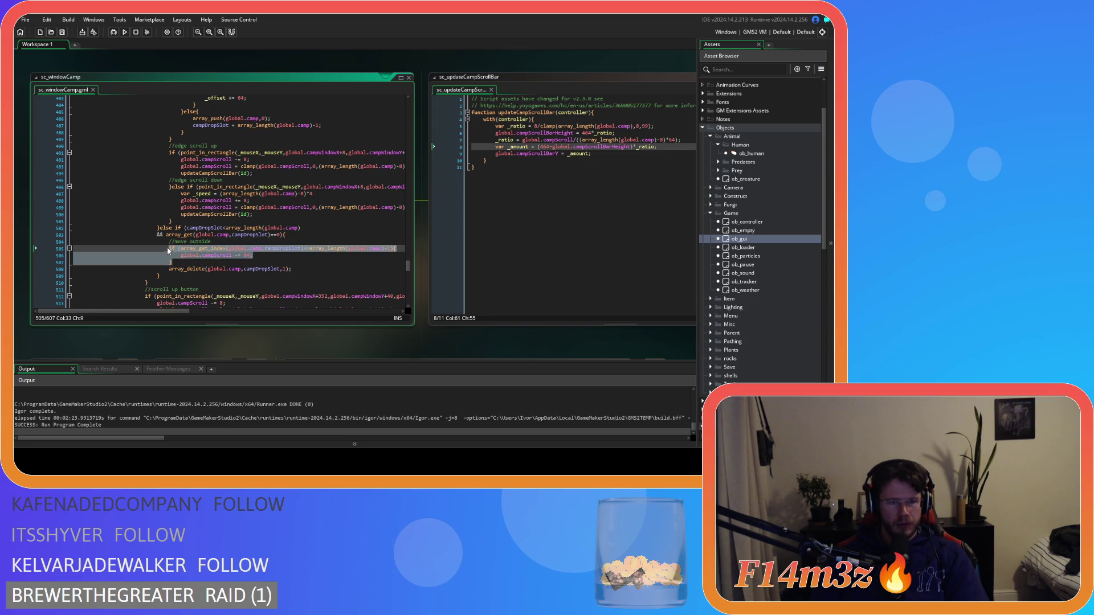
{"action": "left_click", "coordinate": [186, 261]}
{"action": "left_click_drag", "start_coordinate": [185, 262], "coordinate": [169, 244]}
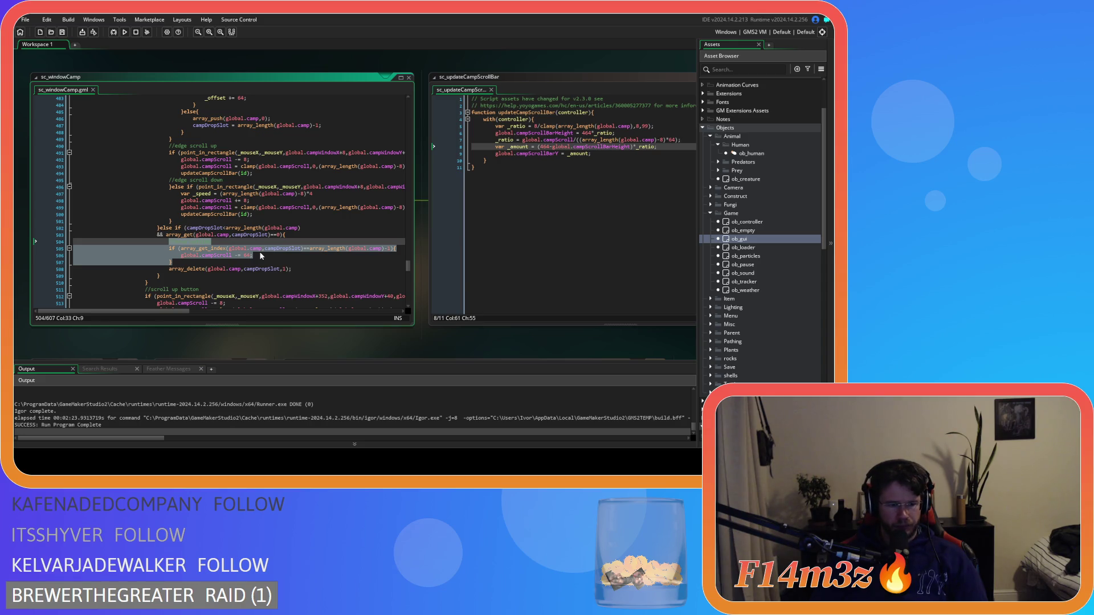
{"action": "scroll", "coordinate": [259, 253], "scroll_direction": "up", "scroll_amount": 10}
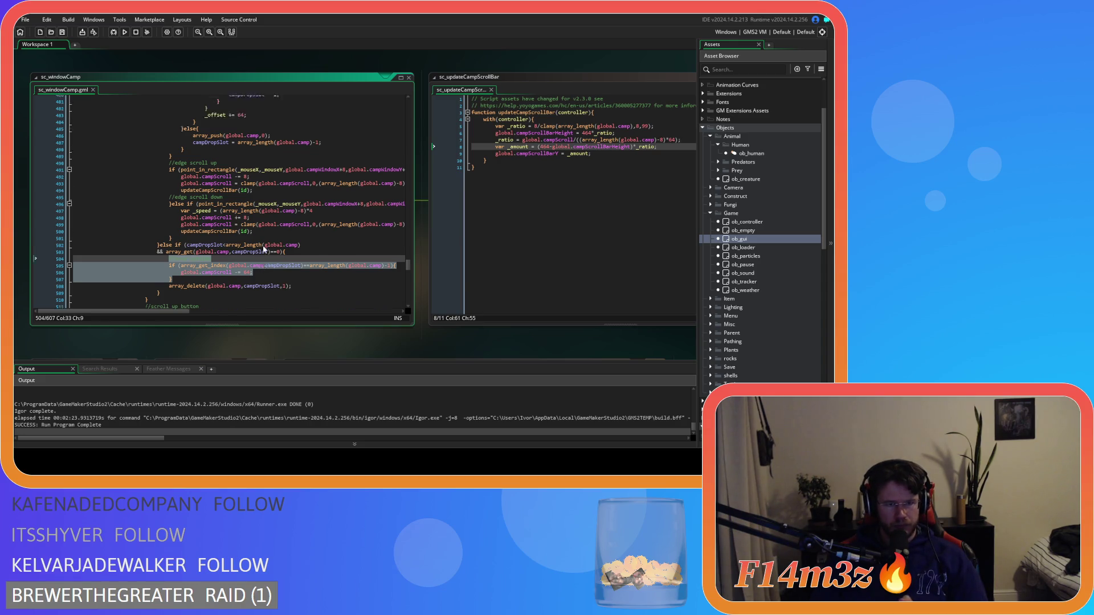
{"action": "scroll", "coordinate": [263, 249], "scroll_direction": "up", "scroll_amount": 4}
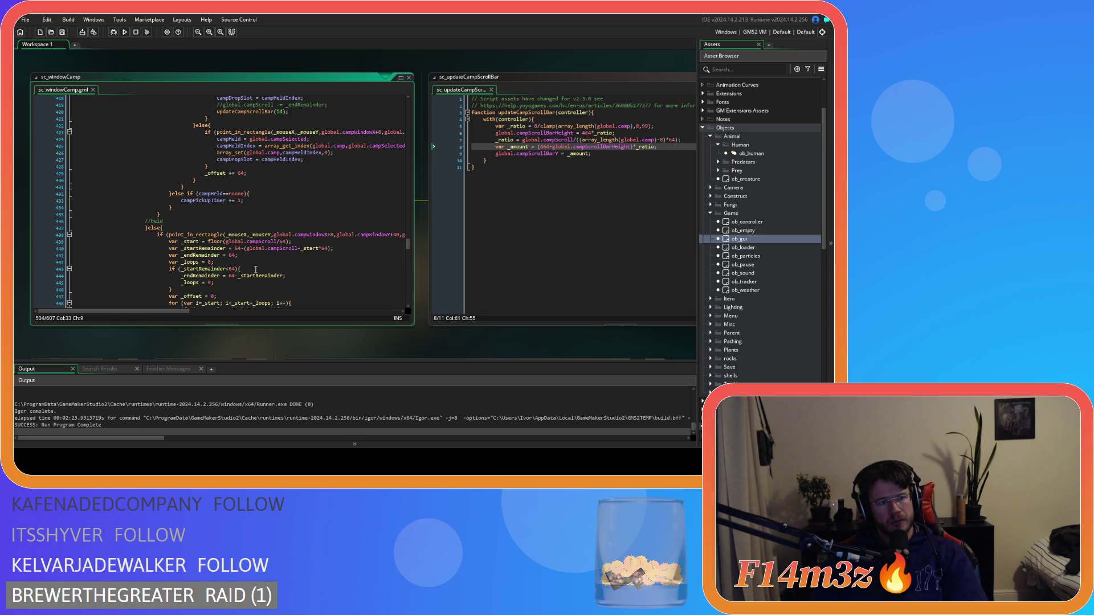
{"action": "scroll", "coordinate": [255, 270], "scroll_direction": "down", "scroll_amount": 20}
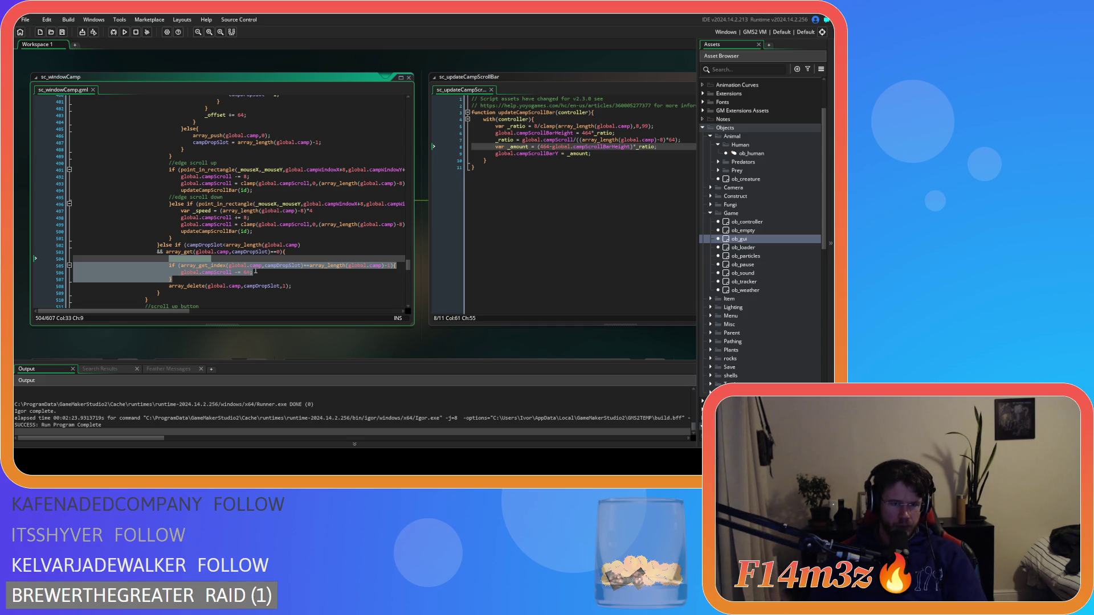
{"action": "scroll", "coordinate": [310, 189], "scroll_direction": "up", "scroll_amount": 15}
{"action": "mouse_move", "coordinate": [408, 248]}
{"action": "left_mouse_down"}
{"action": "mouse_move", "coordinate": [411, 108]}
{"action": "mouse_move", "coordinate": [410, 188]}
{"action": "left_mouse_up"}
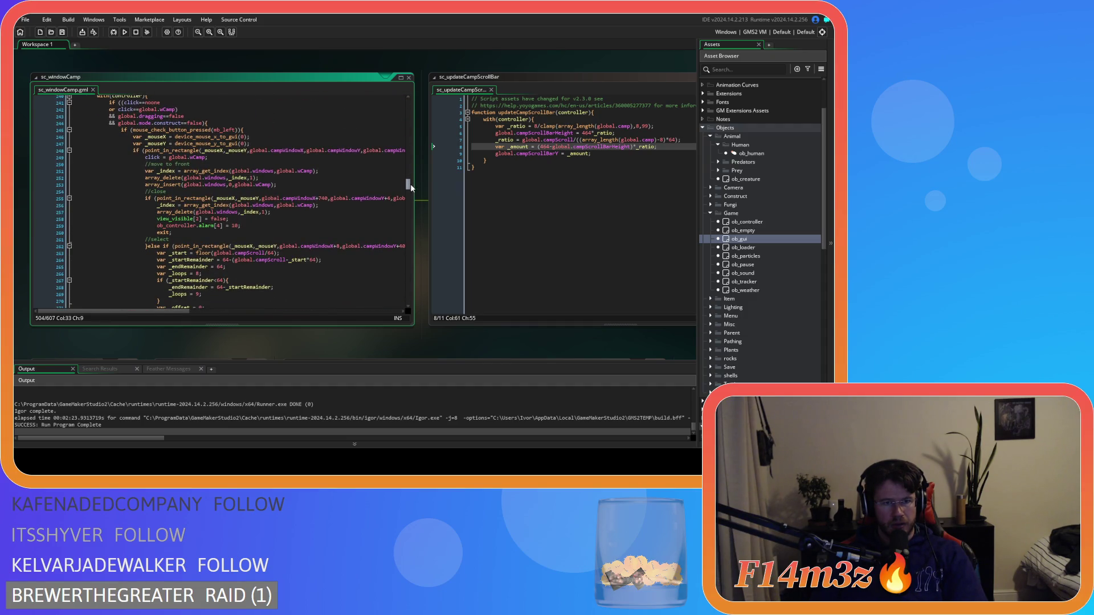
{"action": "scroll", "coordinate": [411, 184], "scroll_direction": "down", "scroll_amount": 3}
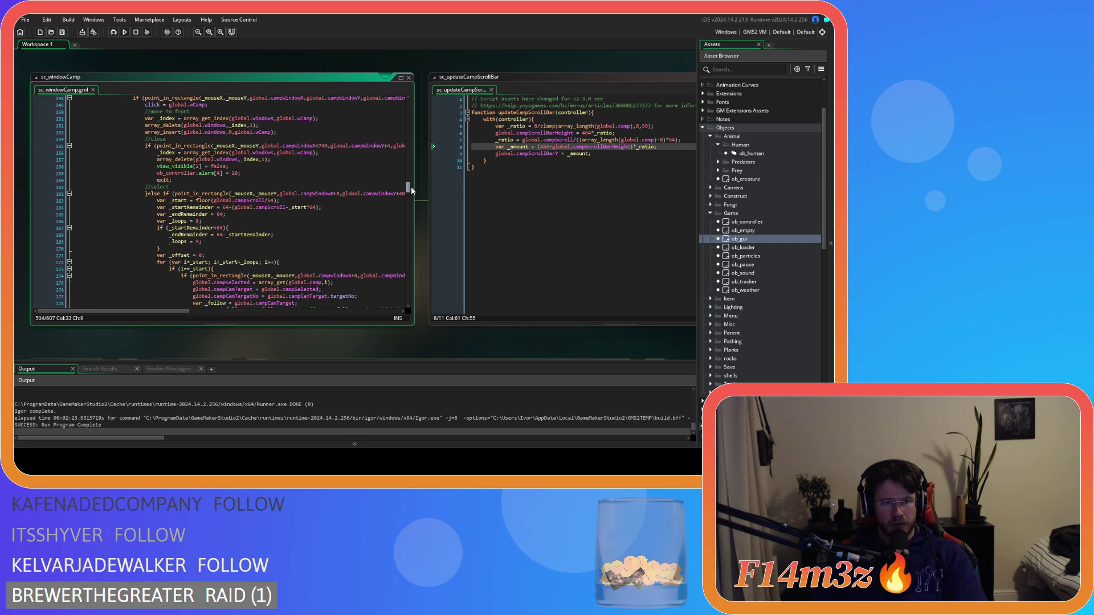
{"action": "scroll", "coordinate": [412, 187], "scroll_direction": "down", "scroll_amount": 1}
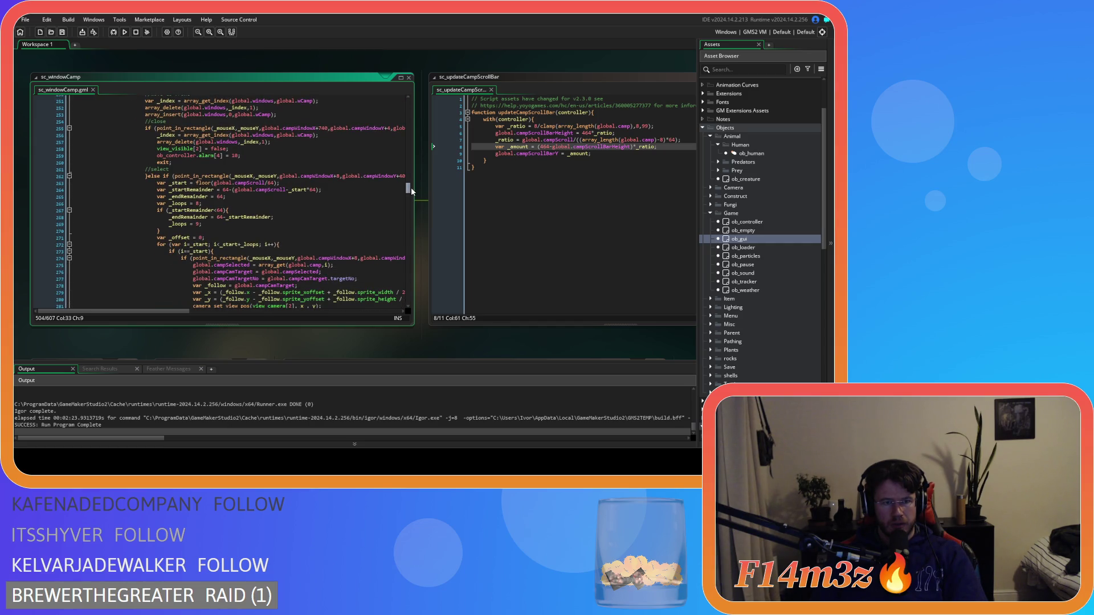
{"action": "left_click_drag", "start_coordinate": [411, 189], "coordinate": [409, 207]}
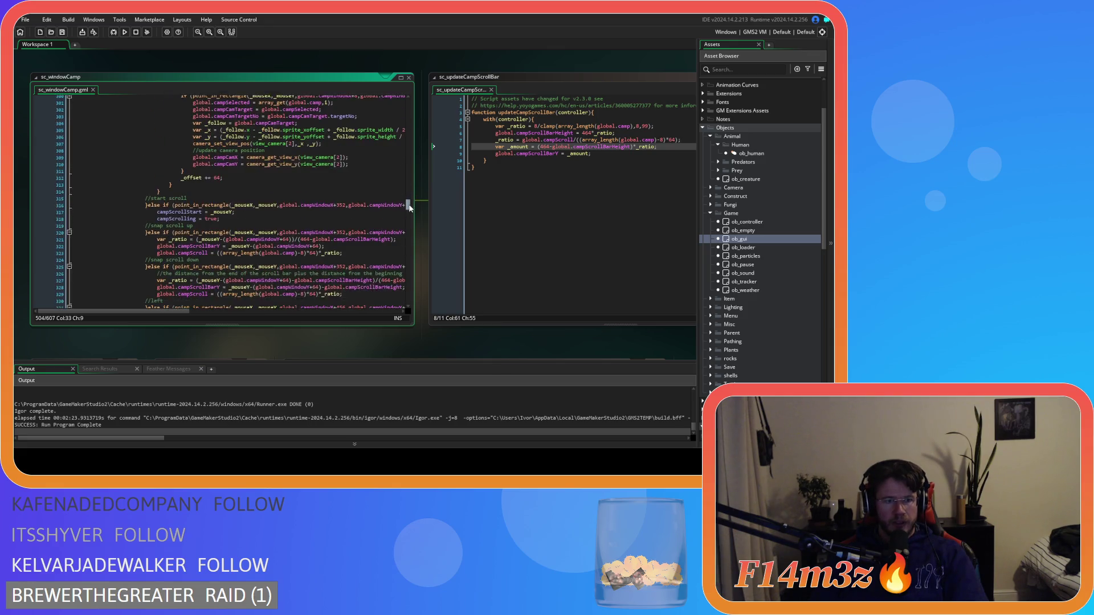
{"action": "scroll", "coordinate": [409, 208], "scroll_direction": "down", "scroll_amount": 1}
{"action": "scroll", "coordinate": [409, 208], "scroll_direction": "down", "scroll_amount": 1}
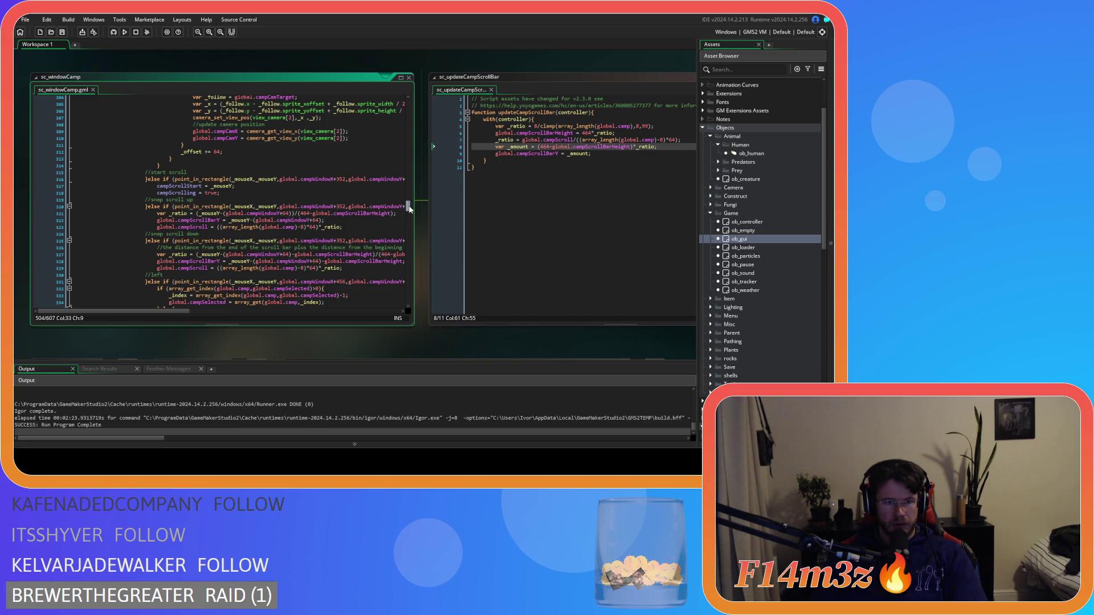
{"action": "left_click_drag", "start_coordinate": [409, 207], "coordinate": [409, 210]}
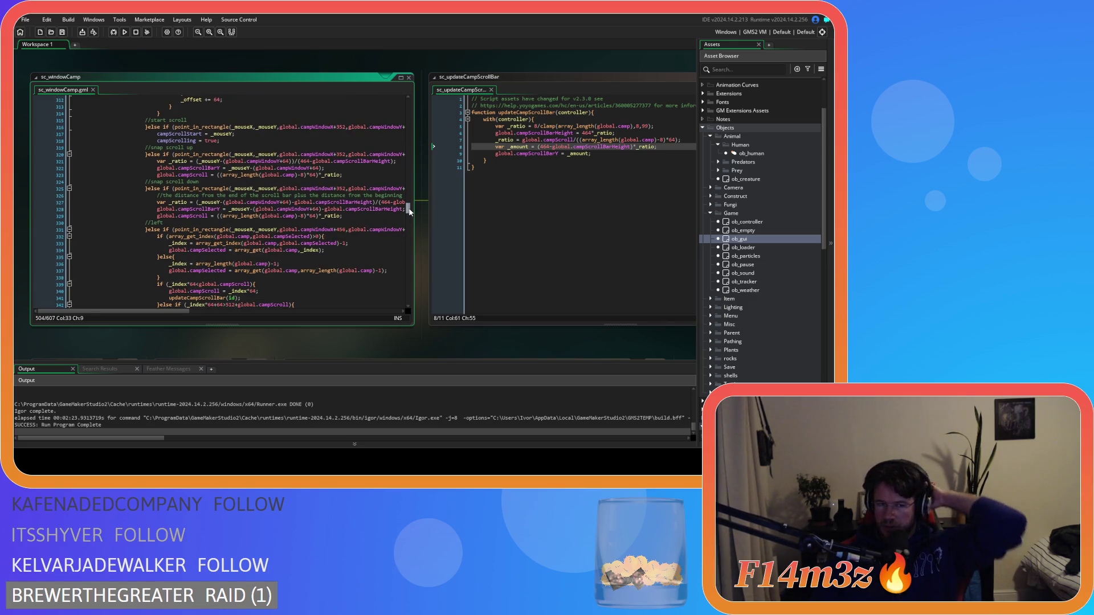
{"action": "left_click_drag", "start_coordinate": [409, 211], "coordinate": [409, 216]}
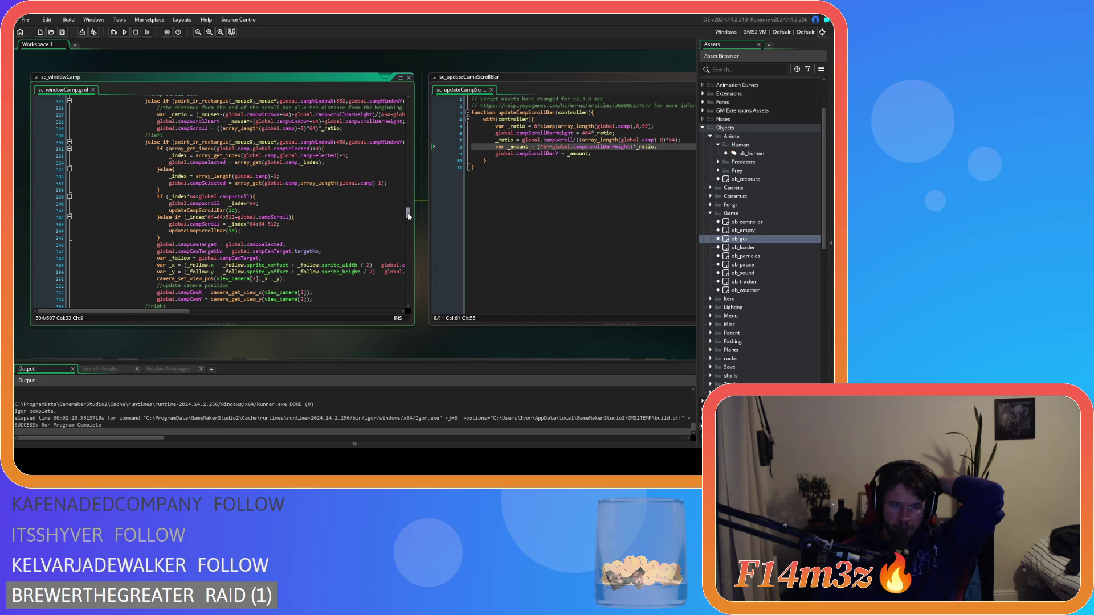
{"action": "left_click_drag", "start_coordinate": [408, 216], "coordinate": [408, 225]}
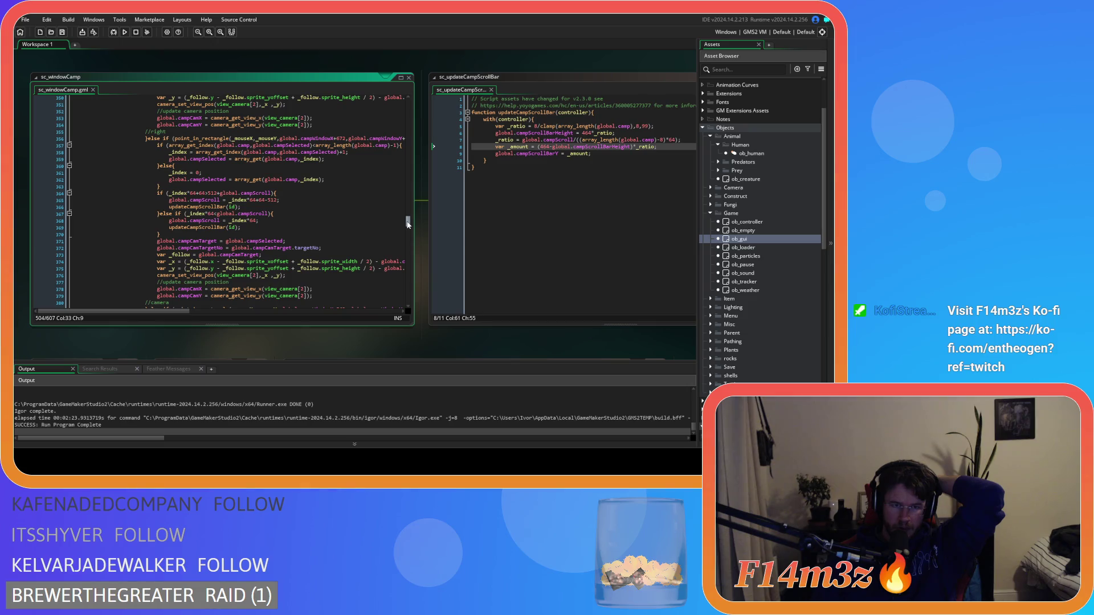
{"action": "left_click_drag", "start_coordinate": [408, 224], "coordinate": [406, 252]}
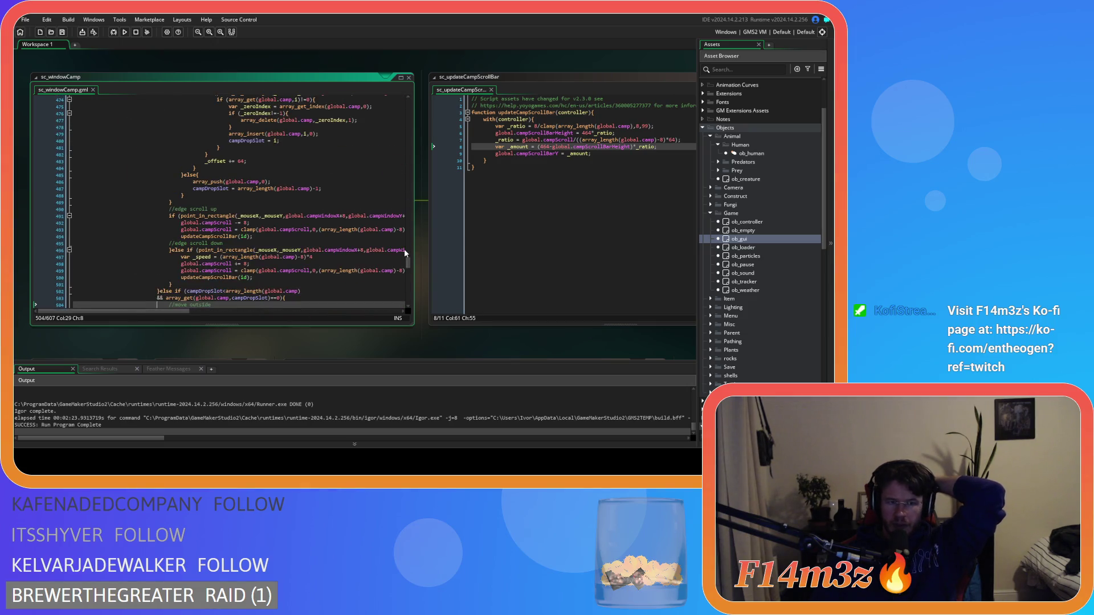
{"action": "scroll", "coordinate": [301, 232], "scroll_direction": "down", "scroll_amount": 4}
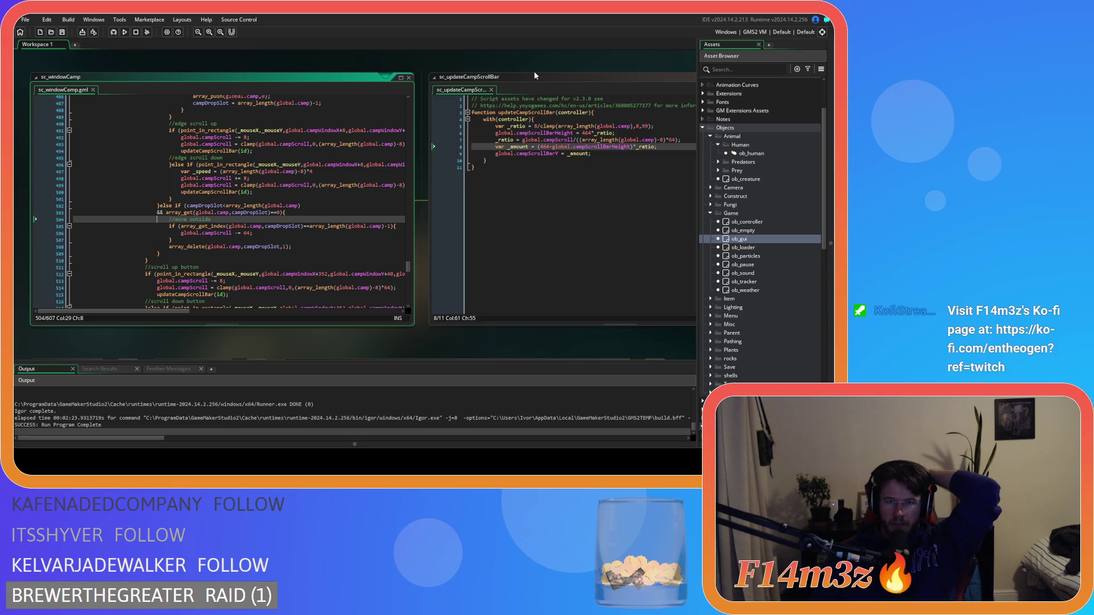
Close sc_updateCampScrollBar and select the old array_get_index condition on line 505
{"action": "left_click", "coordinate": [491, 90]}
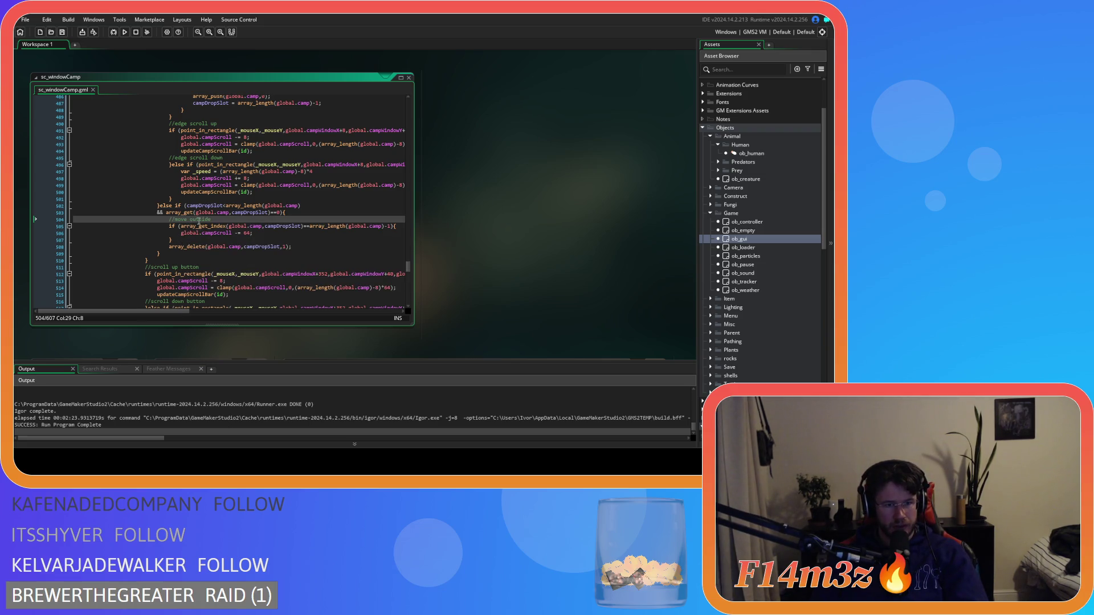
{"action": "left_click", "coordinate": [220, 225]}
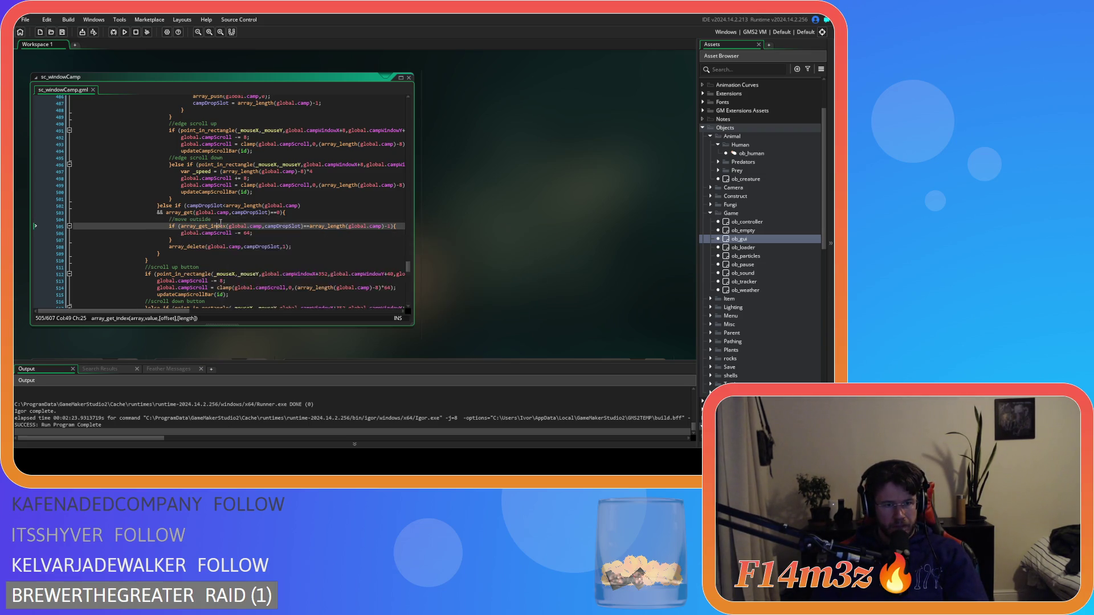
{"action": "left_click_drag", "start_coordinate": [388, 226], "coordinate": [181, 226]}
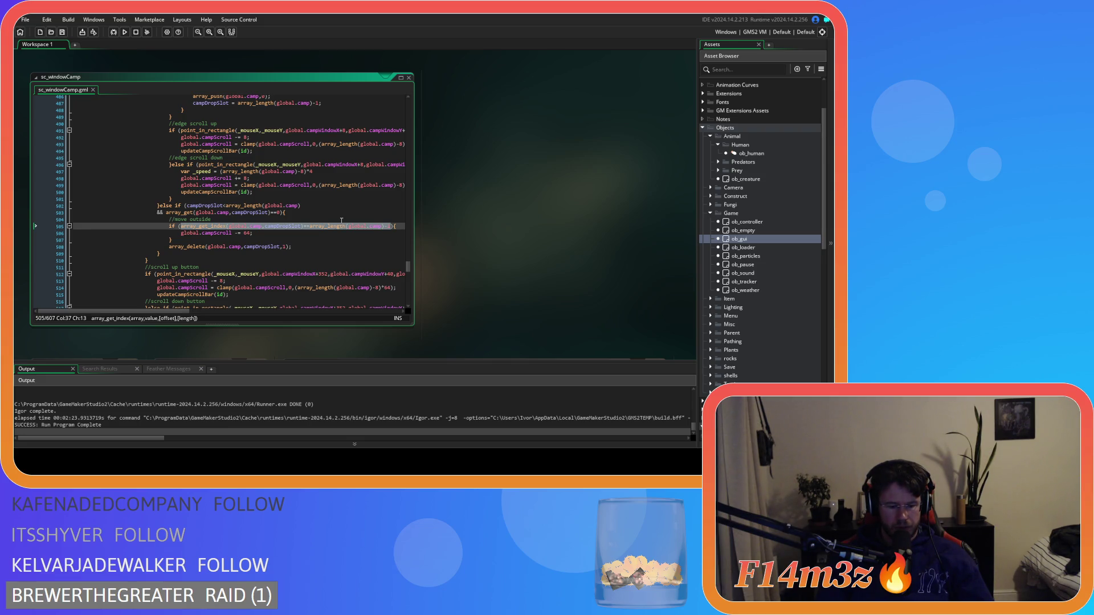
Replace the line 505 condition with global.campScroll>(array_length(global.camp)-8)*64-64
{"action": "type", "text": "global.campS"}
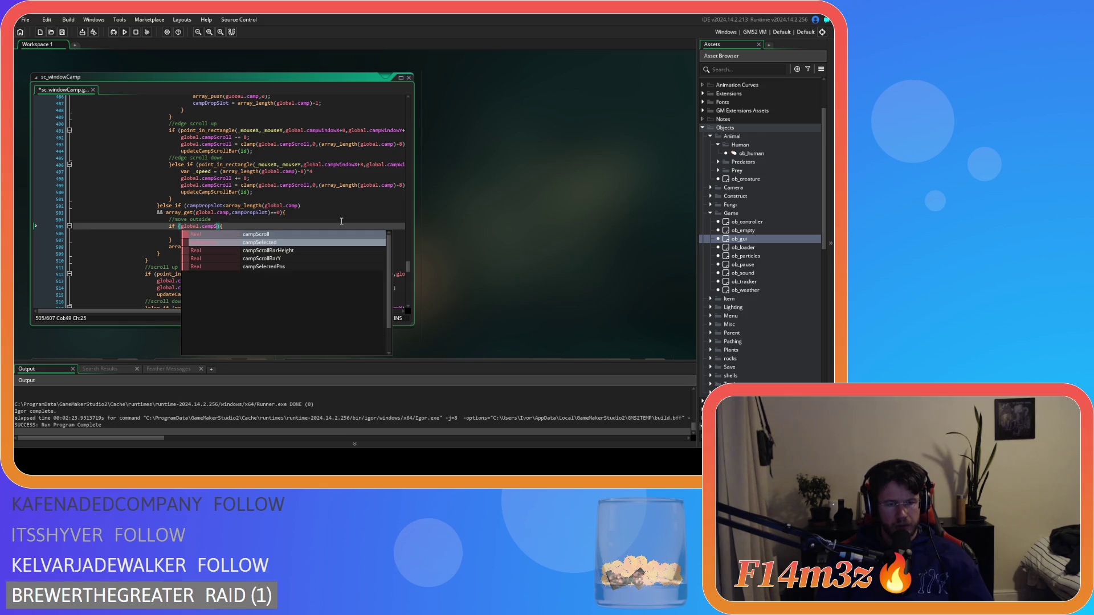
{"action": "type", "text": "croll"}
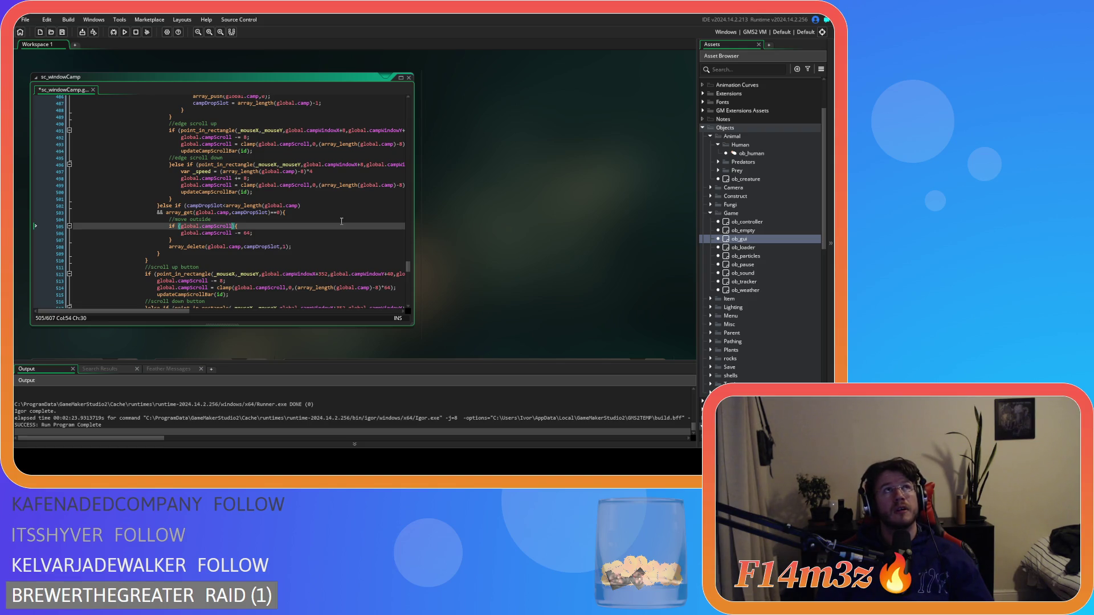
{"action": "type", "text": ">"}
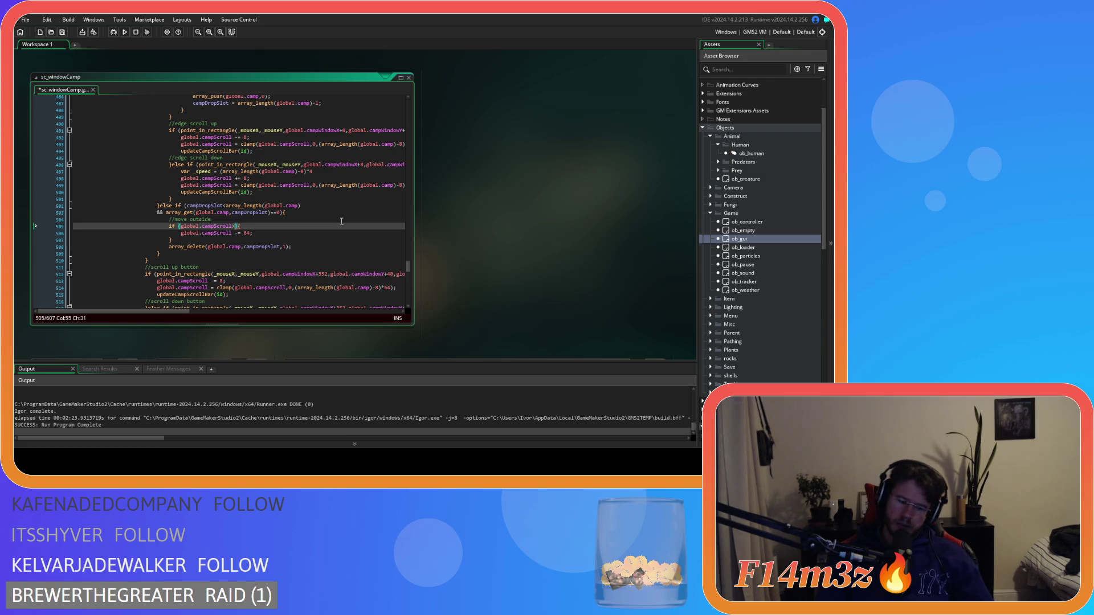
{"action": "type", "text": "array_len"}
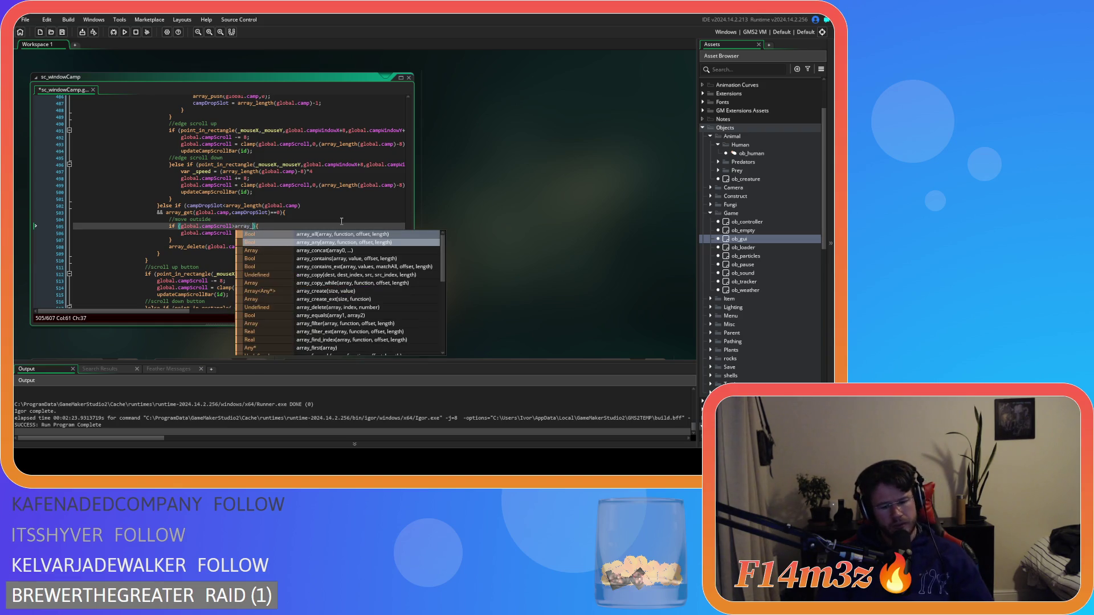
{"action": "key", "text": "Return"}
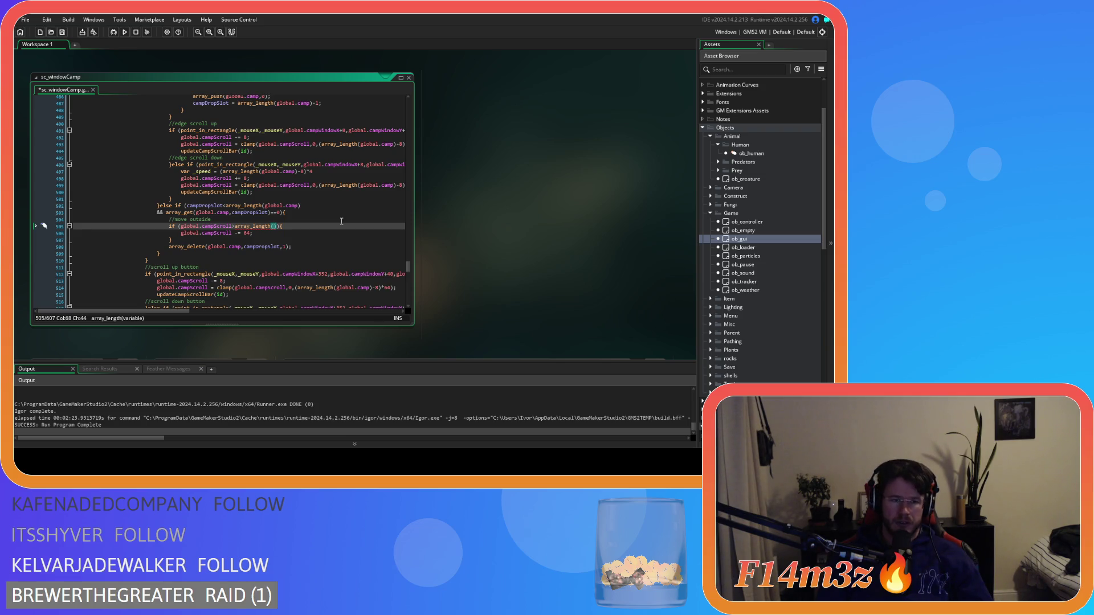
{"action": "type", "text": "global.camp"}
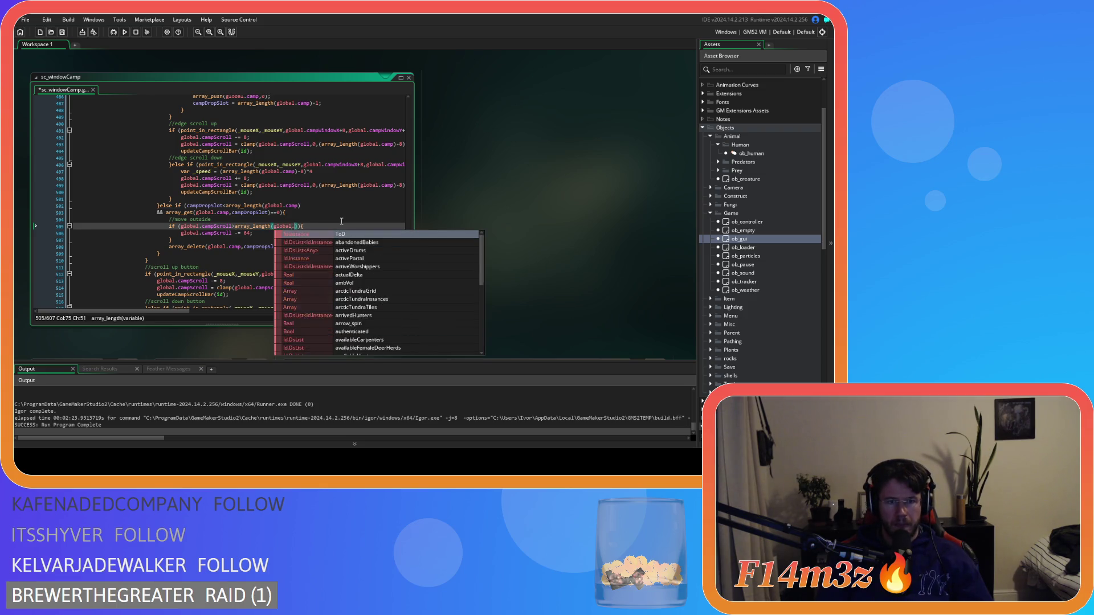
{"action": "type", "text": ")"}
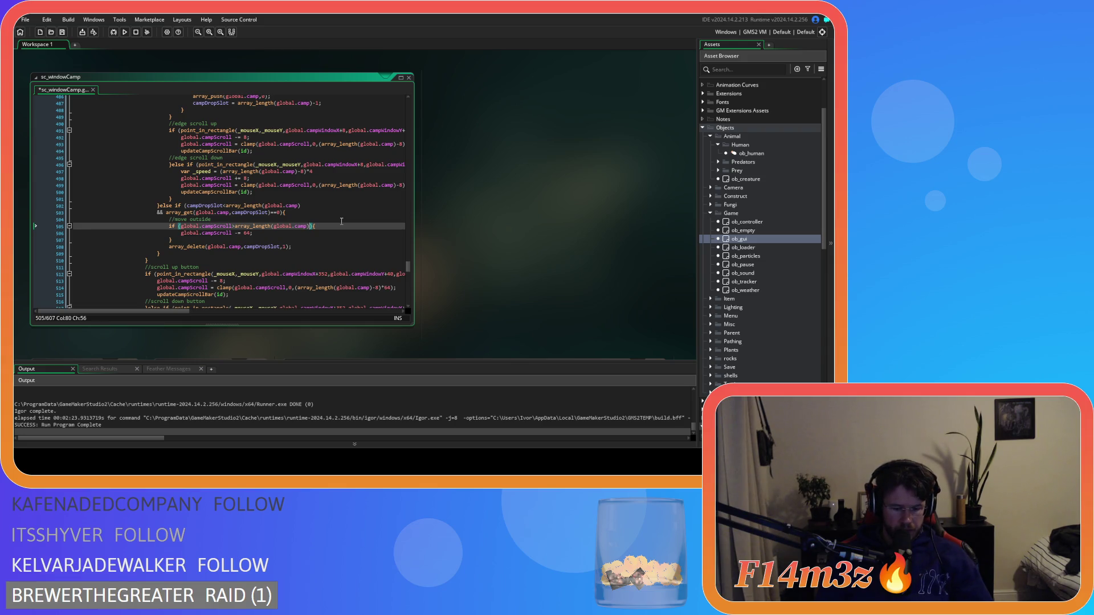
{"action": "type", "text": "-8"}
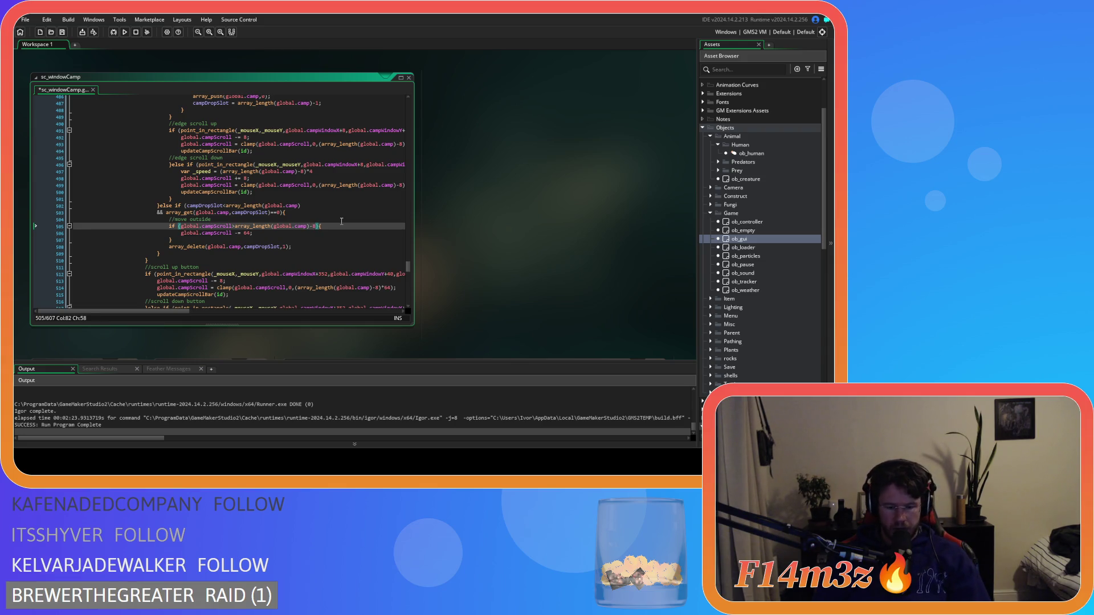
{"action": "key", "text": "Left"}
{"action": "key", "text": "Left"}
{"action": "key", "text": "Left"}
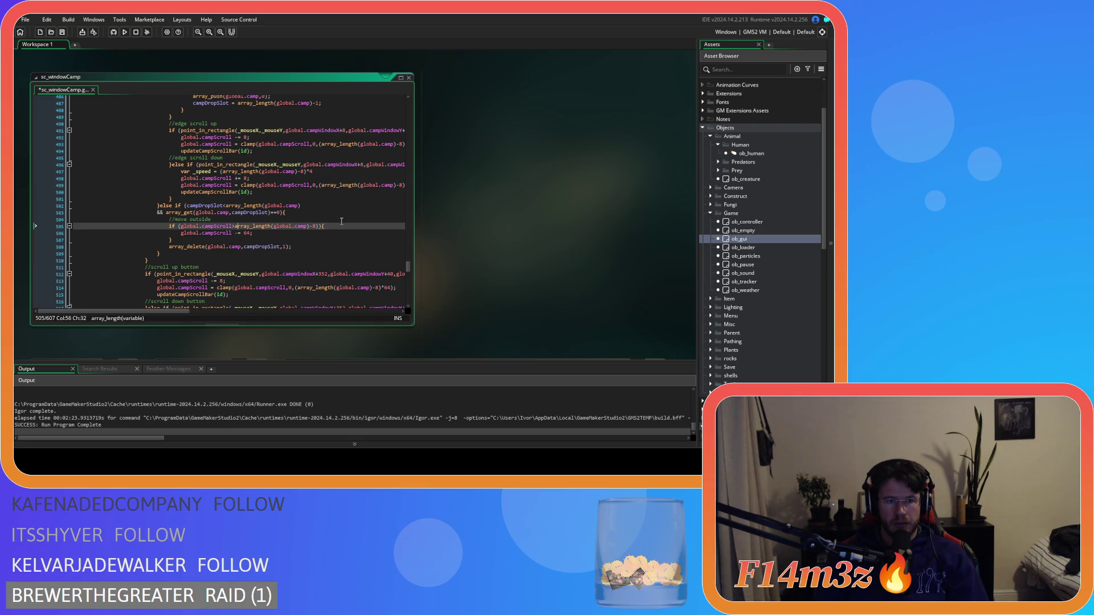
{"action": "type", "text": "("}
{"action": "key", "text": "Right"}
{"action": "key", "text": "Right"}
{"action": "key", "text": "Right"}
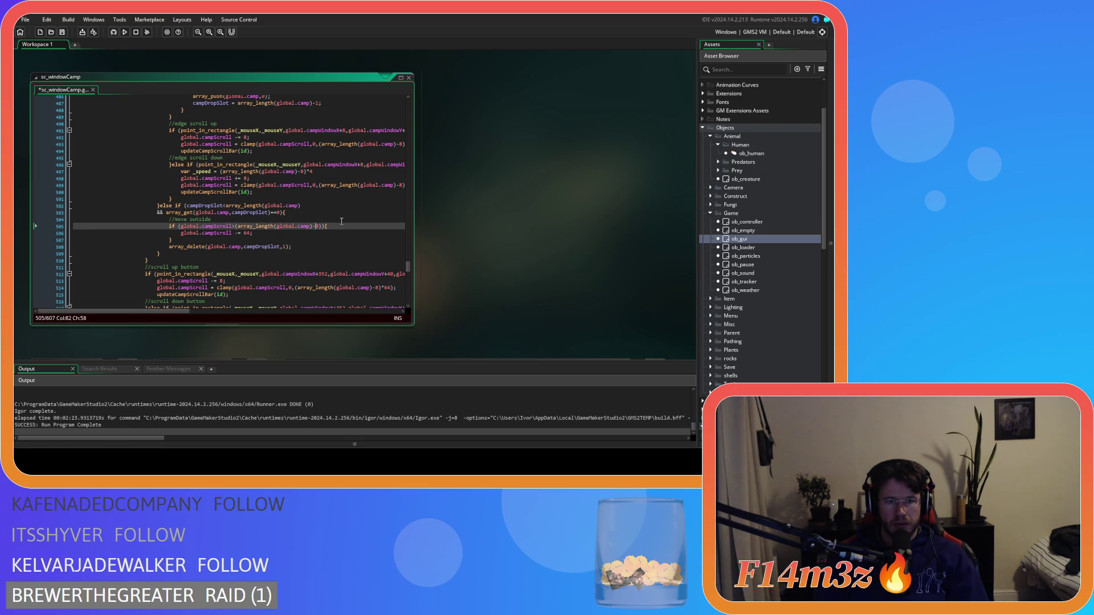
{"action": "type", "text": "*"}
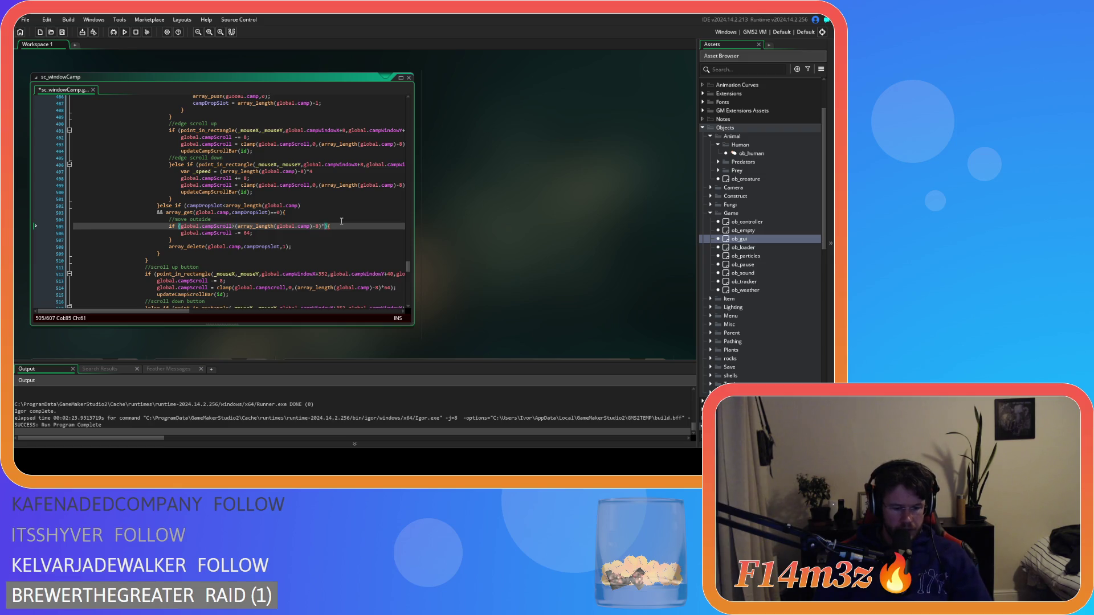
{"action": "type", "text": "64"}
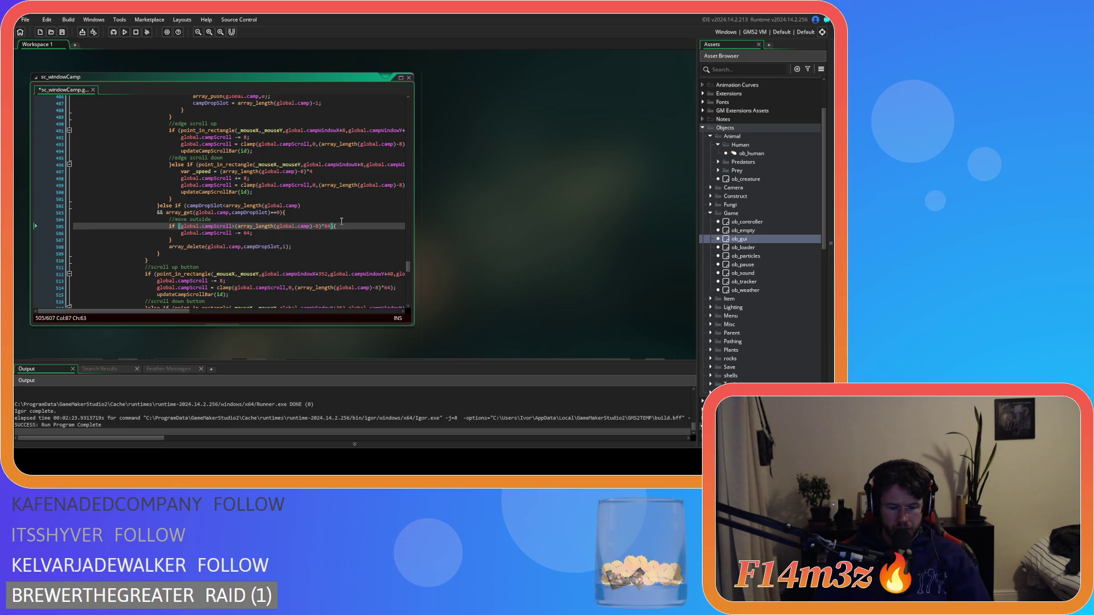
{"action": "type", "text": ")"}
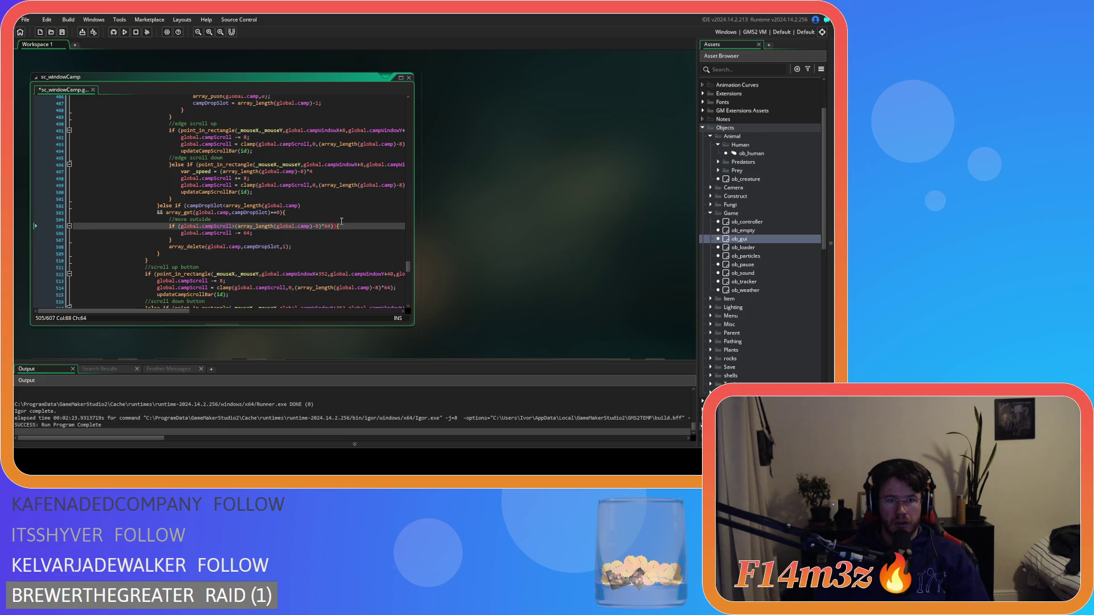
{"action": "key", "text": "Left"}
{"action": "key", "text": "Left"}
{"action": "key", "text": "Left"}
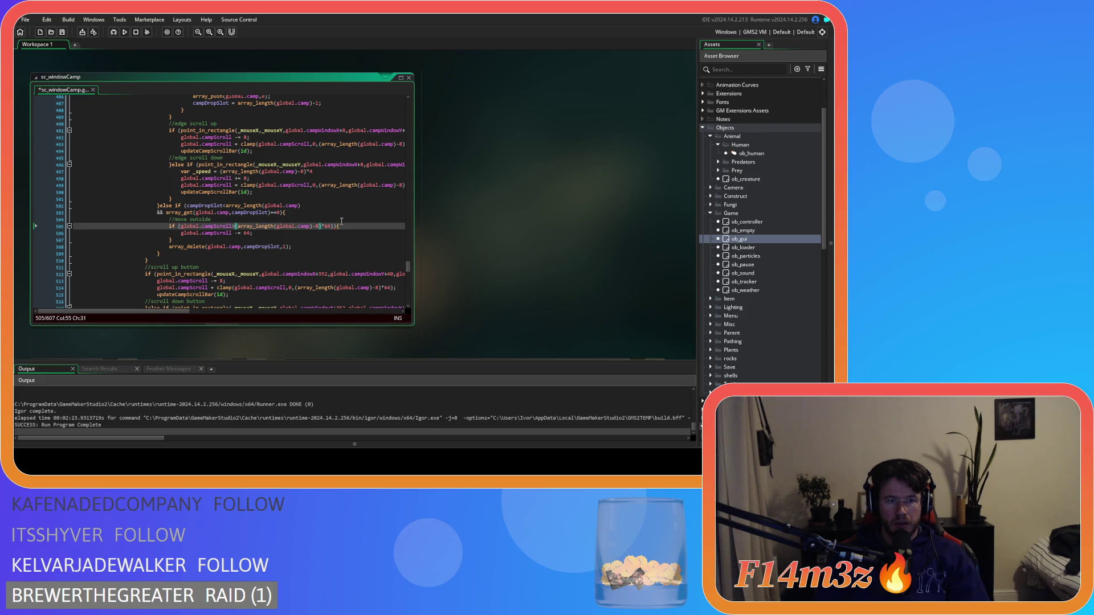
{"action": "key", "text": "Right"}
{"action": "key", "text": "Right"}
{"action": "key", "text": "Right"}
{"action": "key", "text": "Right"}
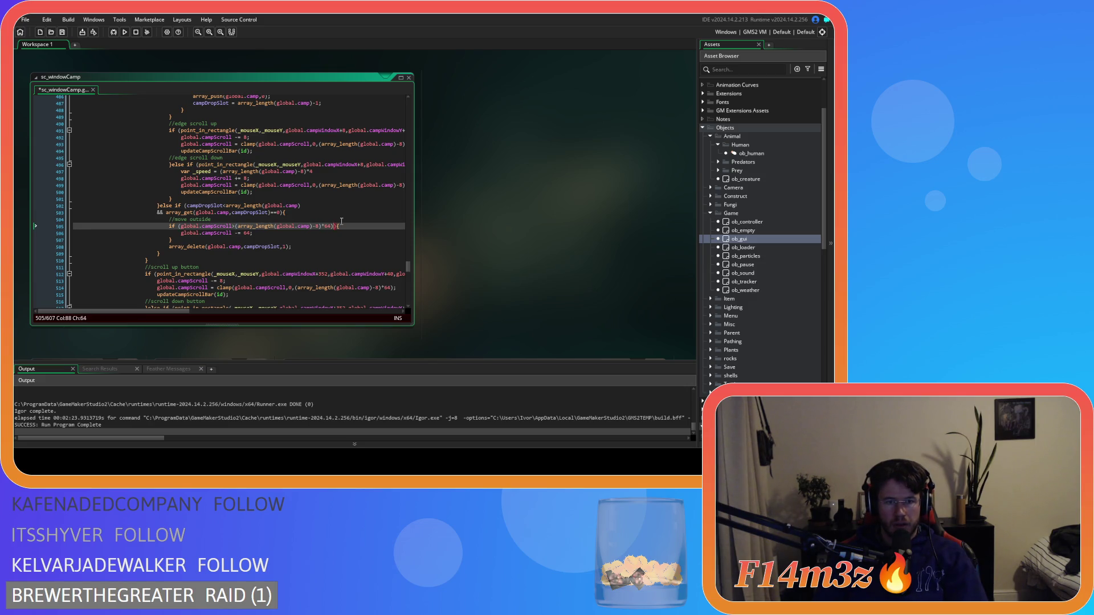
{"action": "type", "text": "-"}
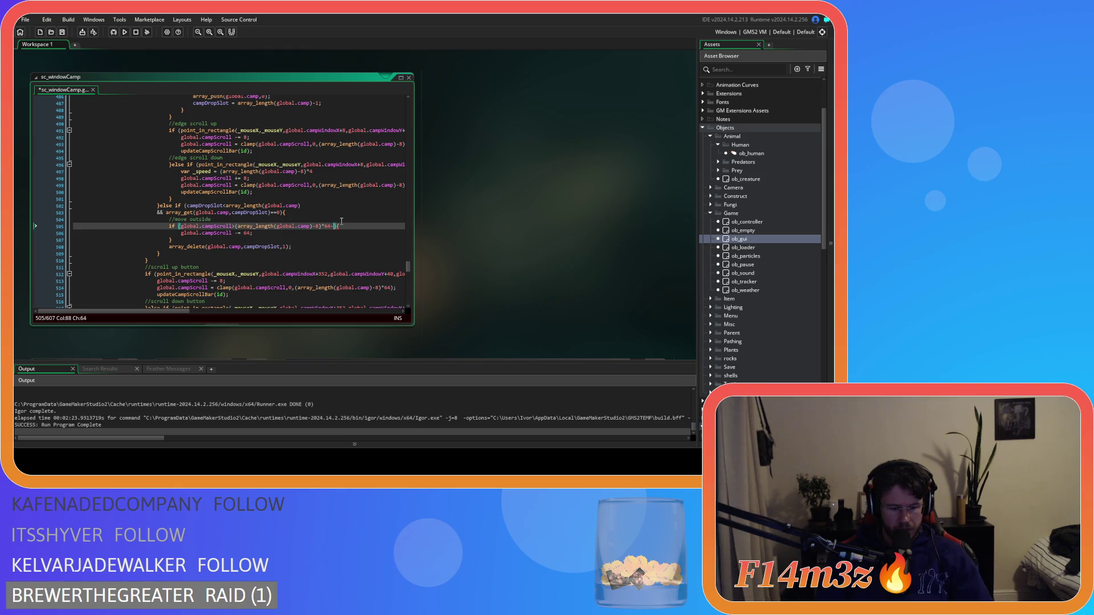
{"action": "type", "text": "64"}
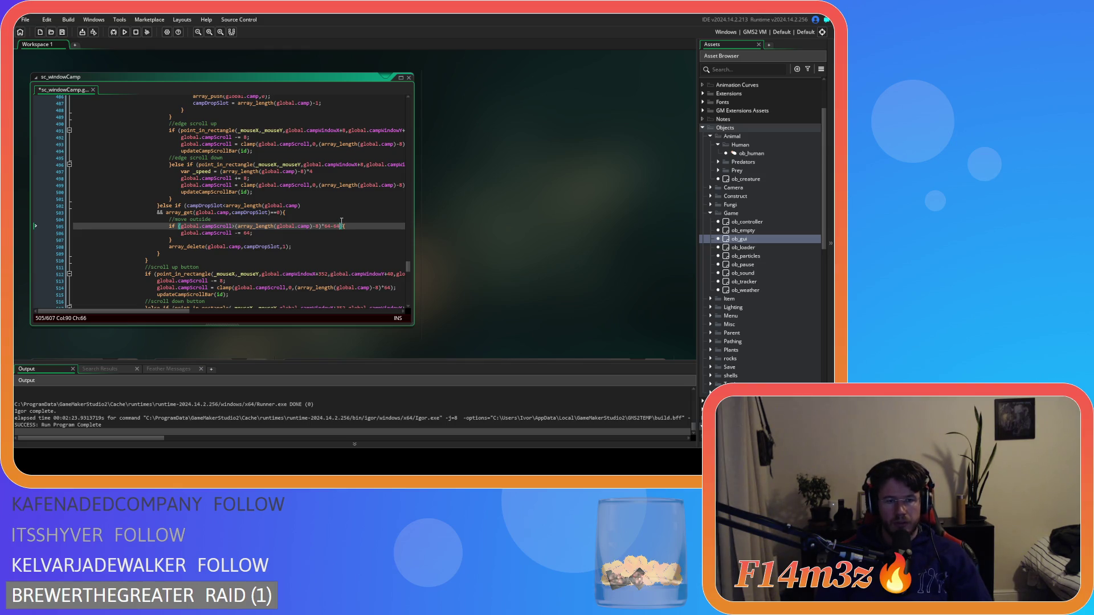